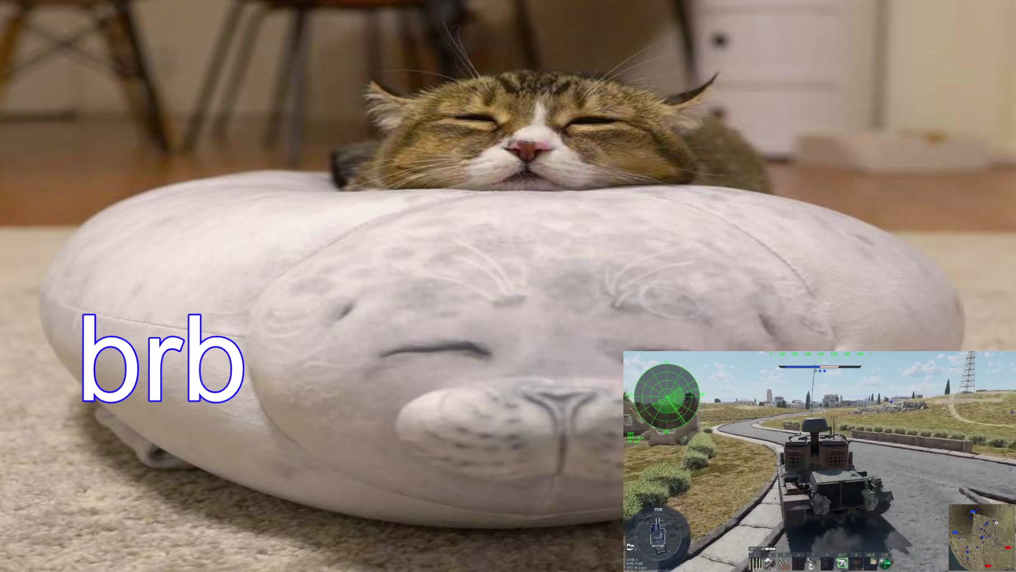
# - Check the match scoreboard, toggle the close jet view, and dismiss the battle trophy notice
pyautogui.press('Tab')
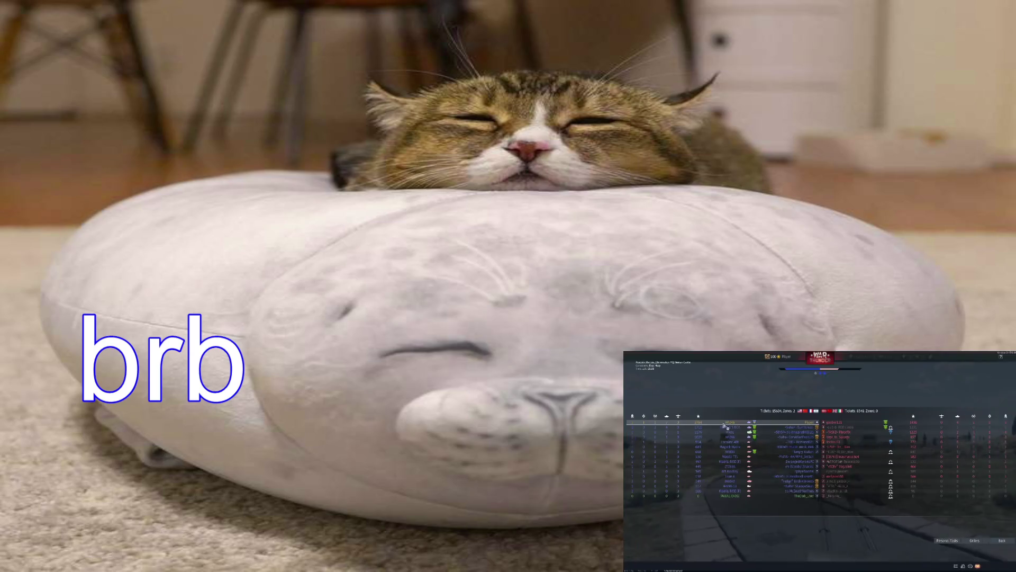
pyautogui.press('Tab')
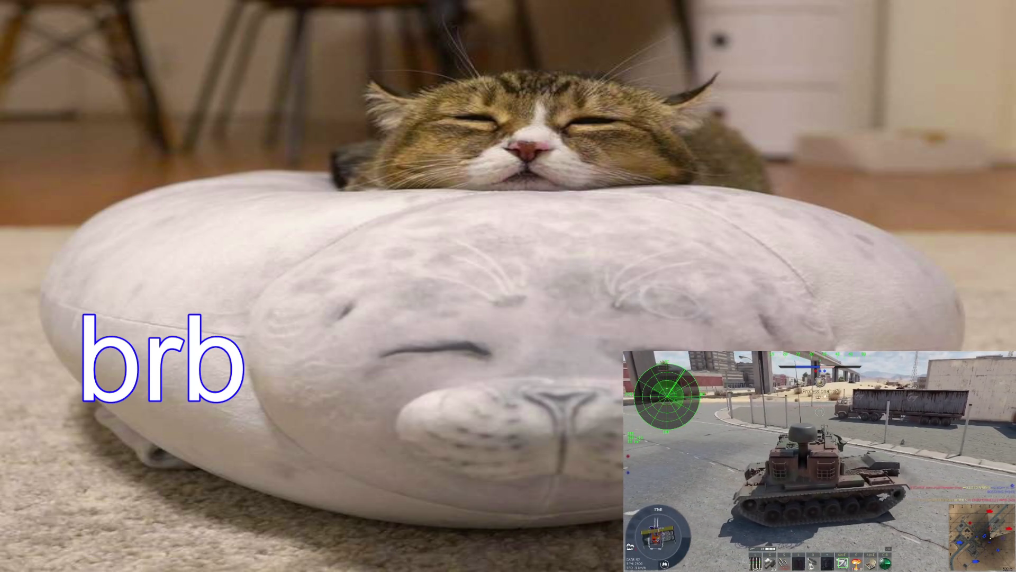
pyautogui.press('Tab')
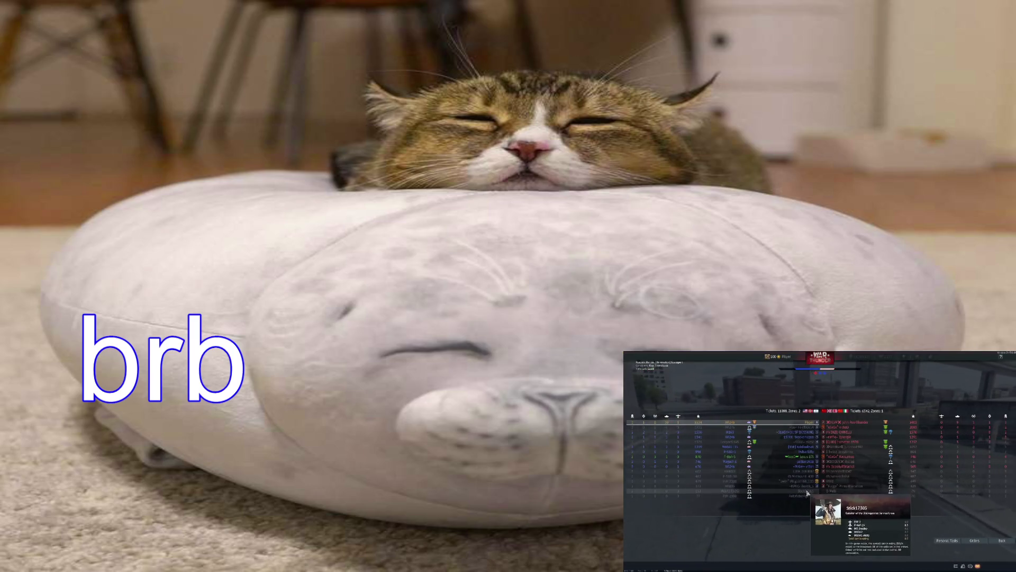
pyautogui.press('Tab')
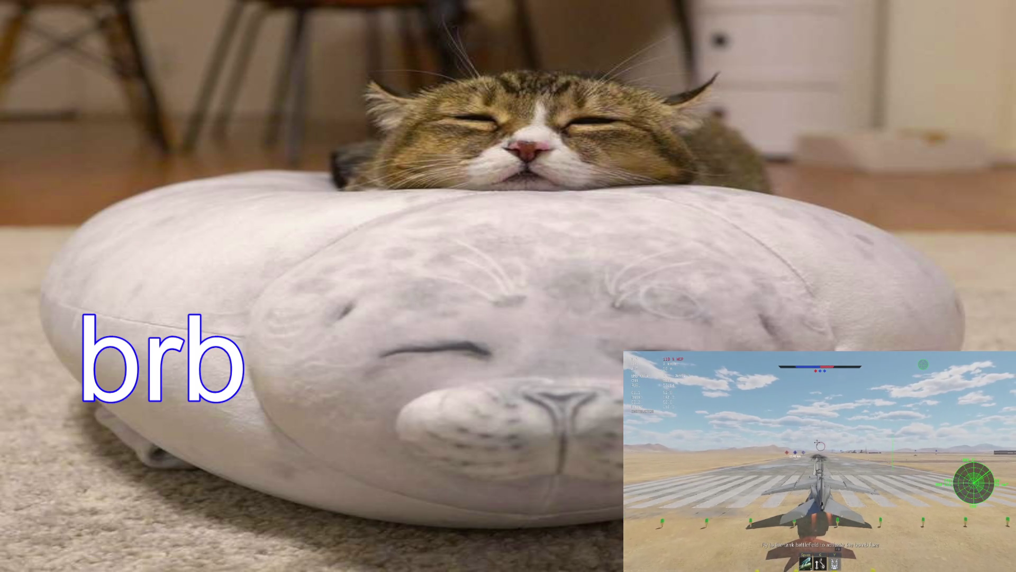
pyautogui.press('Tab')
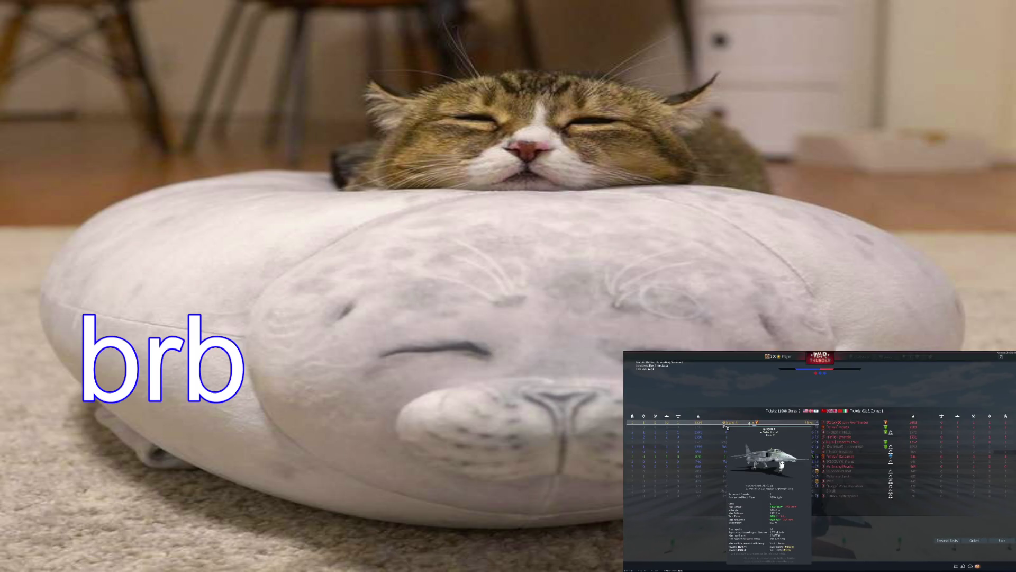
pyautogui.press('Tab')
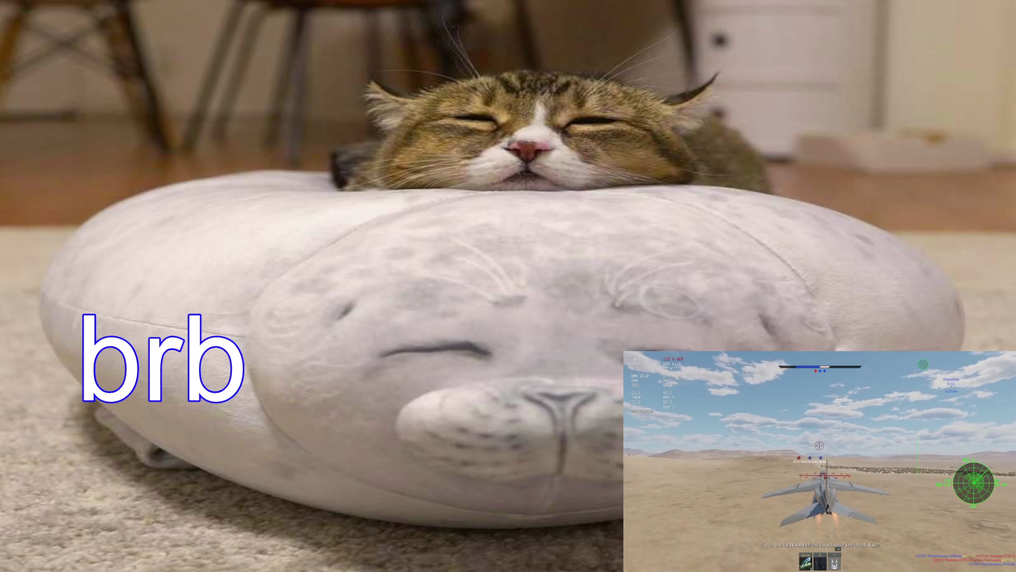
pyautogui.press('v')
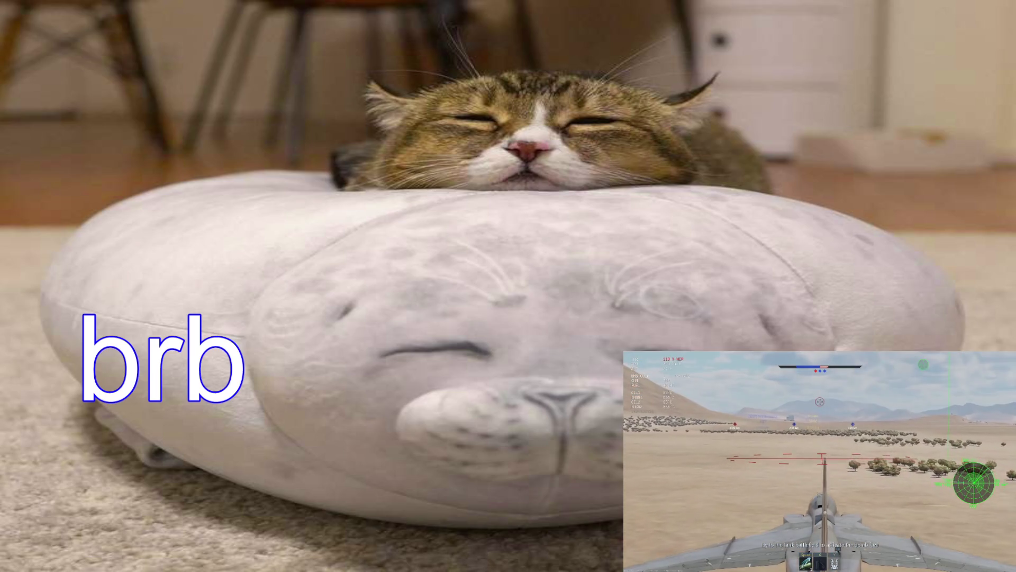
pyautogui.press('v')
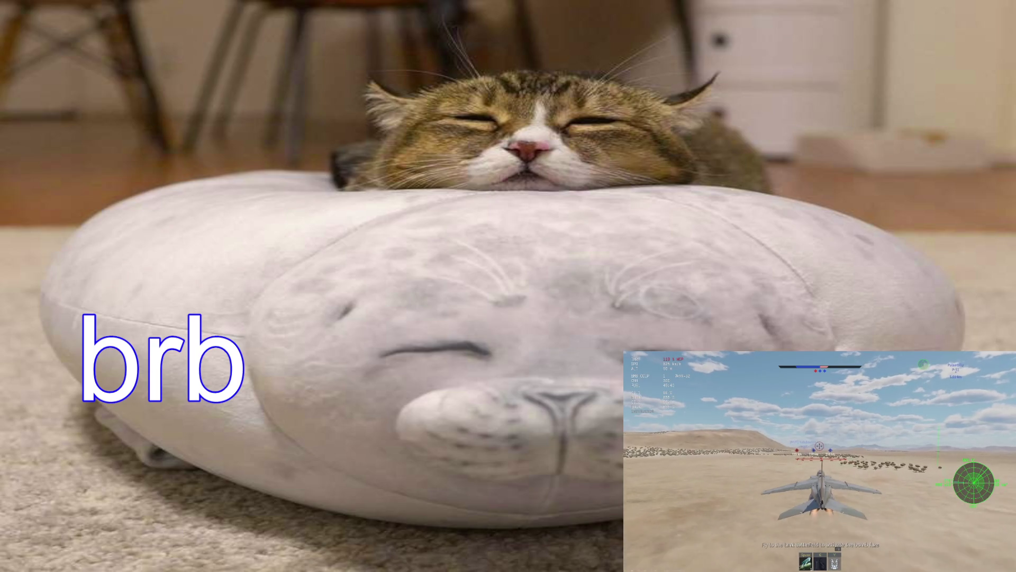
pyautogui.press('v')
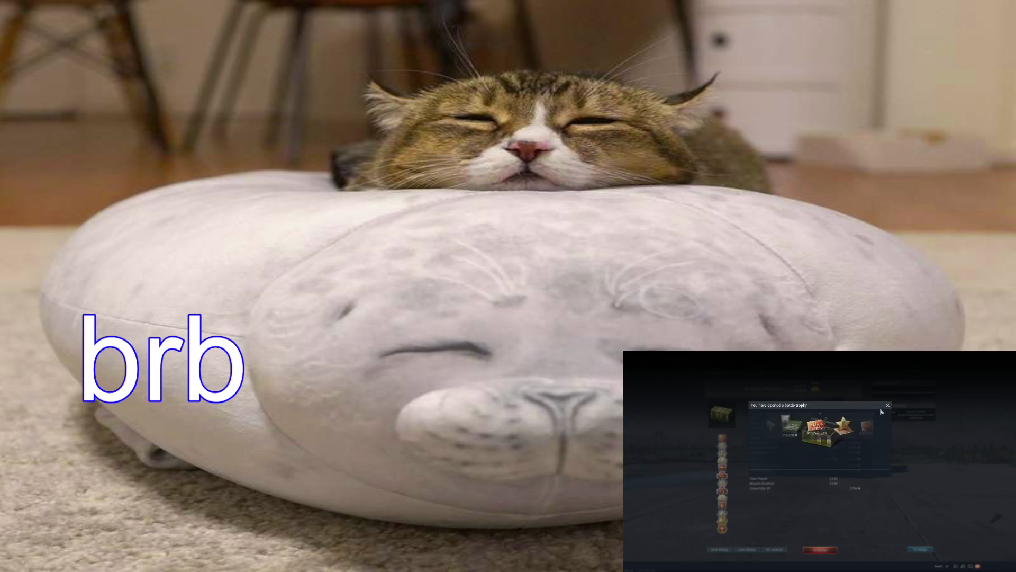
pyautogui.click(887, 405)
pyautogui.moveTo(725, 535)
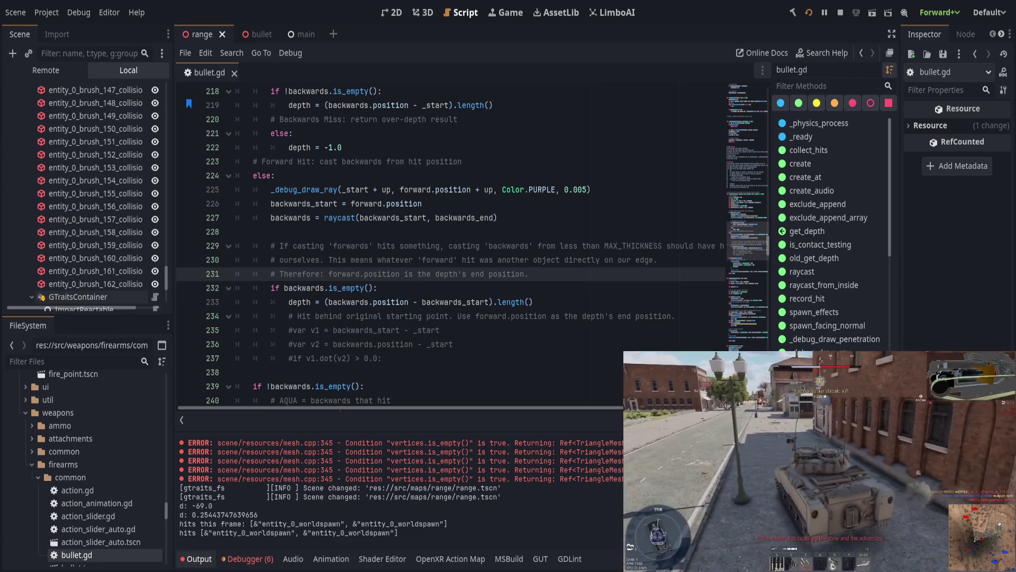
# - Collapse the Output log so get_depth fills more of the script view
pyautogui.scroll(-3, 427, 265)
pyautogui.click(455, 316)
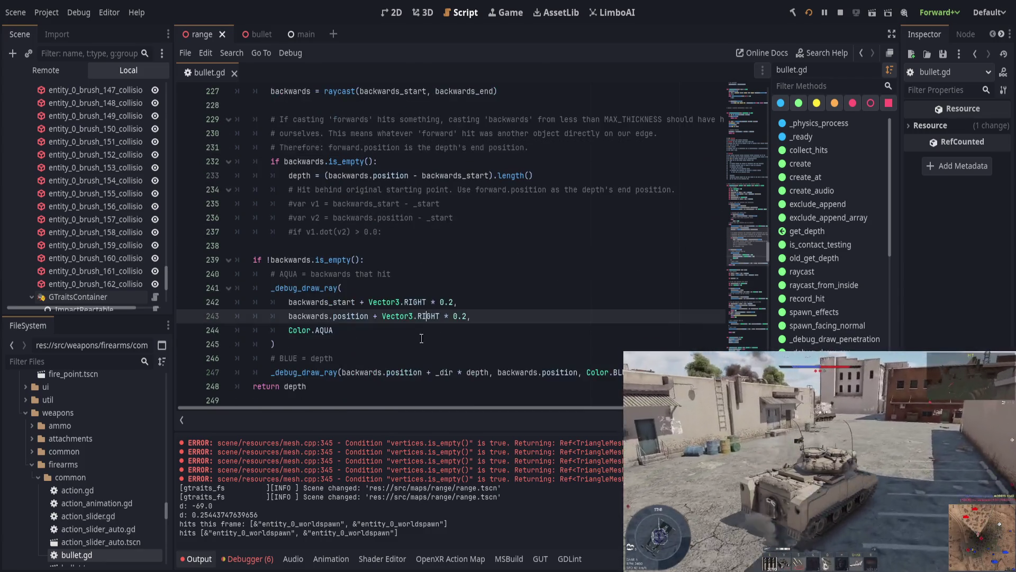
pyautogui.click(197, 558)
pyautogui.scroll(8, 346, 426)
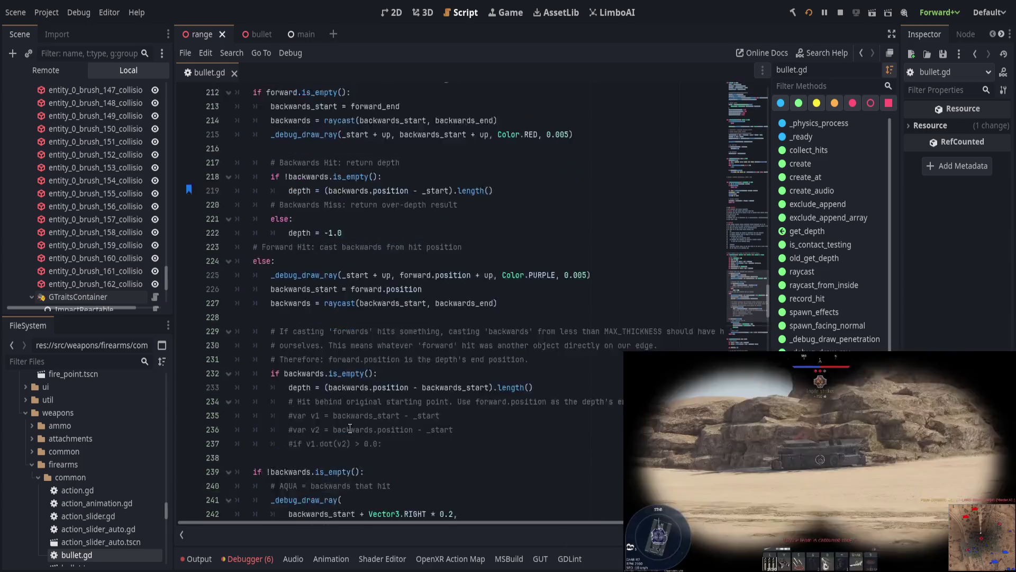
pyautogui.hotkey('alt', 'Tab')
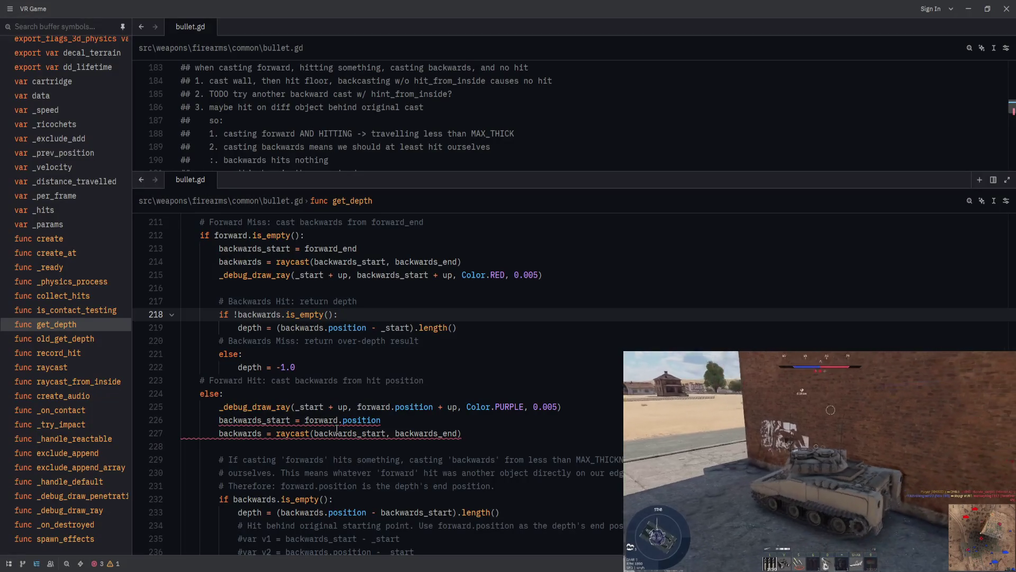
# - Replace the old get_depth body with 'pass' and save bullet.gd
pyautogui.scroll(5, 364, 391)
pyautogui.scroll(-7, 364, 390)
pyautogui.scroll(-3, 364, 390)
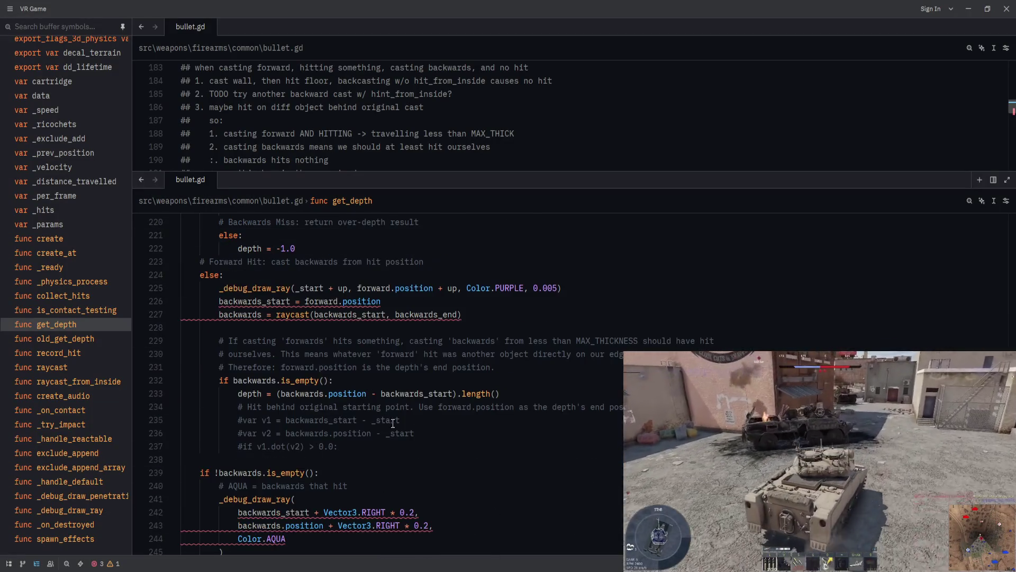
pyautogui.moveTo(351, 508)
pyautogui.mouseDown()
pyautogui.moveTo(367, 307)
pyautogui.moveTo(360, 228)
pyautogui.moveTo(345, 270)
pyautogui.moveTo(222, 271)
pyautogui.moveTo(200, 262)
pyautogui.mouseUp()
pyautogui.press('BackSpace')
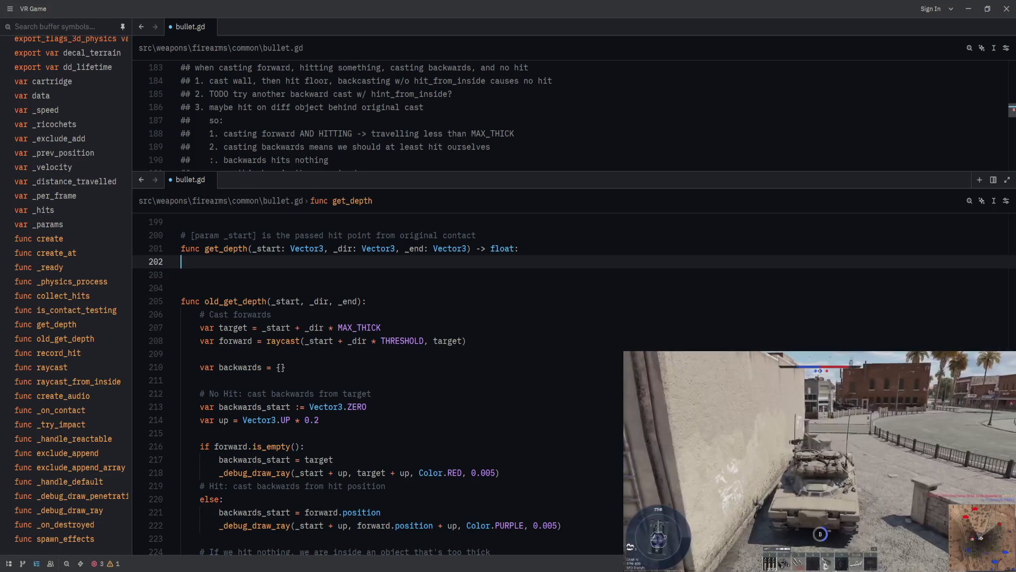
pyautogui.press('Delete')
pyautogui.write('pass')
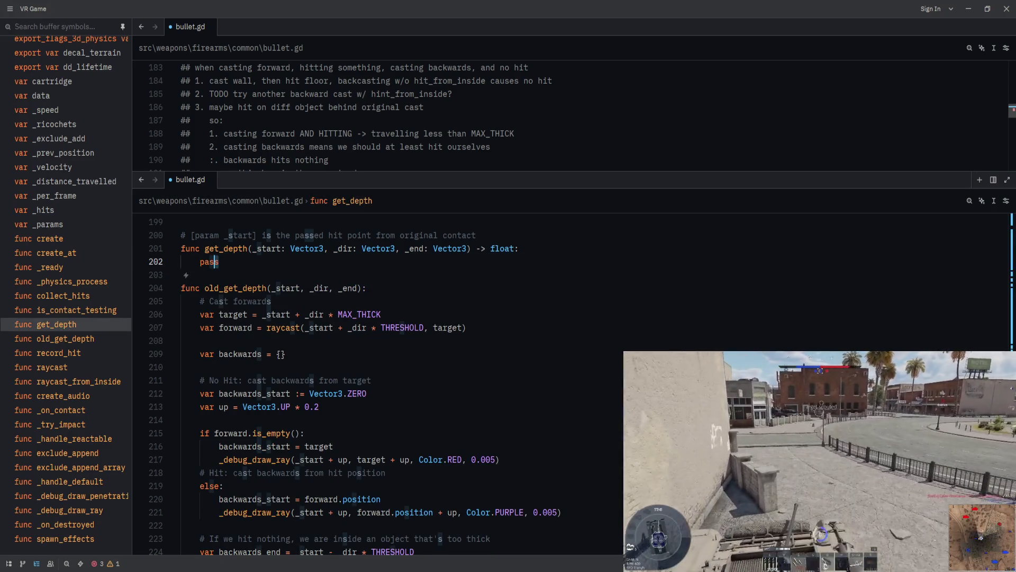
pyautogui.hotkey('ctrl', 's')
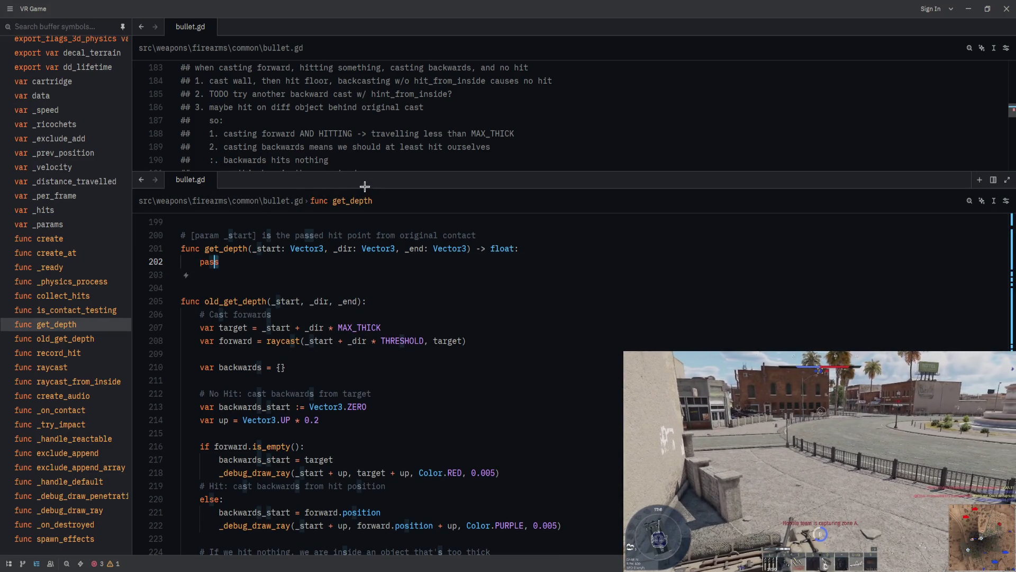
# - Resize the split code panes and select the pass placeholder
pyautogui.moveTo(374, 173); pyautogui.dragTo(391, 286)
pyautogui.scroll(-3, 398, 213)
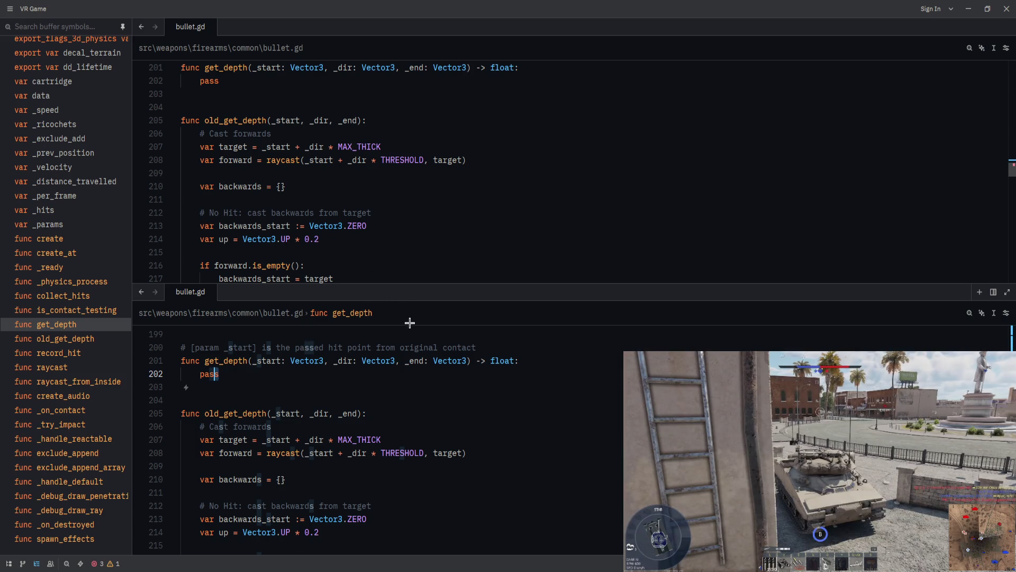
pyautogui.moveTo(417, 283); pyautogui.dragTo(417, 212)
pyautogui.scroll(-3, 447, 150)
pyautogui.scroll(2, 447, 149)
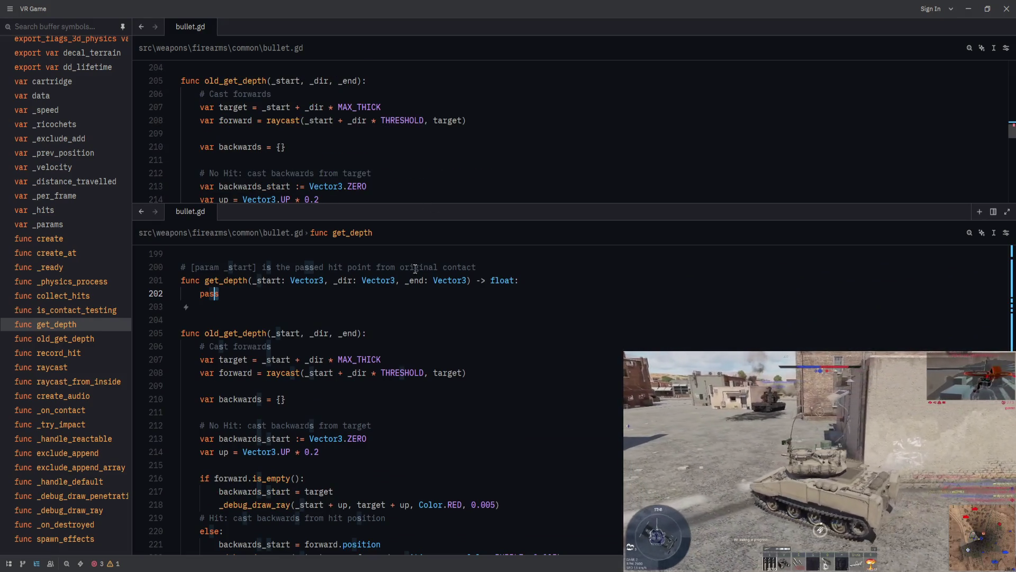
pyautogui.press('Home')
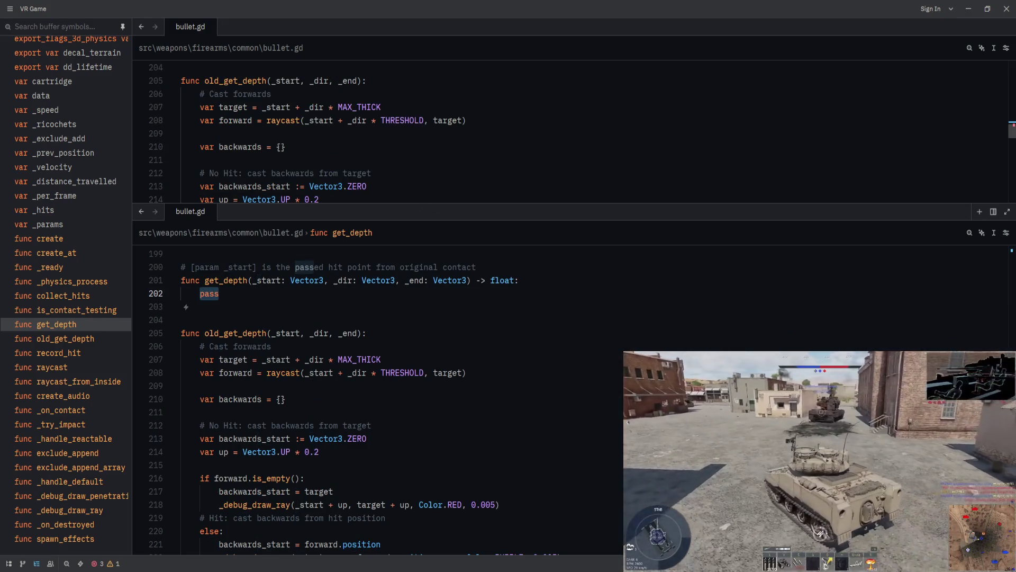
# - Add a '# Cast forwards' comment and 'var f_end := _start + _dir * MAX_THICK'
pyautogui.write('#')
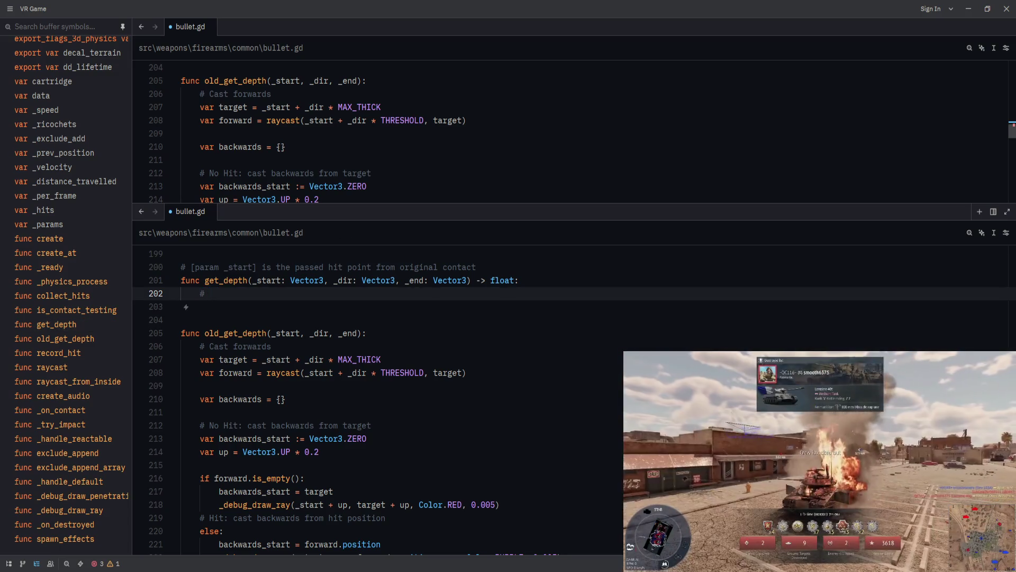
pyautogui.write(' Cast forwards')
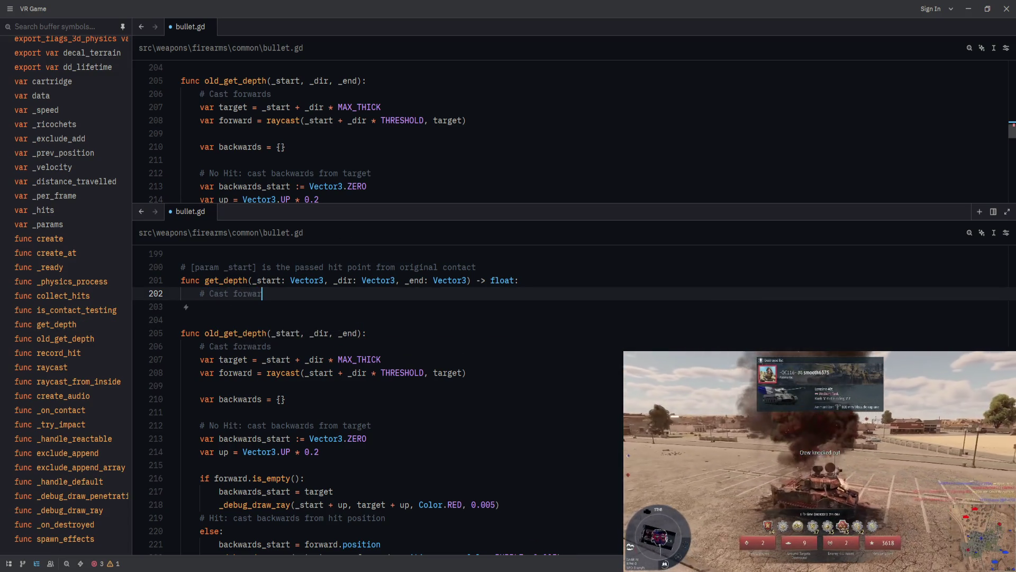
pyautogui.press('Return')
pyautogui.press('BackSpace')
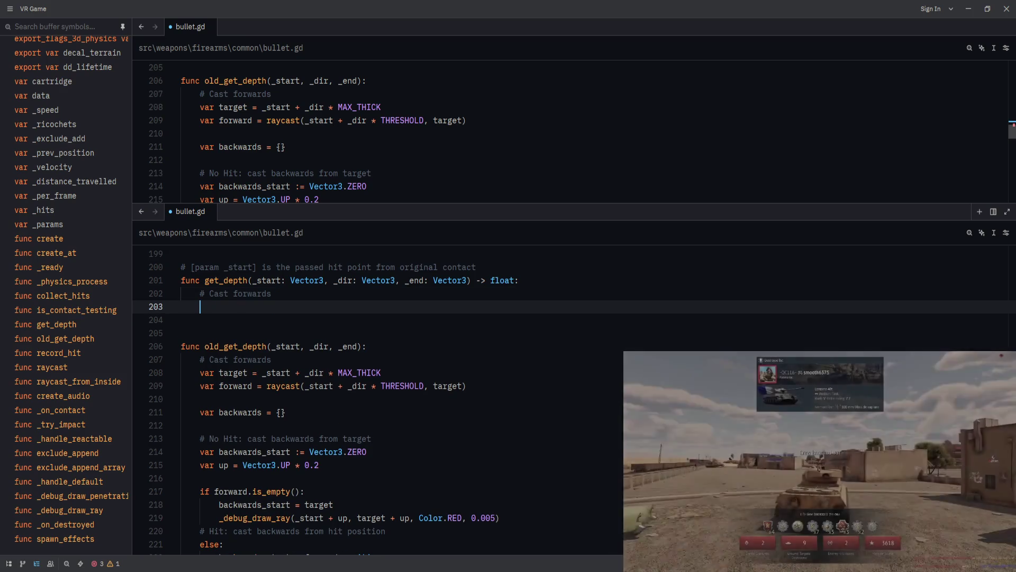
pyautogui.write('var')
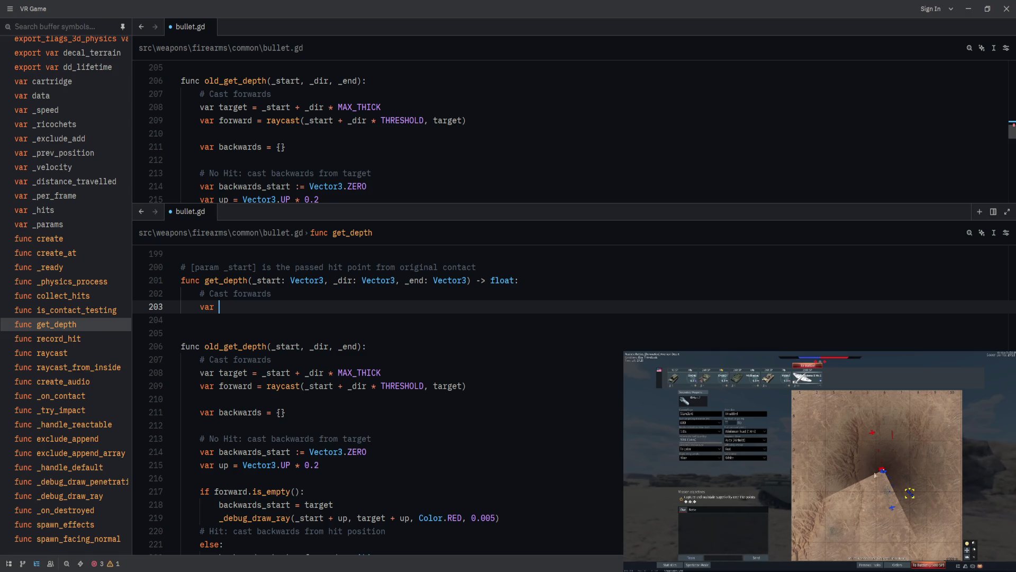
pyautogui.write('f_end := _')
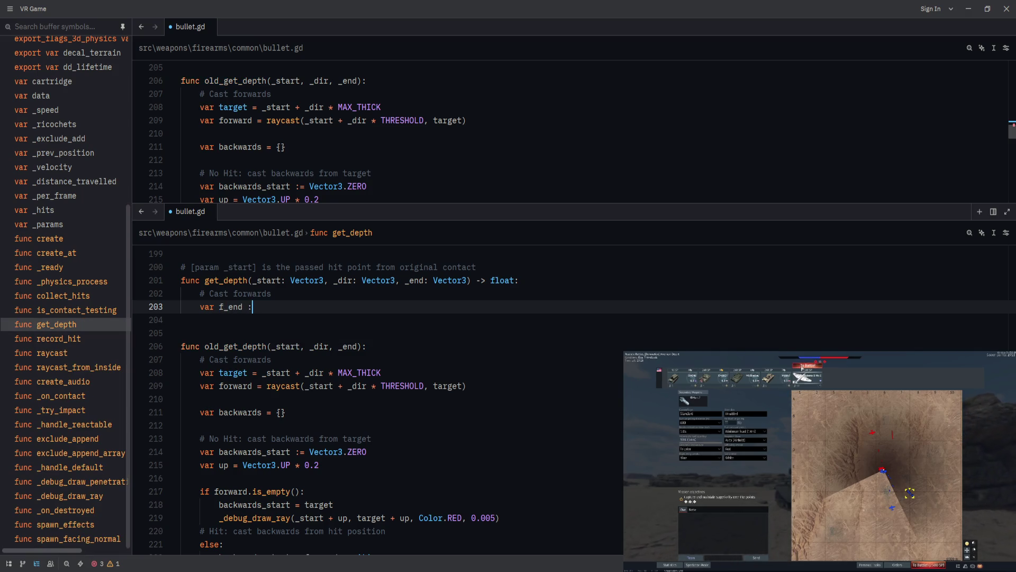
pyautogui.write('star')
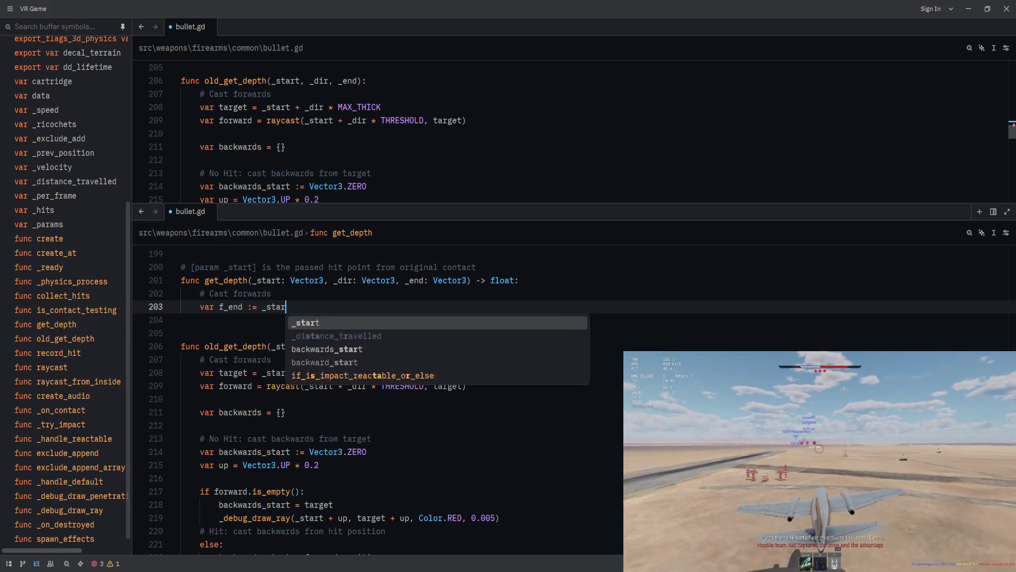
pyautogui.write('t + _dir')
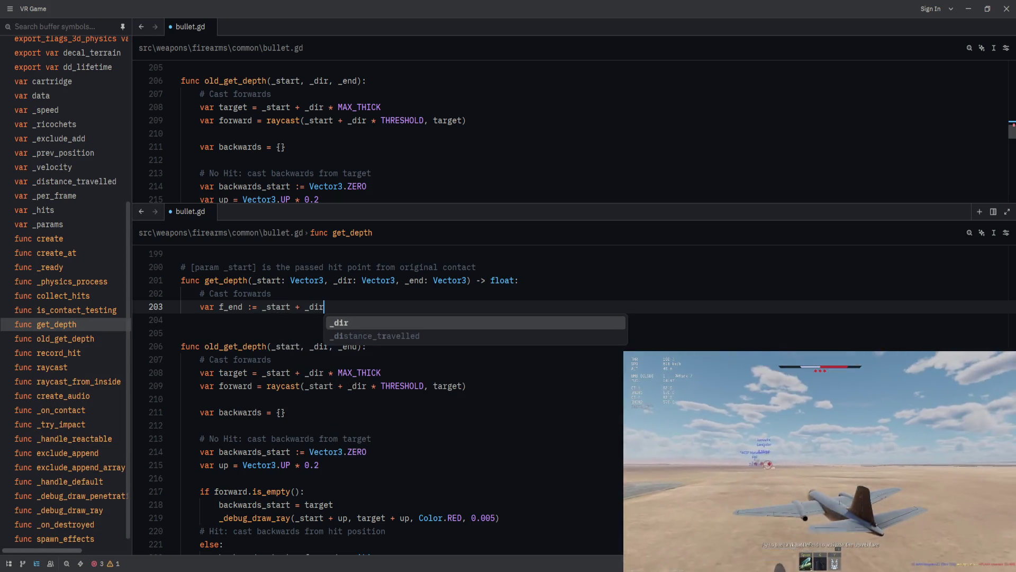
pyautogui.write(' * MAX_TICK')
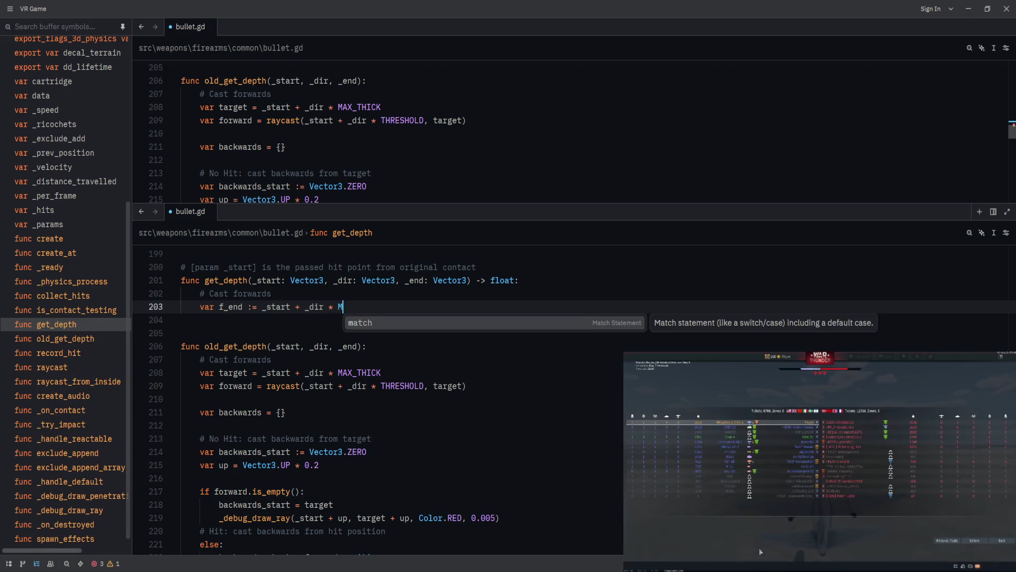
pyautogui.press('BackSpace')
pyautogui.press('BackSpace')
pyautogui.press('BackSpace')
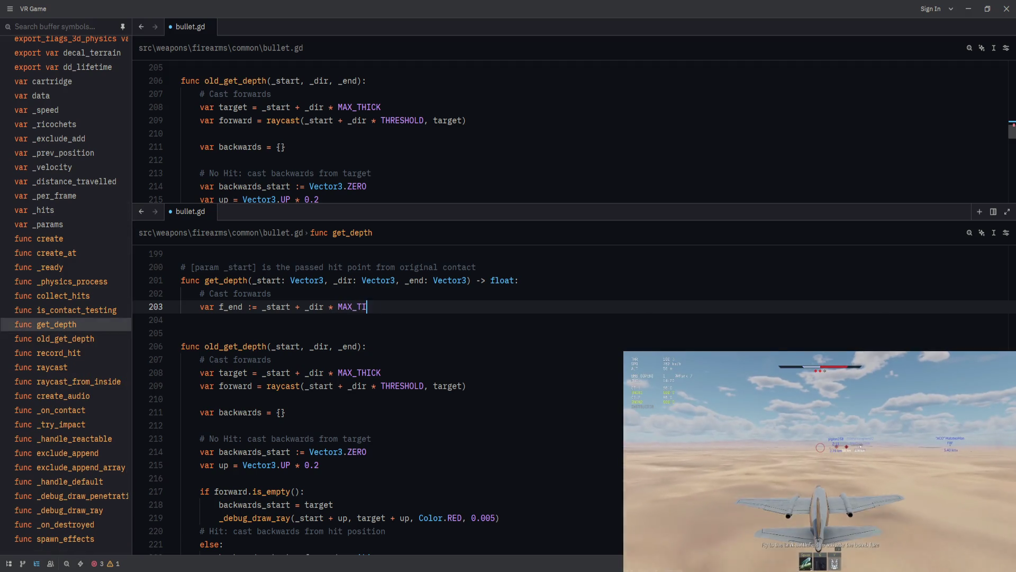
pyautogui.write('HICK')
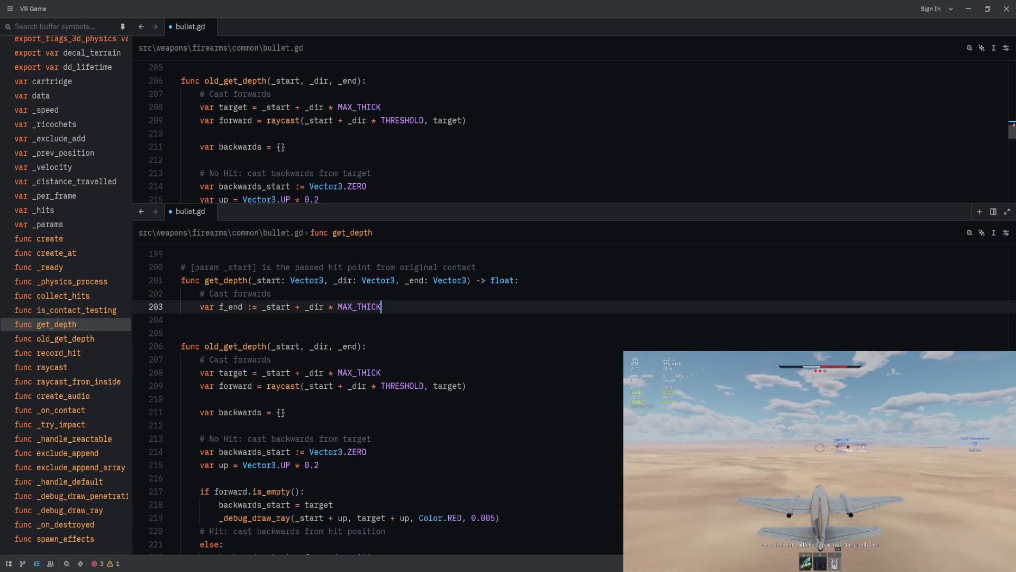
# - Add 'var forward := raycast(_start + _dir * THRESHOLD, f_end)' followed by blank lines
pyautogui.press('Return')
pyautogui.write('var forward :')
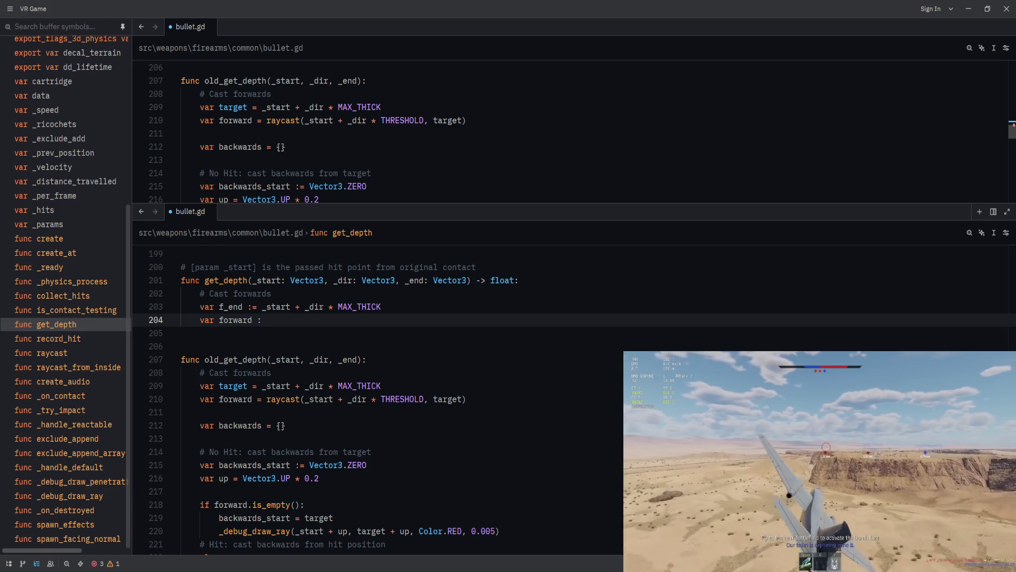
pyautogui.write('= rayca')
pyautogui.write('st(_start')
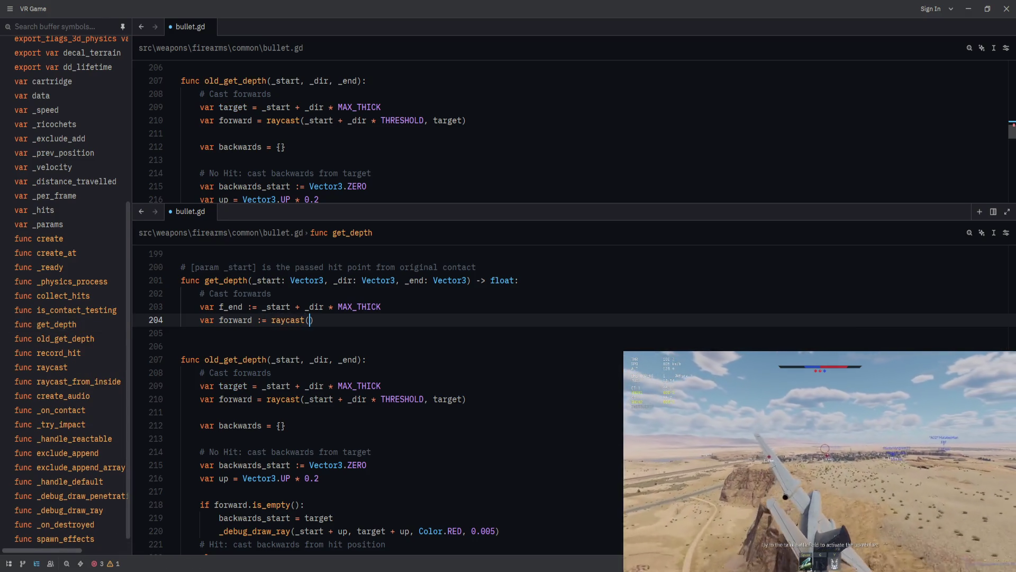
pyautogui.write(' + _d')
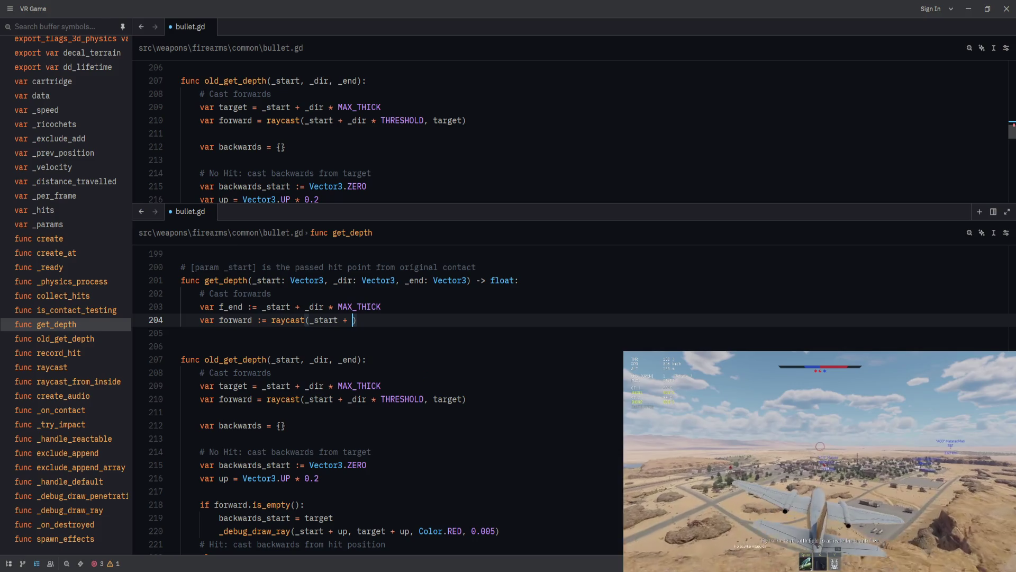
pyautogui.write('ir * THRESHO')
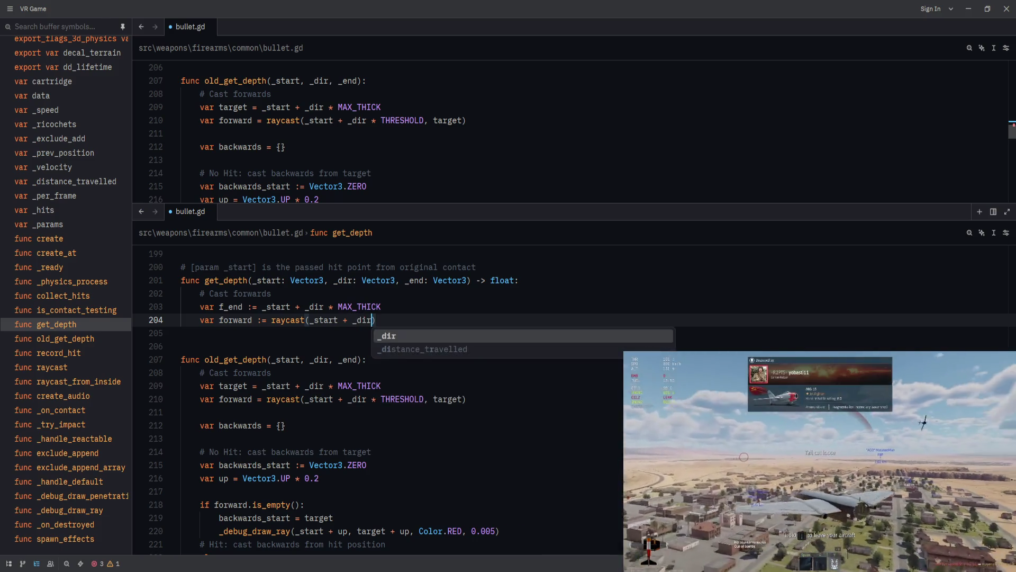
pyautogui.write('LD, ')
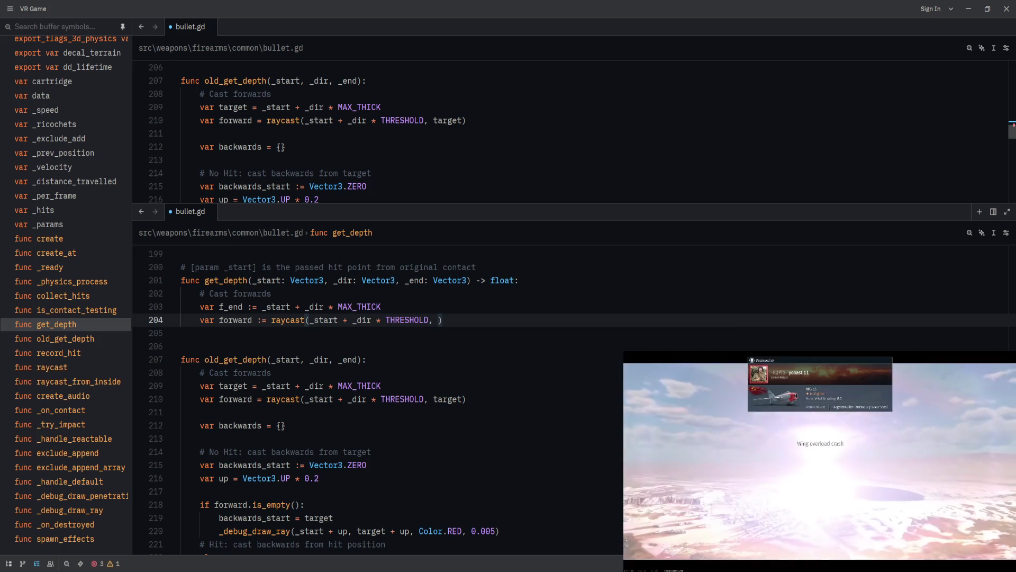
pyautogui.write('f_end')
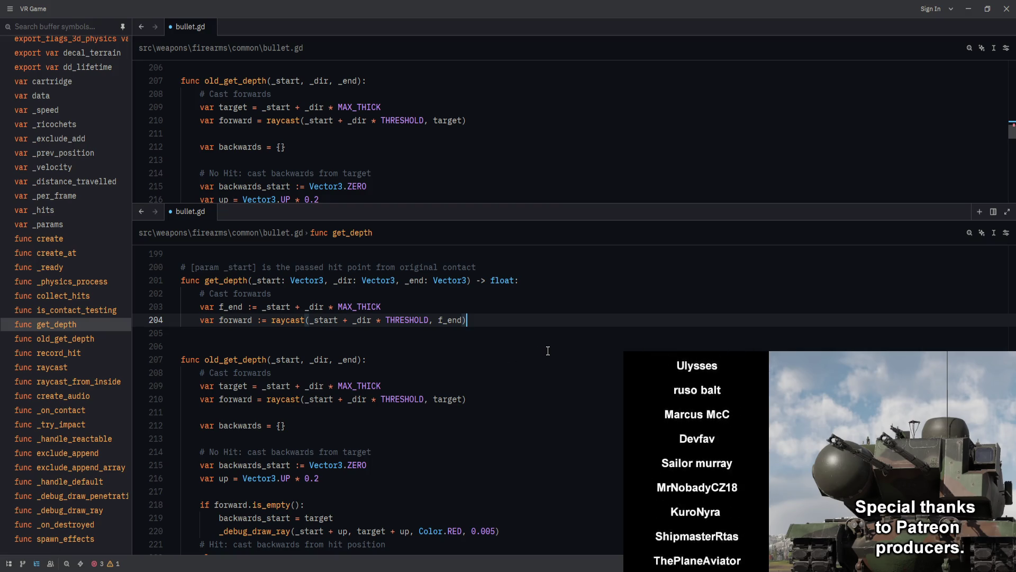
pyautogui.press('Return')
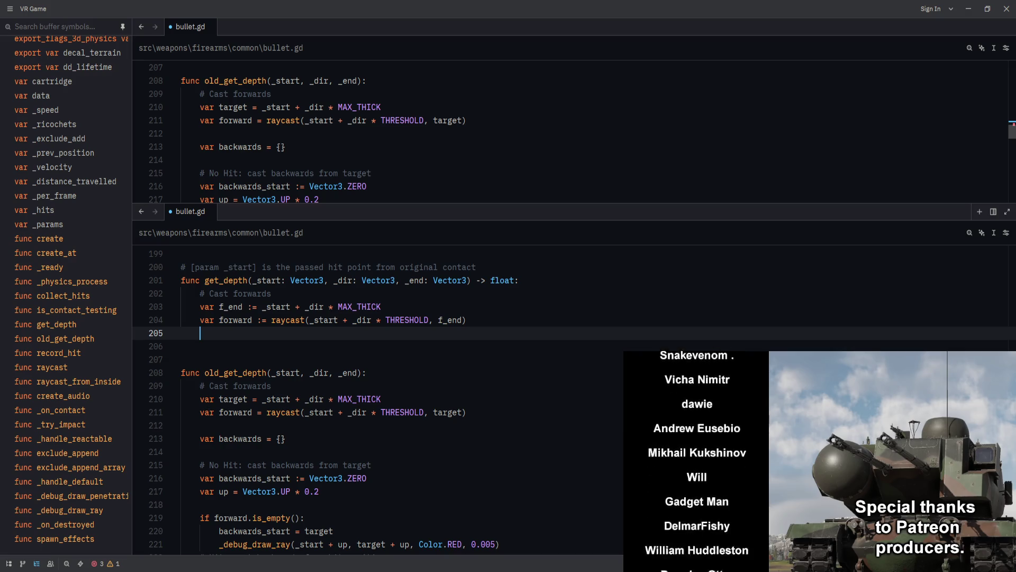
pyautogui.scroll(-1, 444, 374)
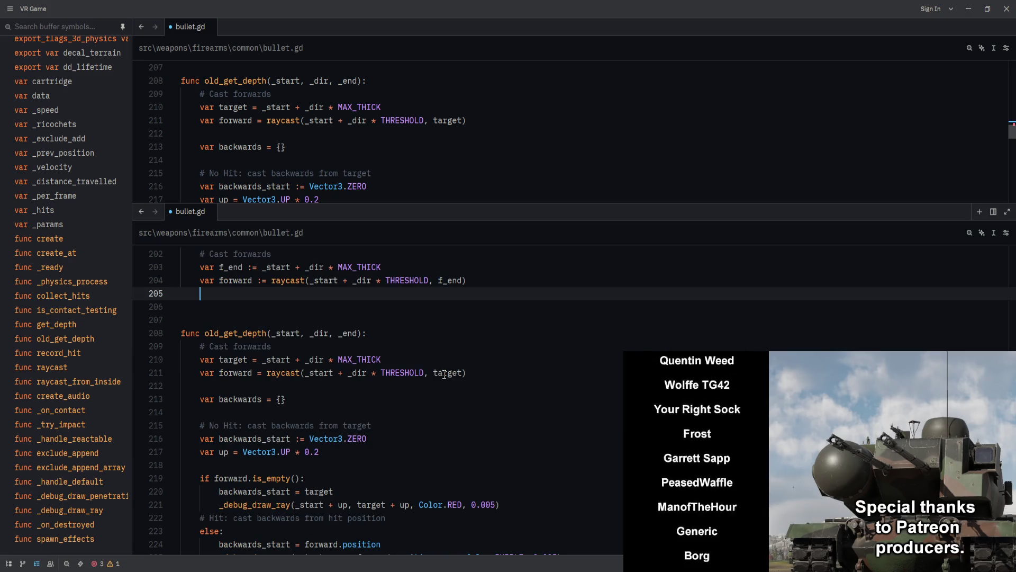
pyautogui.press('Return')
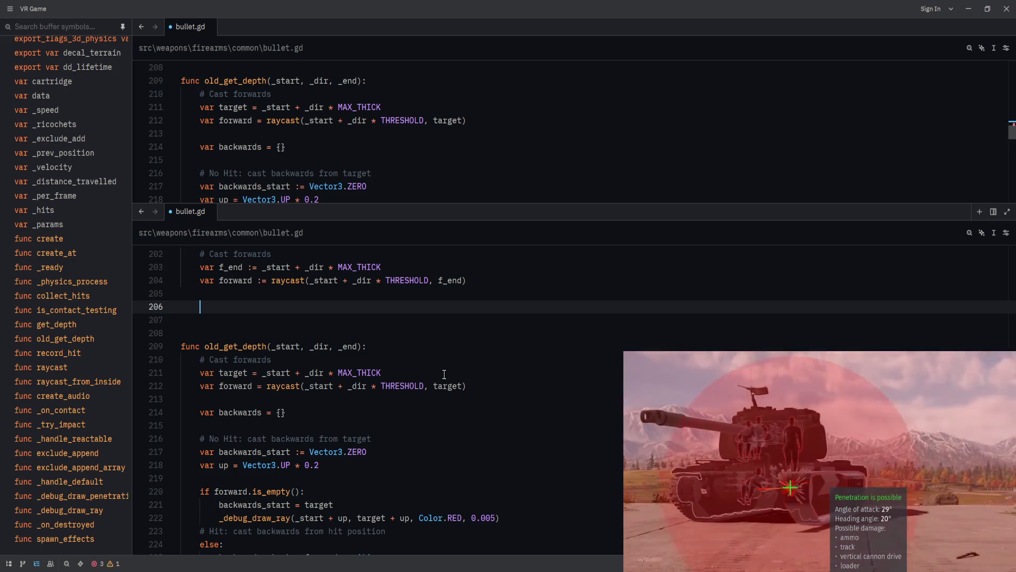
pyautogui.scroll(-1, 444, 372)
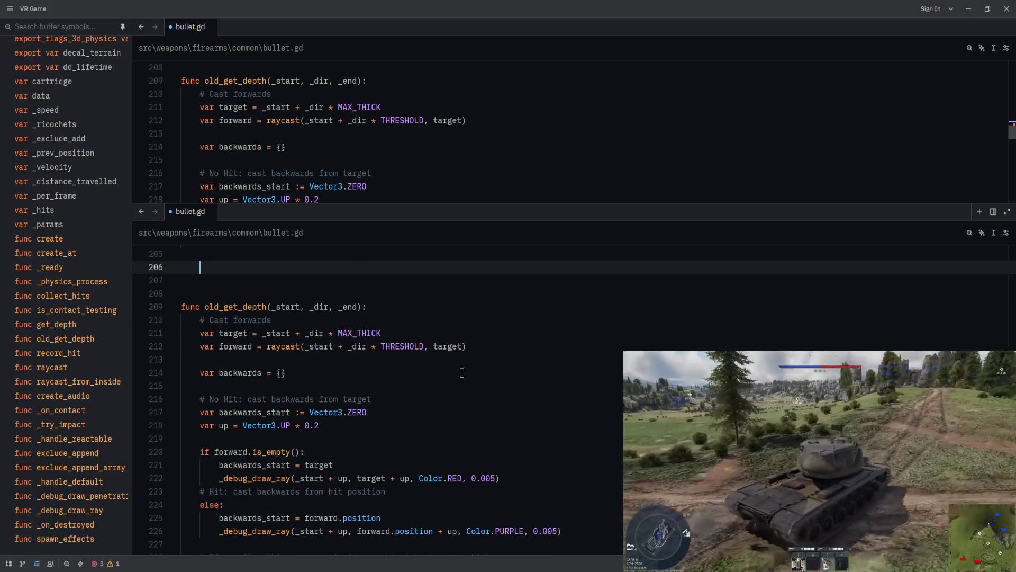
# - Declare 'var backward = {}' with 'var b_start := Vector3.ZERO' placed above it
pyautogui.press('Up')
pyautogui.write('var back')
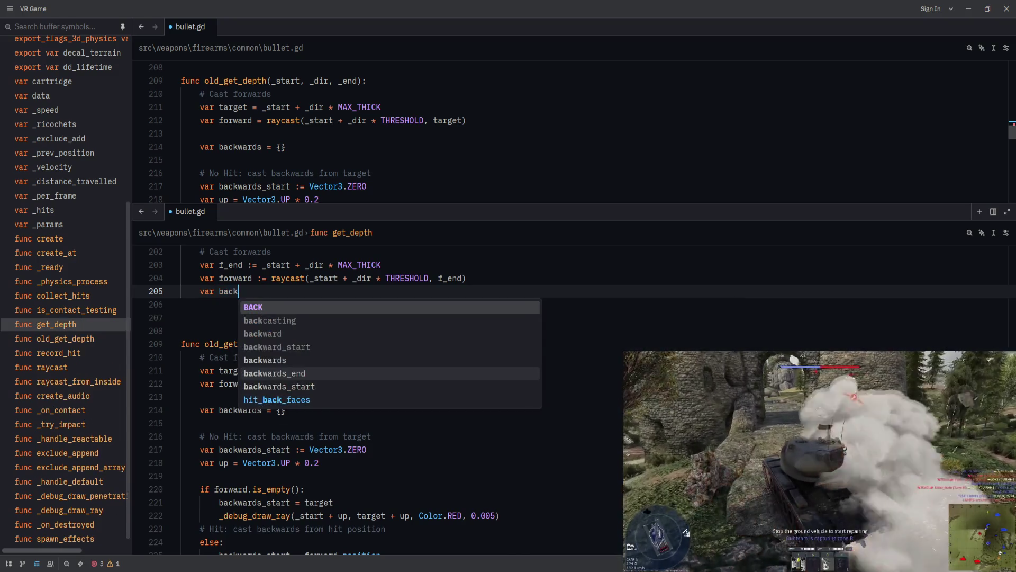
pyautogui.write('ward')
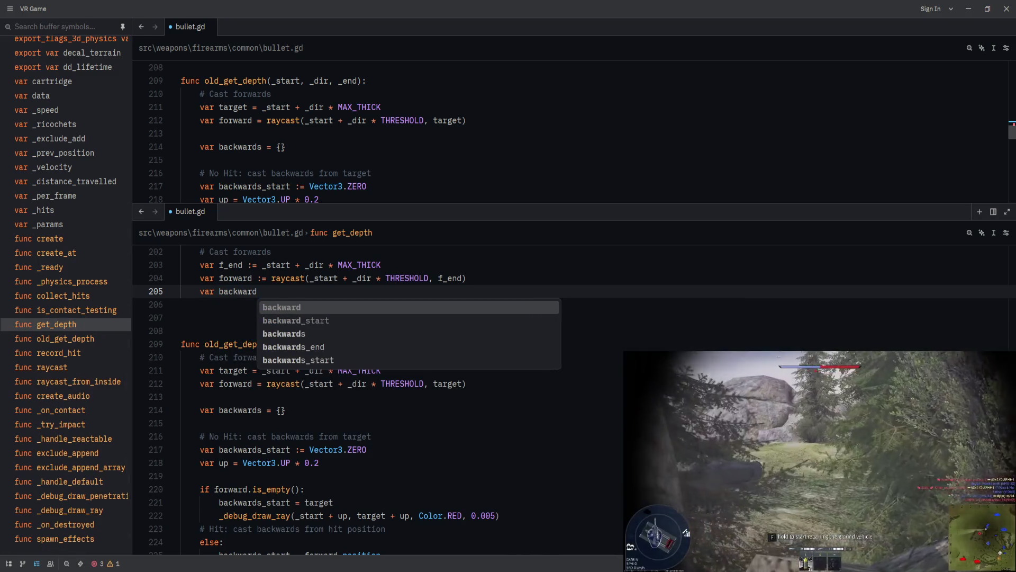
pyautogui.write(' = {}')
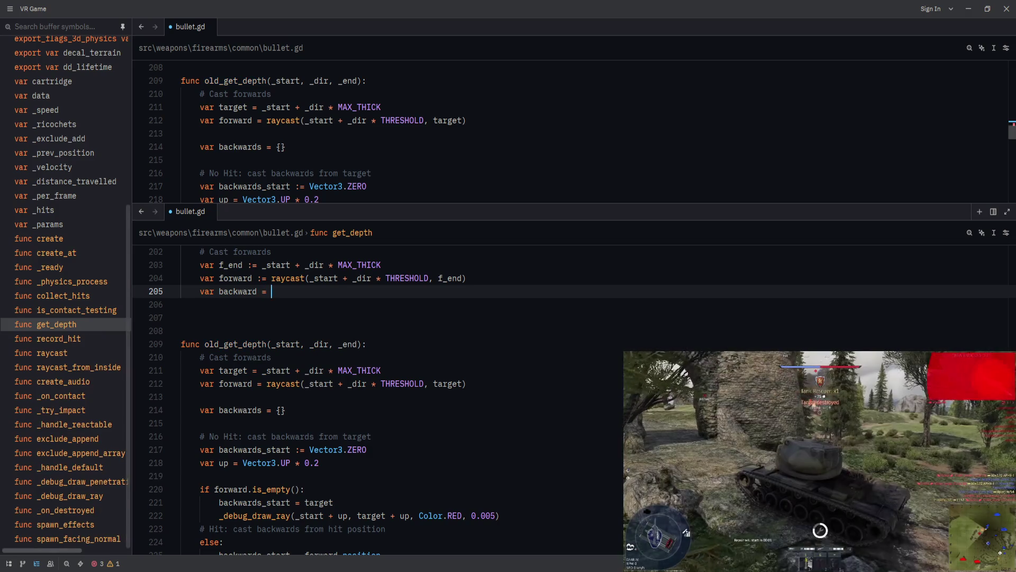
pyautogui.press('Return')
pyautogui.write('var b')
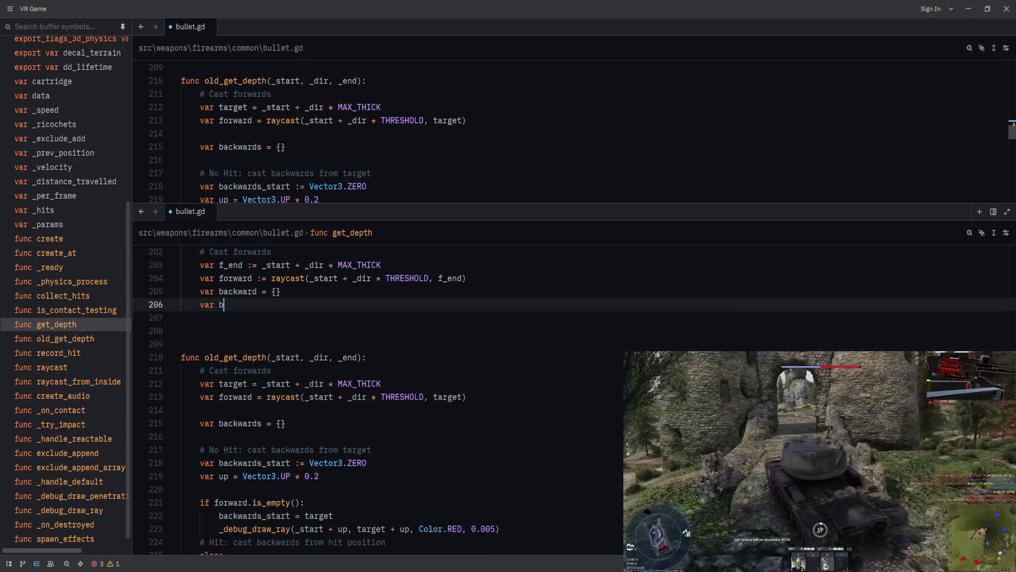
pyautogui.hotkey('alt', 'Up')
pyautogui.write('b_start := Vector')
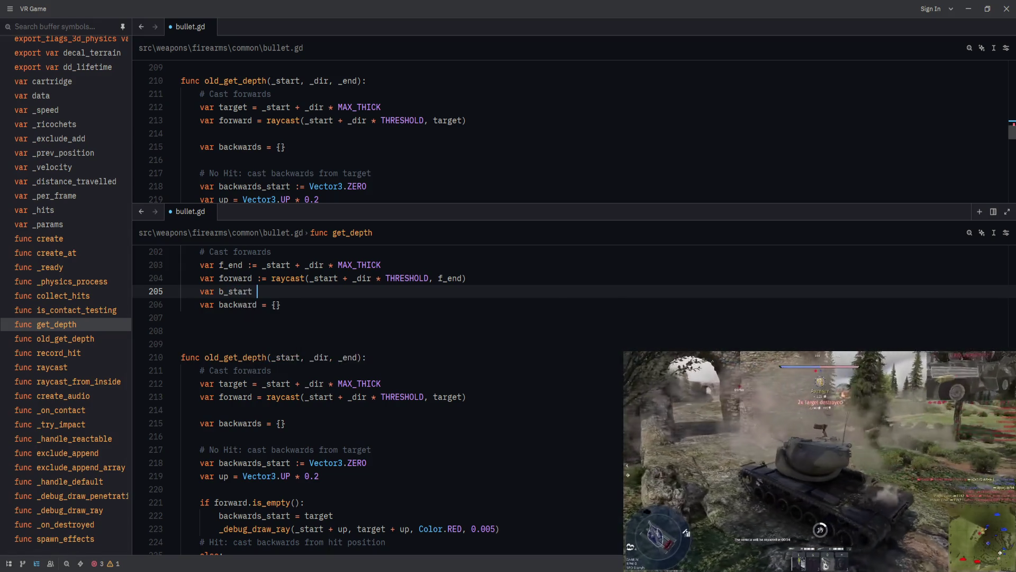
pyautogui.write('3.ZERO')
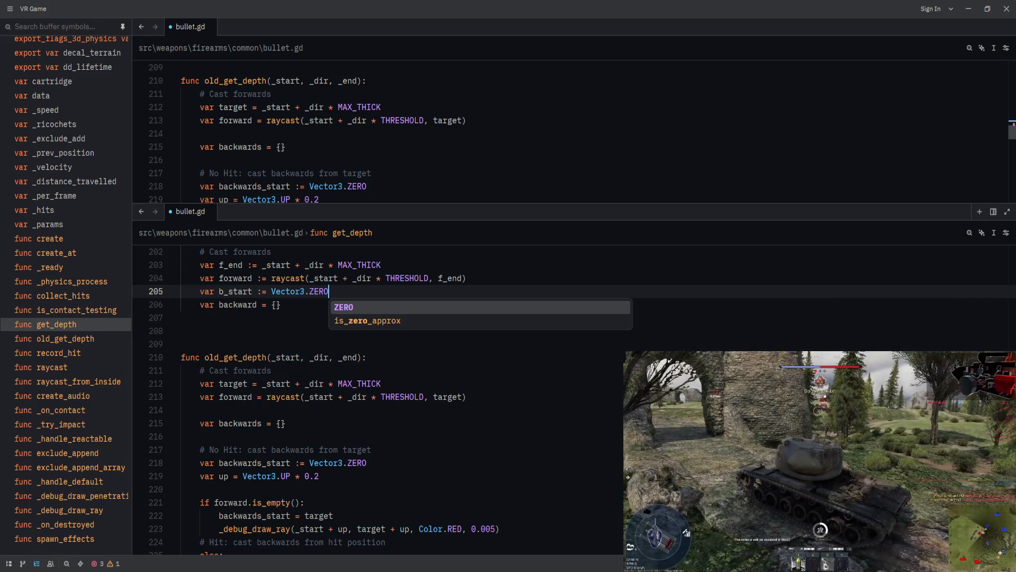
pyautogui.press('Return')
pyautogui.press('Down')
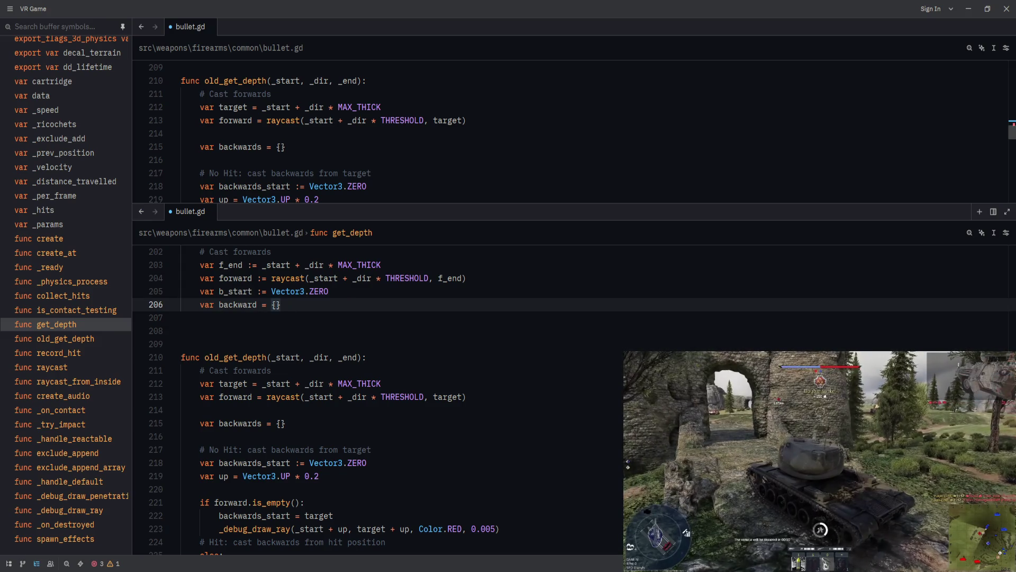
# - Separate the forward raycast with a blank line and begin 'if forward.is_empty()' below
pyautogui.click(329, 278)
pyautogui.scroll(1, 335, 400)
pyautogui.press('Down')
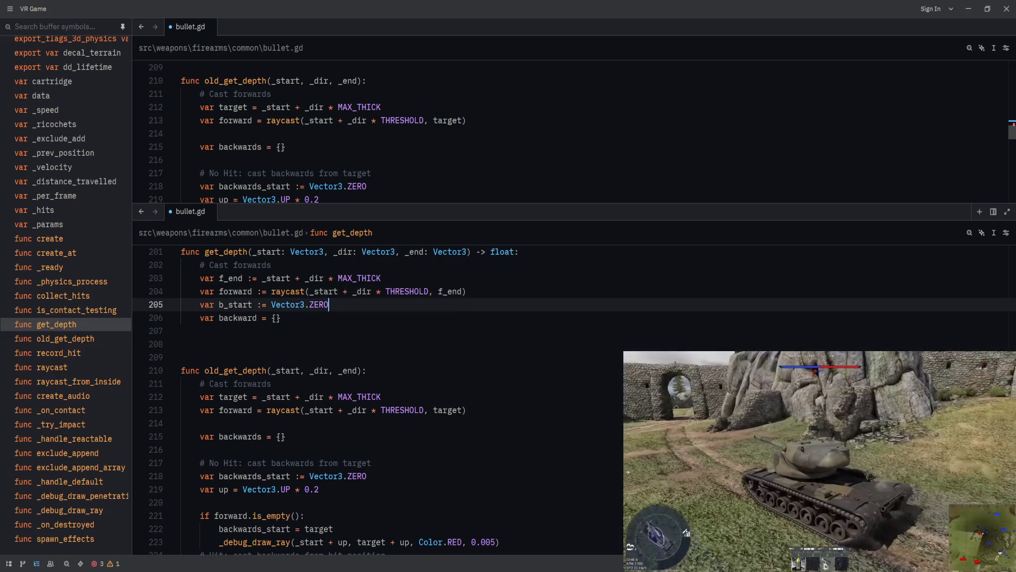
pyautogui.press('Up')
pyautogui.press('End')
pyautogui.press('Return')
pyautogui.press('Down')
pyautogui.press('Down')
pyautogui.press('End')
pyautogui.press('Return')
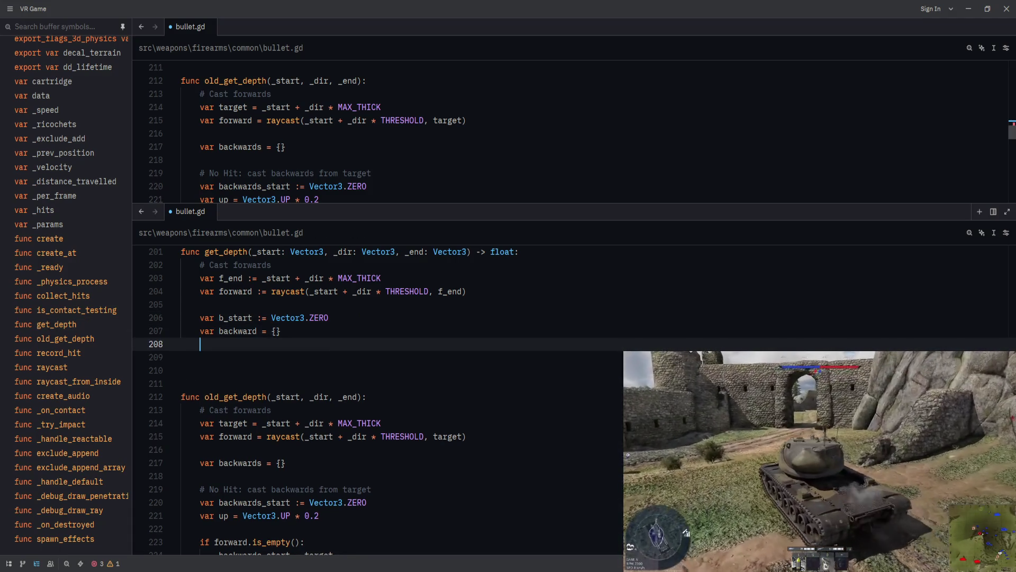
pyautogui.press('Return')
pyautogui.write('if for')
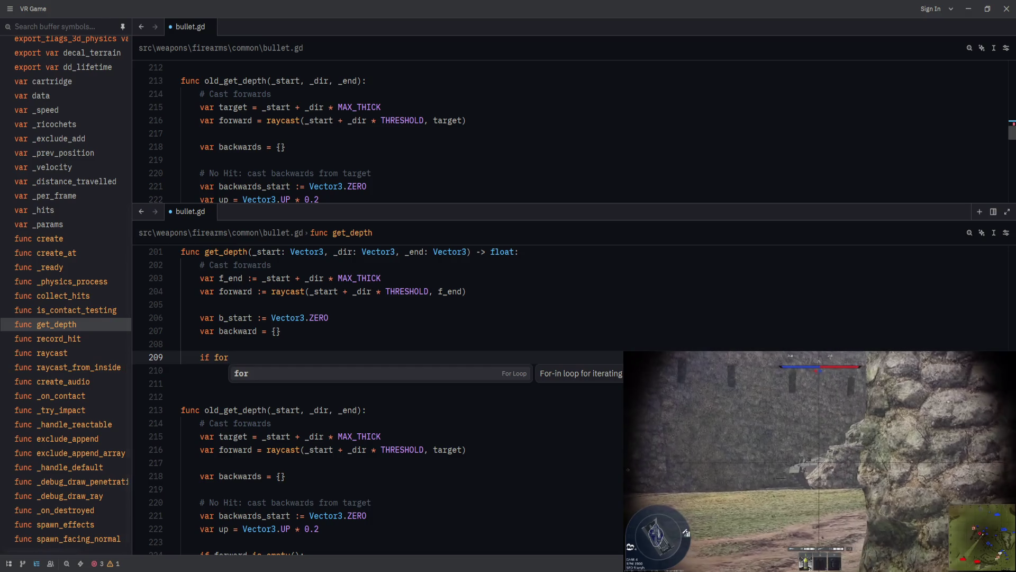
pyautogui.write('ward.is')
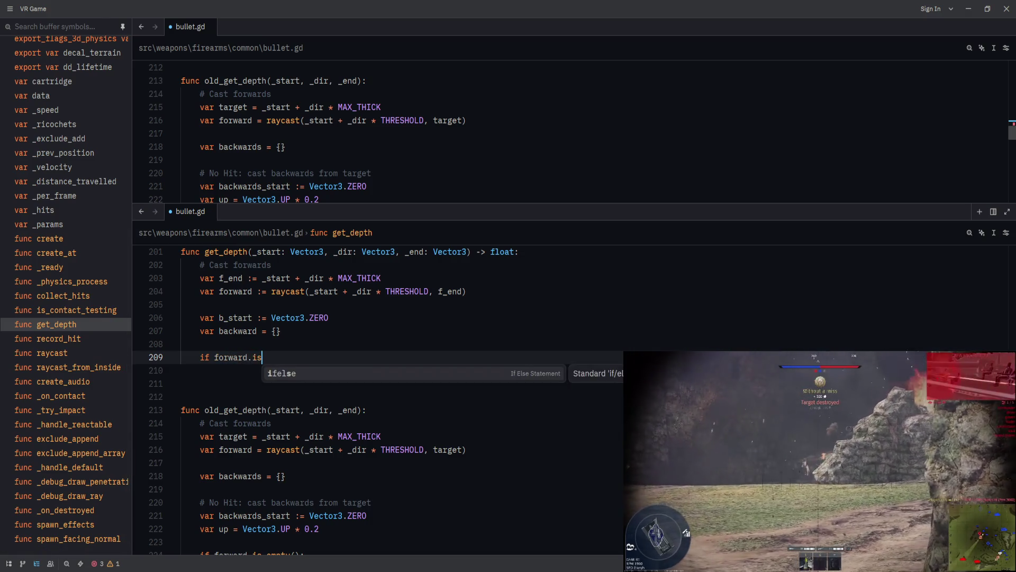
pyautogui.write('_empty()')
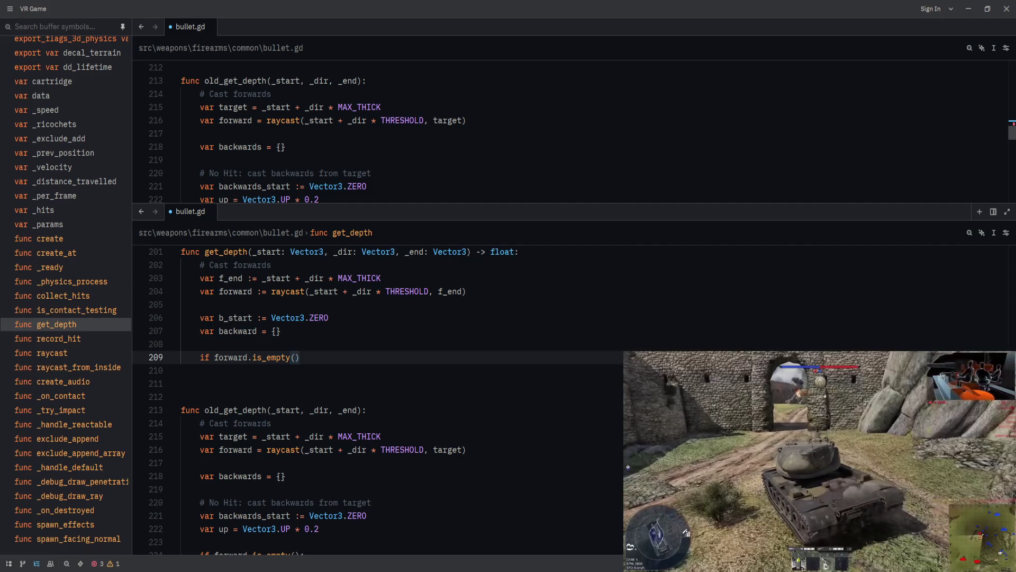
# - Save, then set 'b_start = f_end' inside the empty-hit branch
pyautogui.hotkey('ctrl', 's')
pyautogui.scroll(-1, 424, 358)
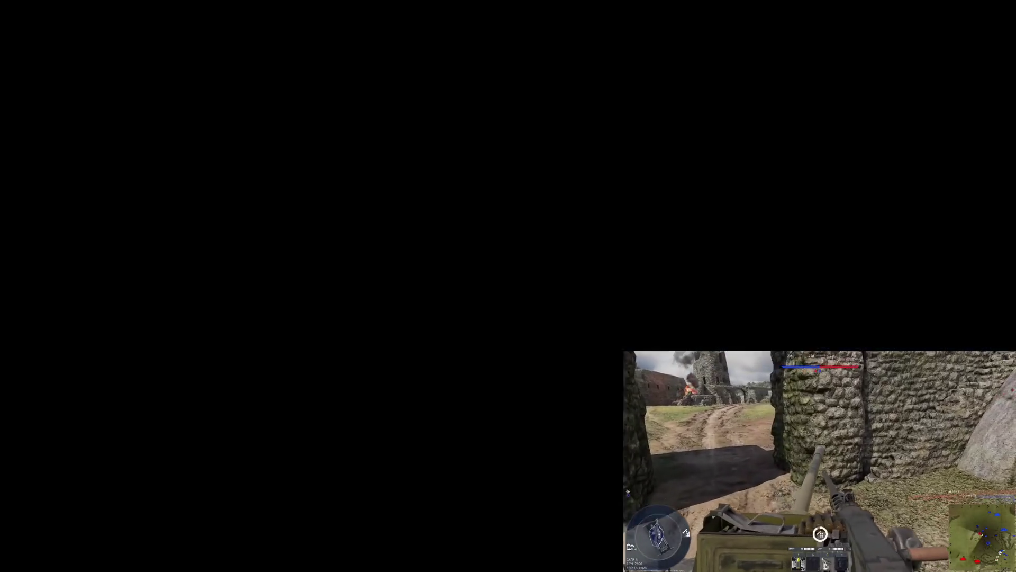
pyautogui.press('Return')
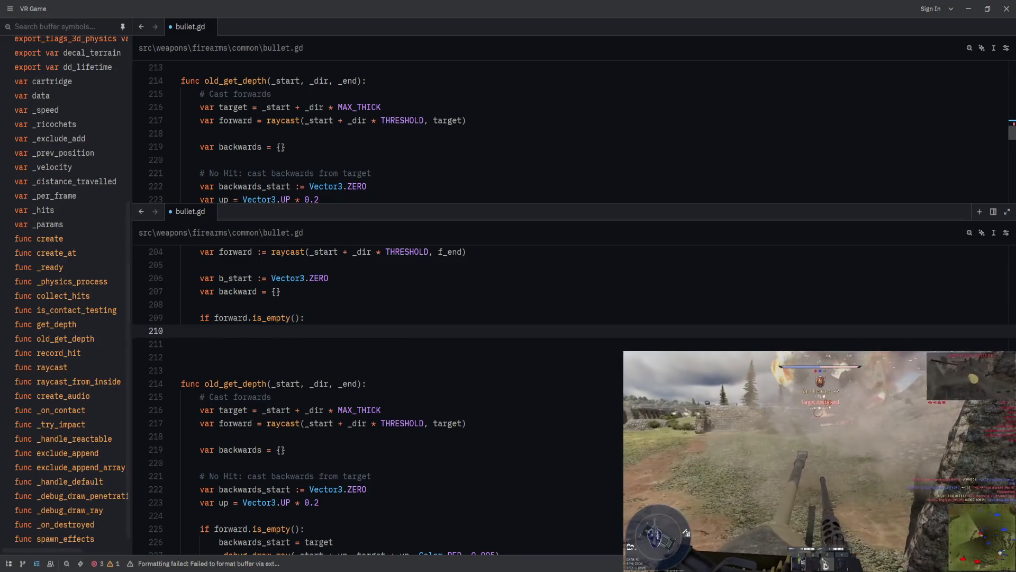
pyautogui.write('b')
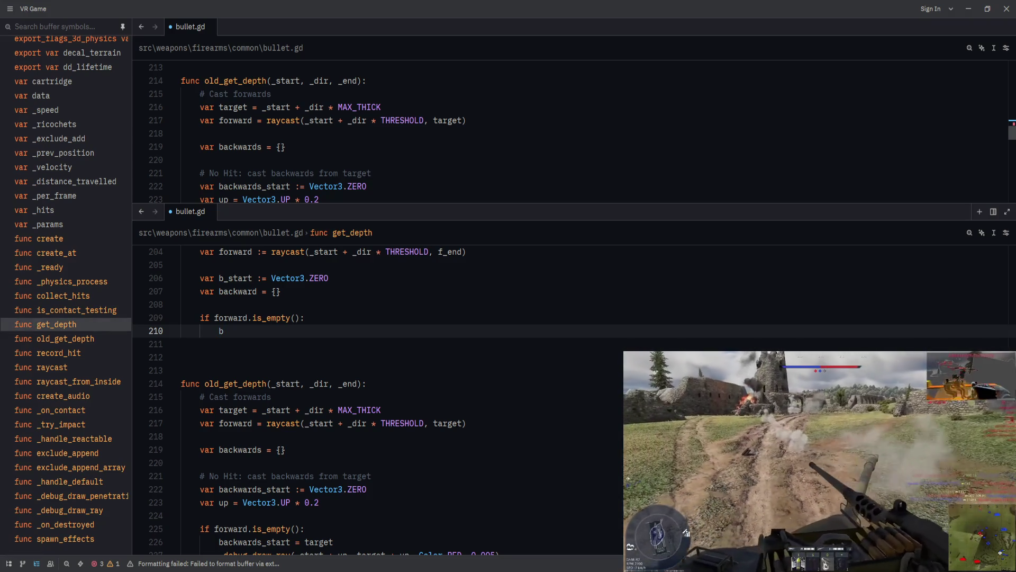
pyautogui.write('_start = tar')
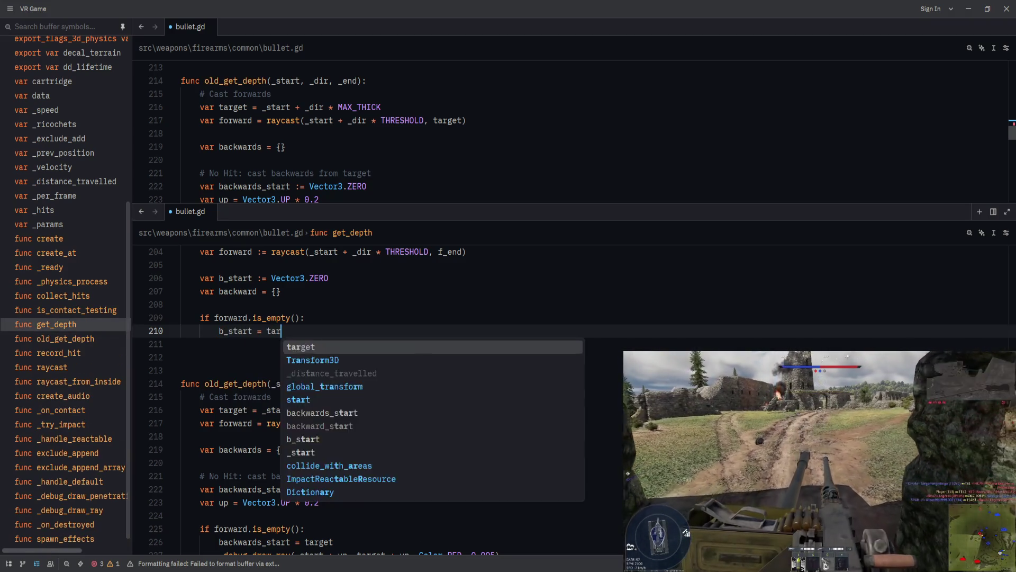
pyautogui.write('get')
pyautogui.hotkey('ctrl', 'BackSpace')
pyautogui.write('f_')
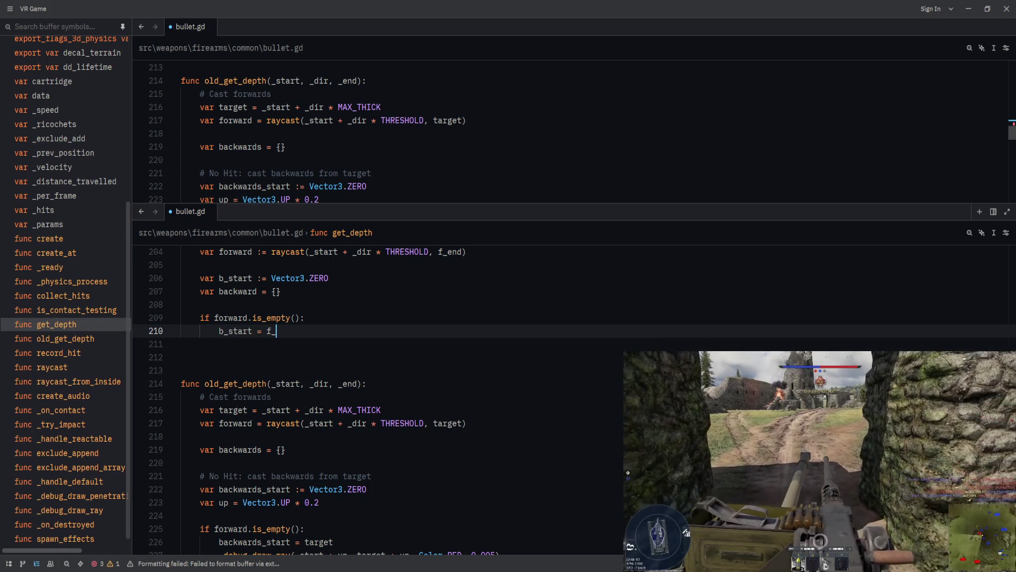
pyautogui.write('end')
pyautogui.scroll(2, 434, 312)
pyautogui.scroll(-3, 434, 313)
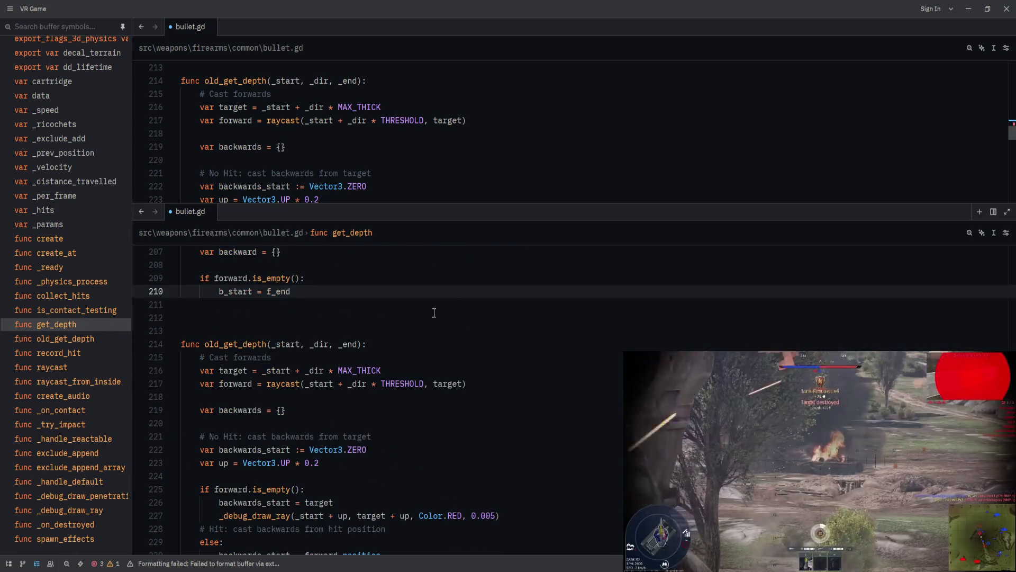
# - Start an 'else:' branch with 'b_start =', keeping the b_start declaration above backward
pyautogui.press('Return')
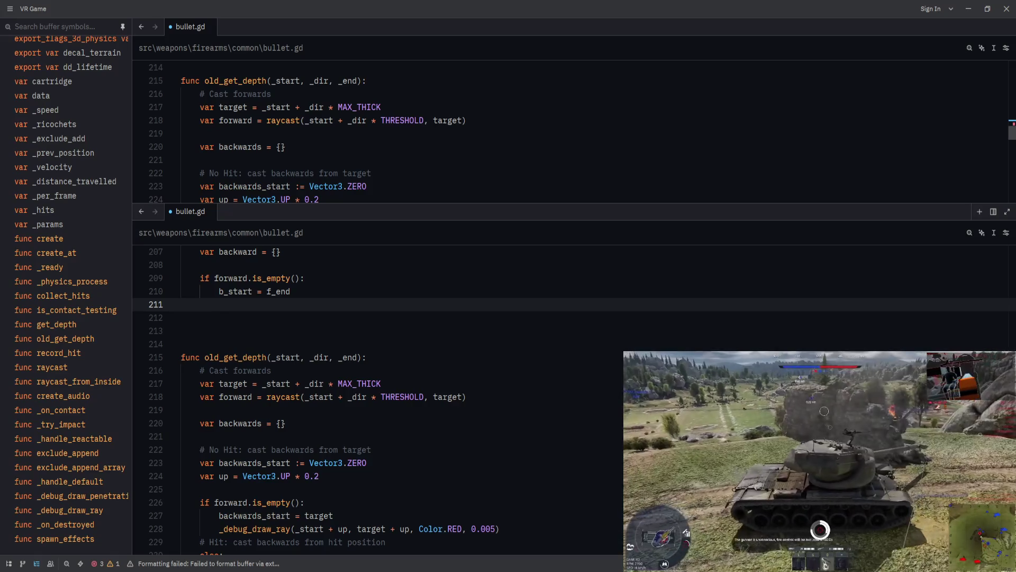
pyautogui.scroll(-3, 335, 295)
pyautogui.scroll(2, 336, 295)
pyautogui.write('else:')
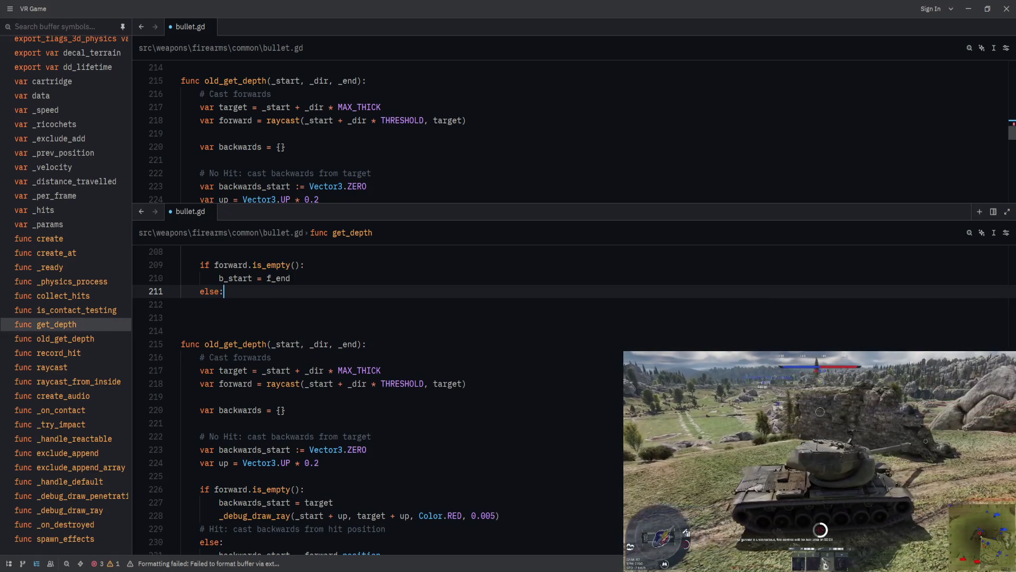
pyautogui.press('Return')
pyautogui.write('b_start =')
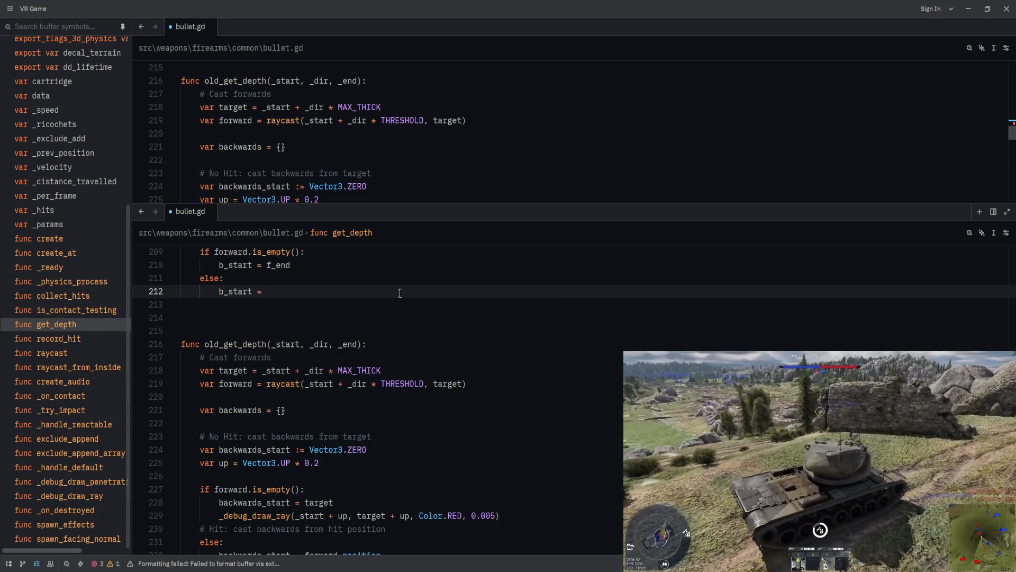
pyautogui.scroll(-1, 401, 288)
pyautogui.scroll(1, 390, 363)
pyautogui.scroll(2, 381, 363)
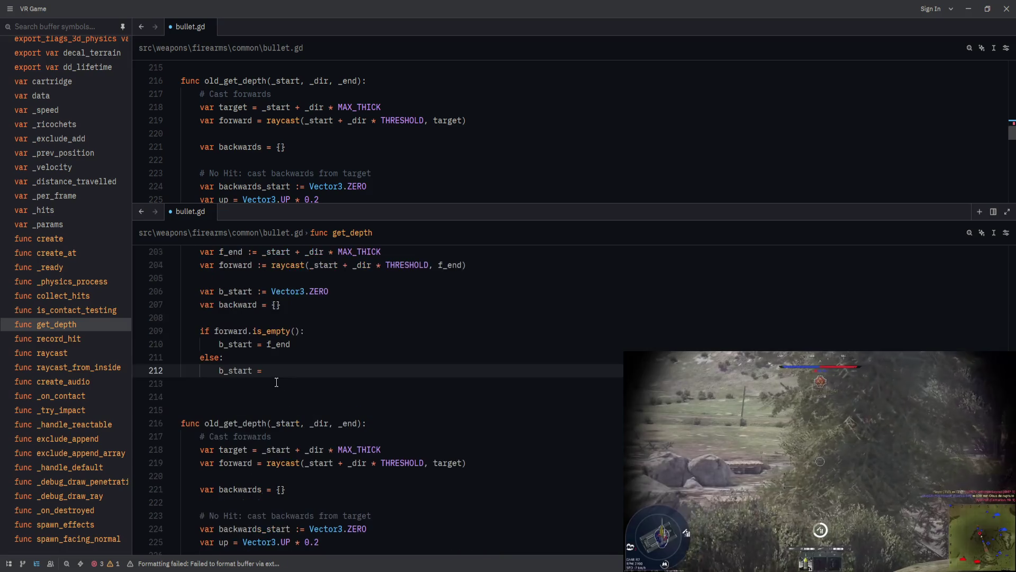
pyautogui.click(350, 291)
pyautogui.hotkey('alt', 'Down')
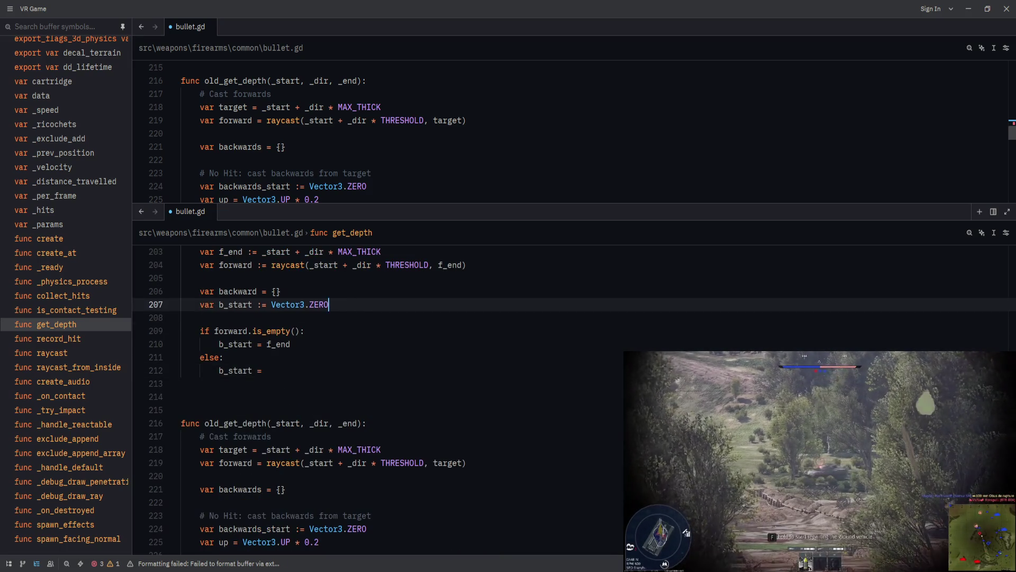
pyautogui.hotkey('alt', 'Down')
pyautogui.hotkey('alt', 'Up')
pyautogui.hotkey('alt', 'Up')
pyautogui.scroll(-3, 339, 317)
# - Complete the else branch as 'b_start = forward.position' and add a blank line
pyautogui.click(357, 332)
pyautogui.scroll(-3, 360, 339)
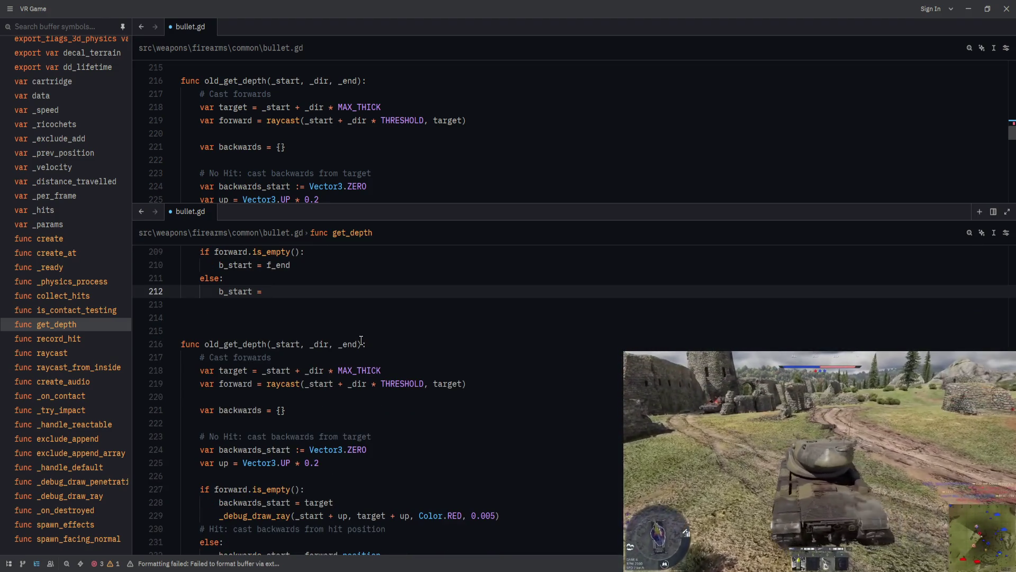
pyautogui.scroll(-1, 361, 339)
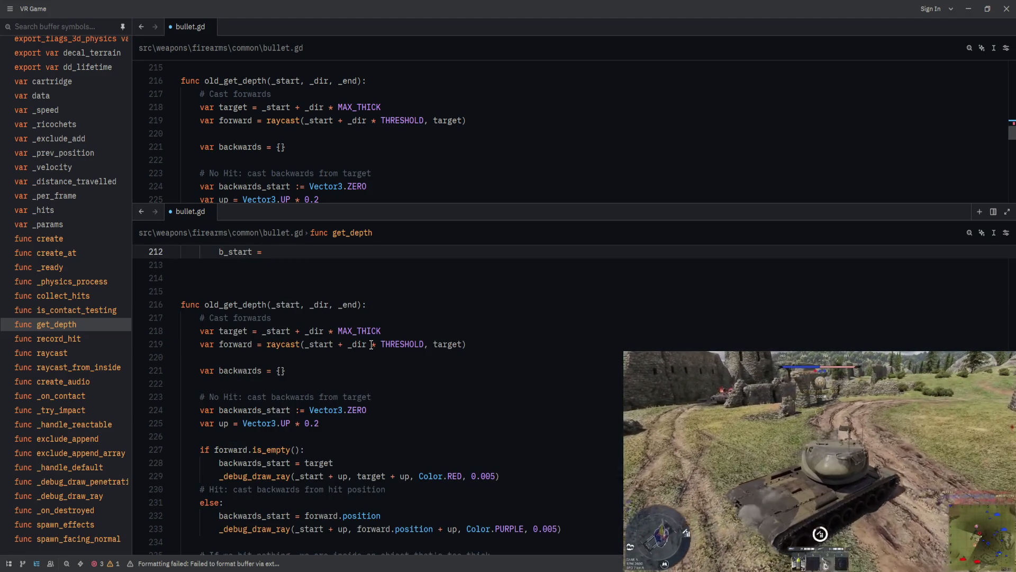
pyautogui.write('forward.position')
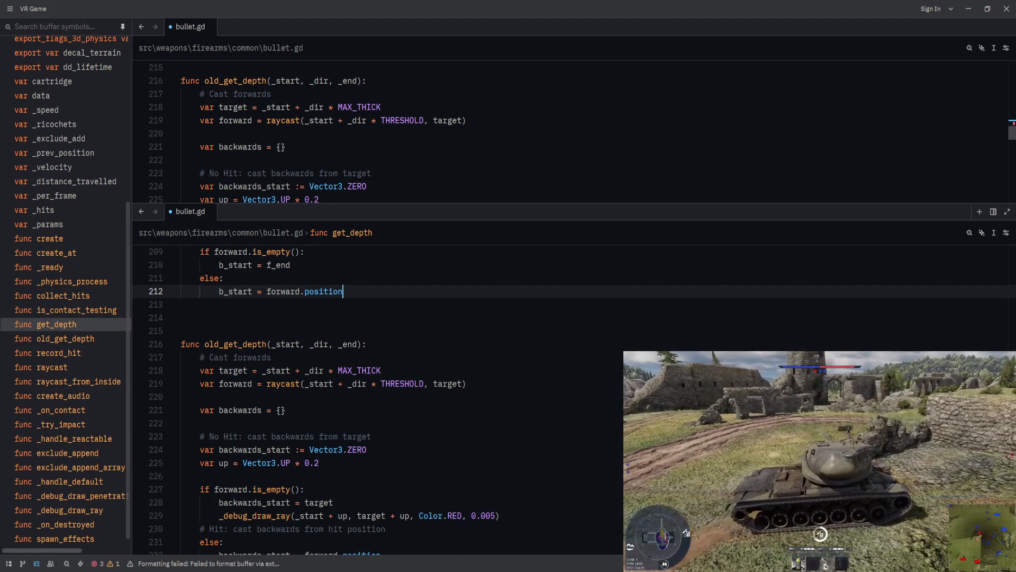
pyautogui.scroll(-1, 369, 335)
pyautogui.scroll(-1, 369, 335)
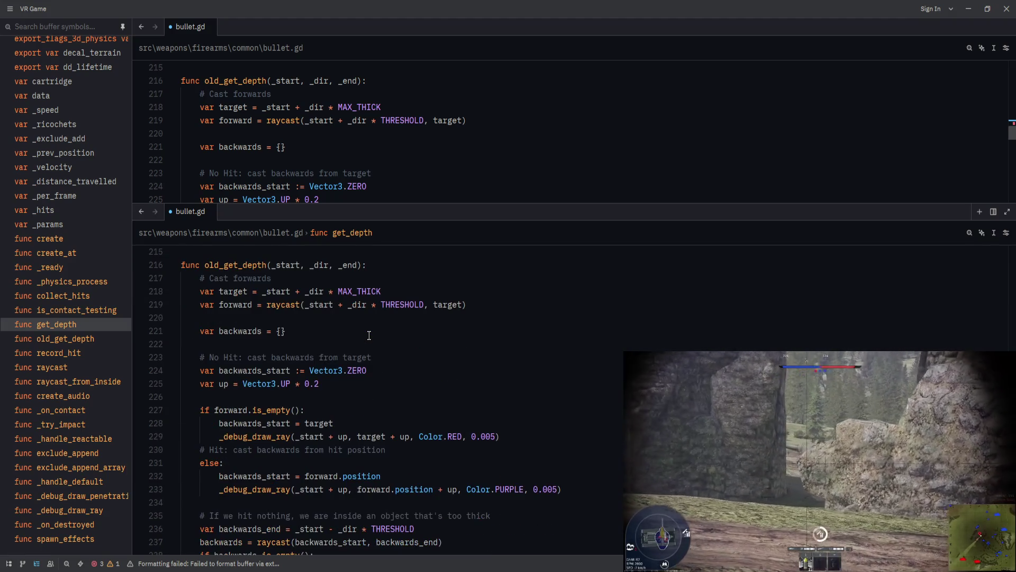
pyautogui.scroll(2, 369, 335)
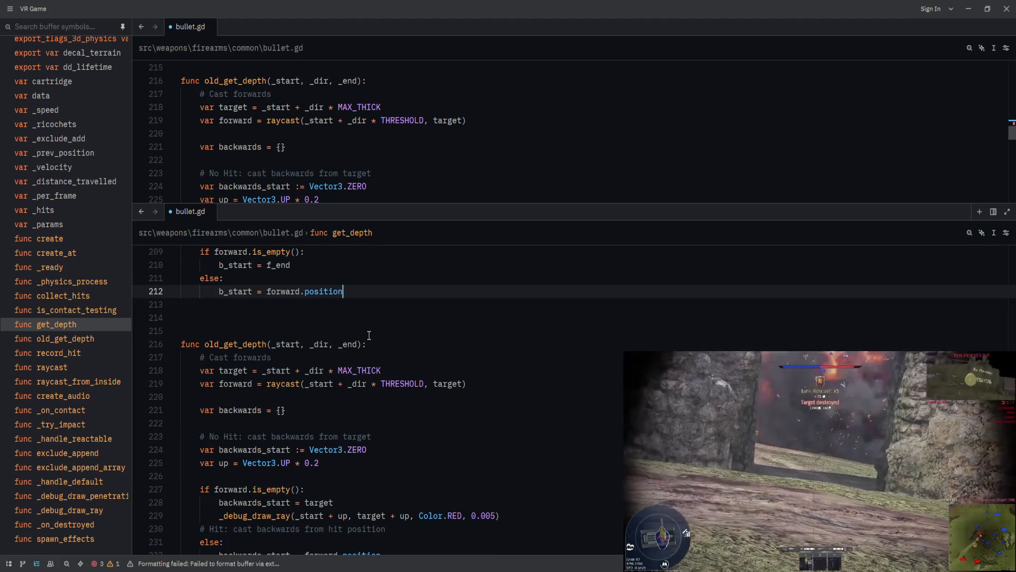
pyautogui.press('Return')
pyautogui.press('Return')
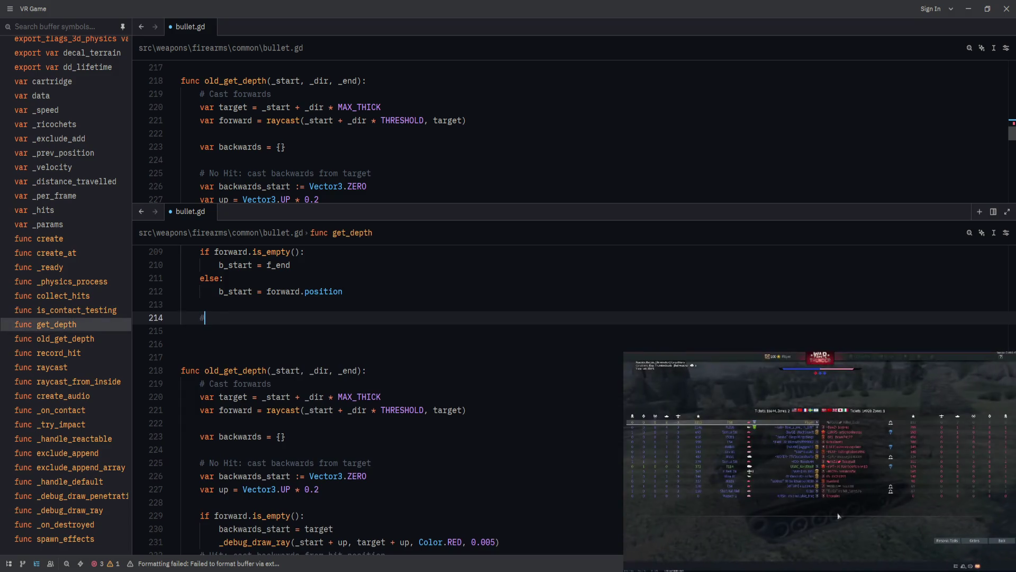
# - Add the comment '# Cast backwards' in lowercase and save bullet.gd
pyautogui.write('# Cast Backwards')
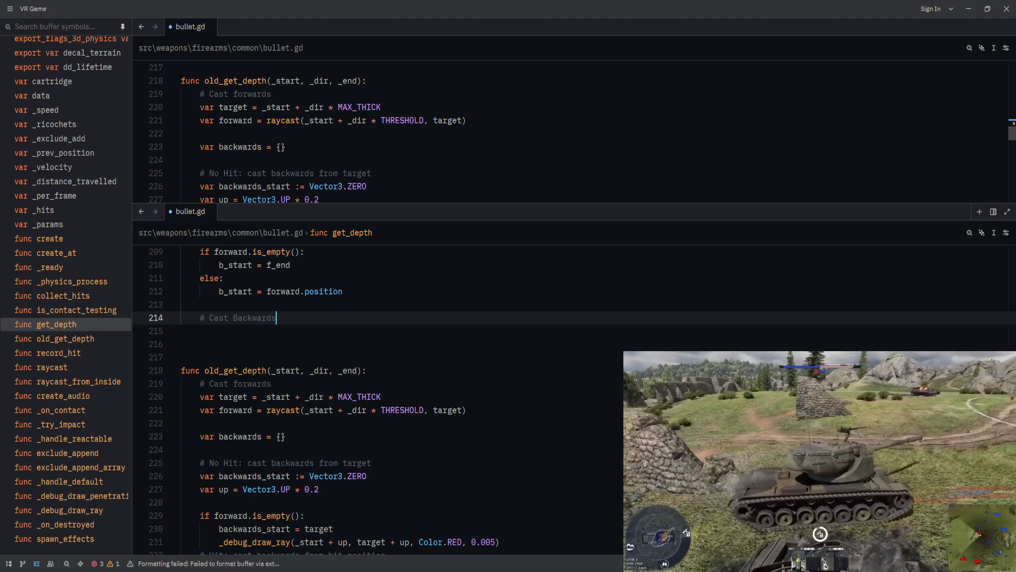
pyautogui.rightClick(372, 330)
pyautogui.scroll(3, 372, 334)
pyautogui.click(372, 346)
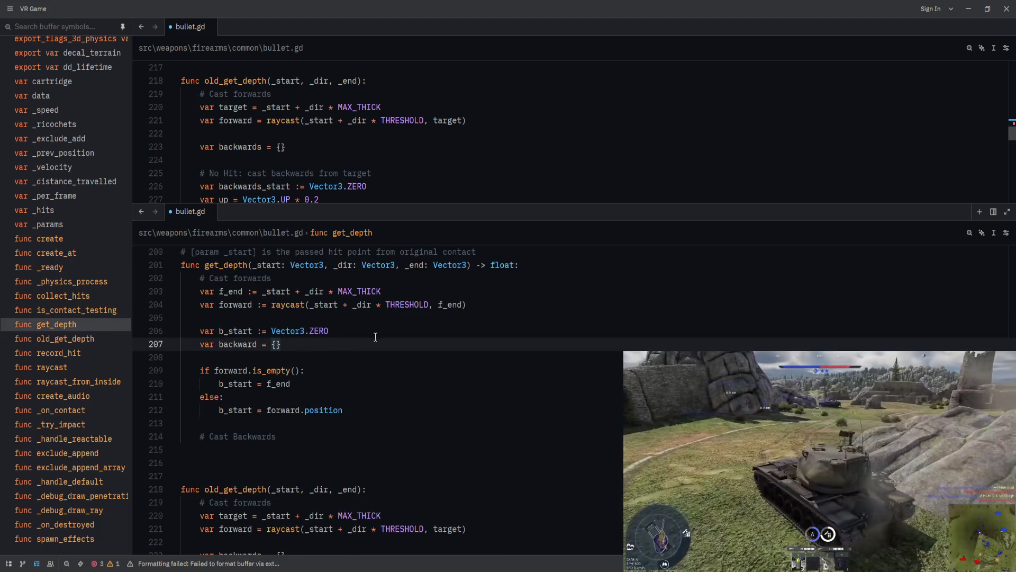
pyautogui.click(342, 430)
pyautogui.hotkey('ctrl', 's')
pyautogui.hotkey('ctrl', 'Left')
pyautogui.press('Delete')
pyautogui.write('f')
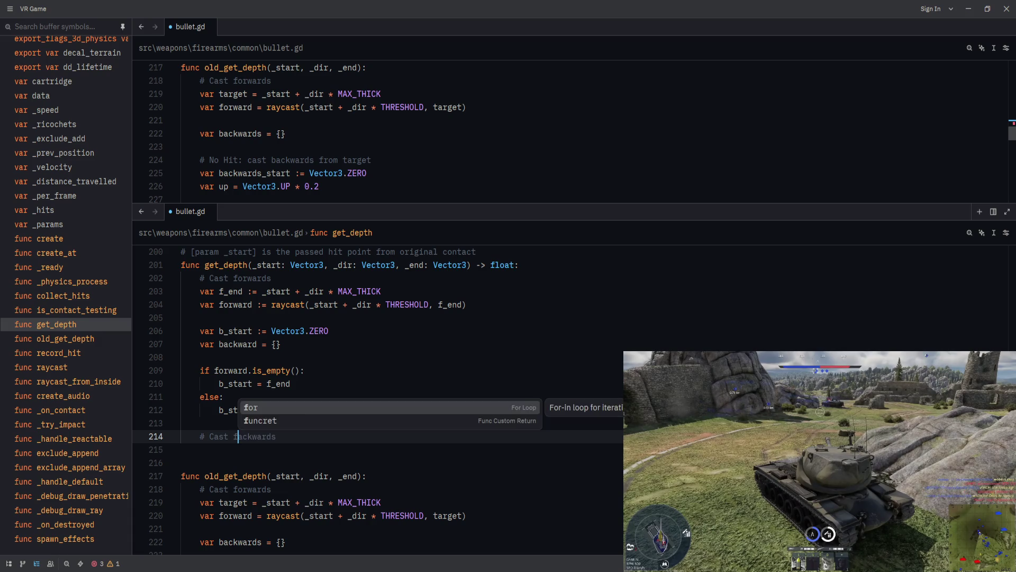
pyautogui.press('End')
pyautogui.hotkey('ctrl', 'BackSpace')
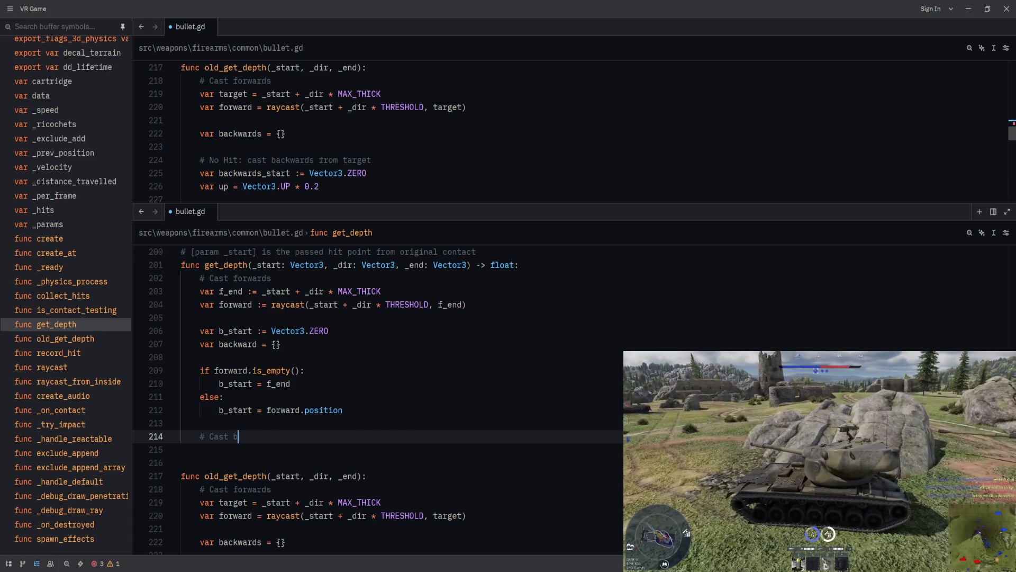
pyautogui.write('backwards')
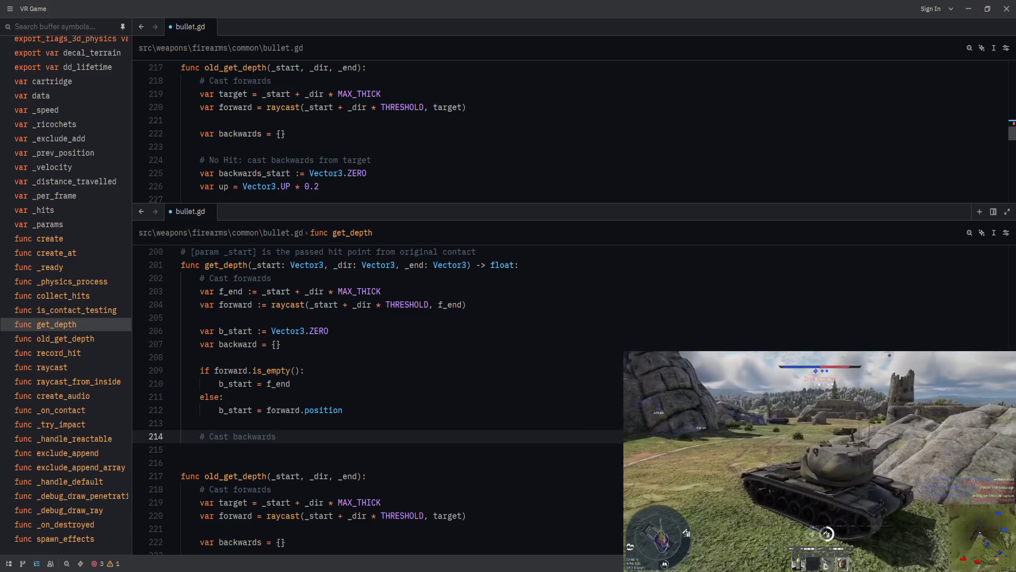
pyautogui.press('Return')
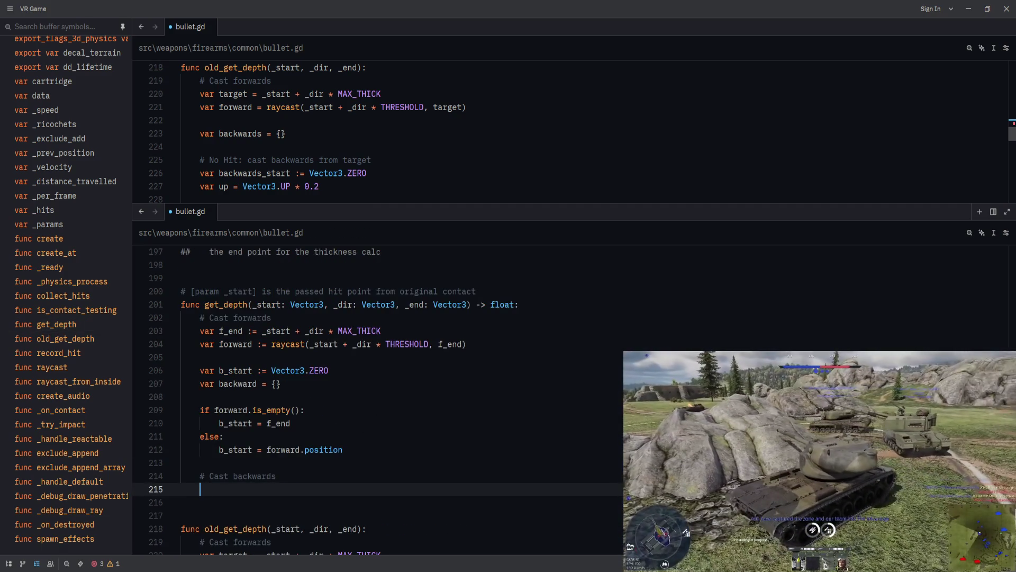
# - Begin the line 'backwards = raycast' and enlarge the upper pane of the split view
pyautogui.scroll(-8, 421, 396)
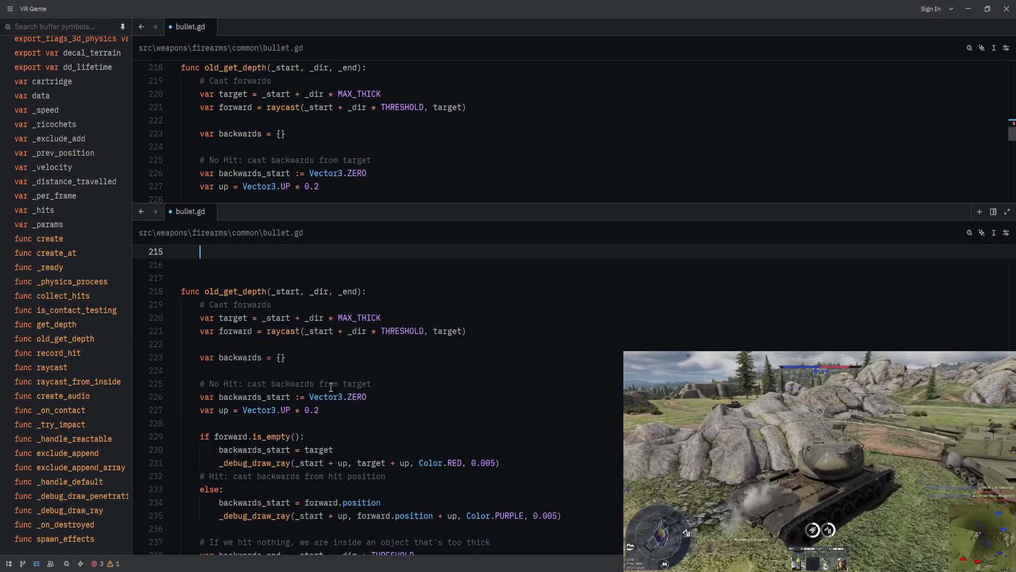
pyautogui.write('backwards =')
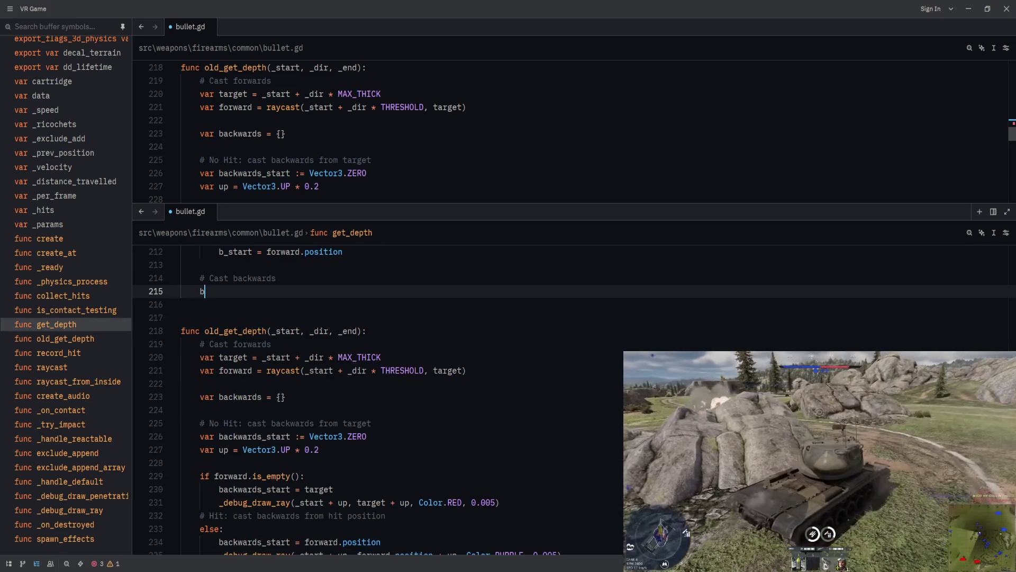
pyautogui.scroll(-4, 370, 402)
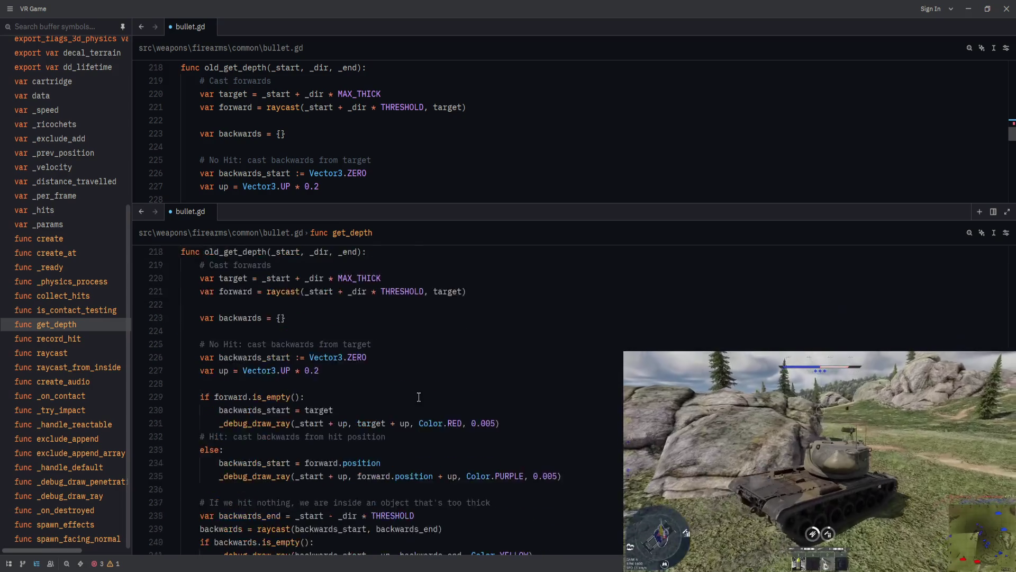
pyautogui.write('raycast')
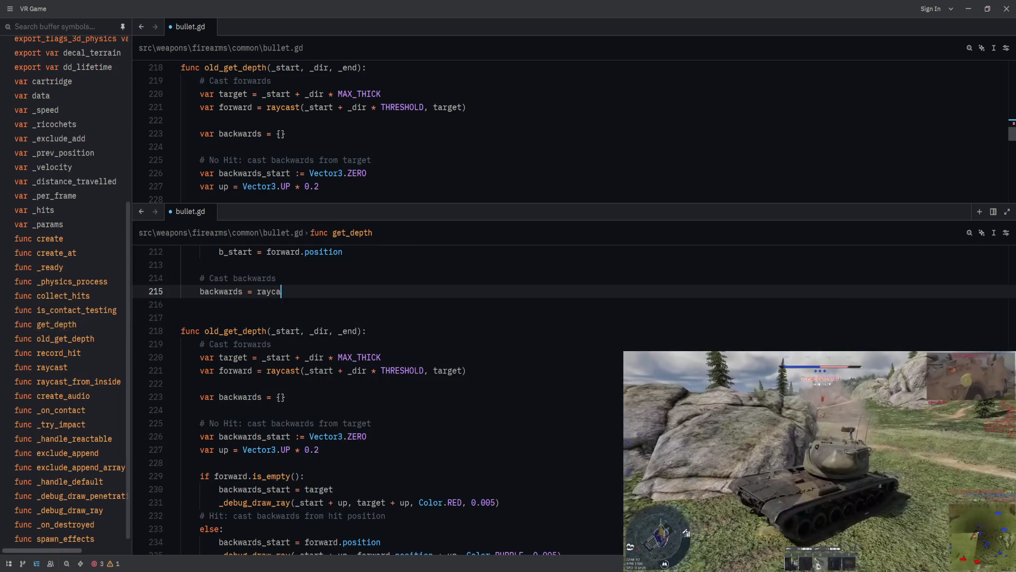
pyautogui.scroll(-2, 290, 175)
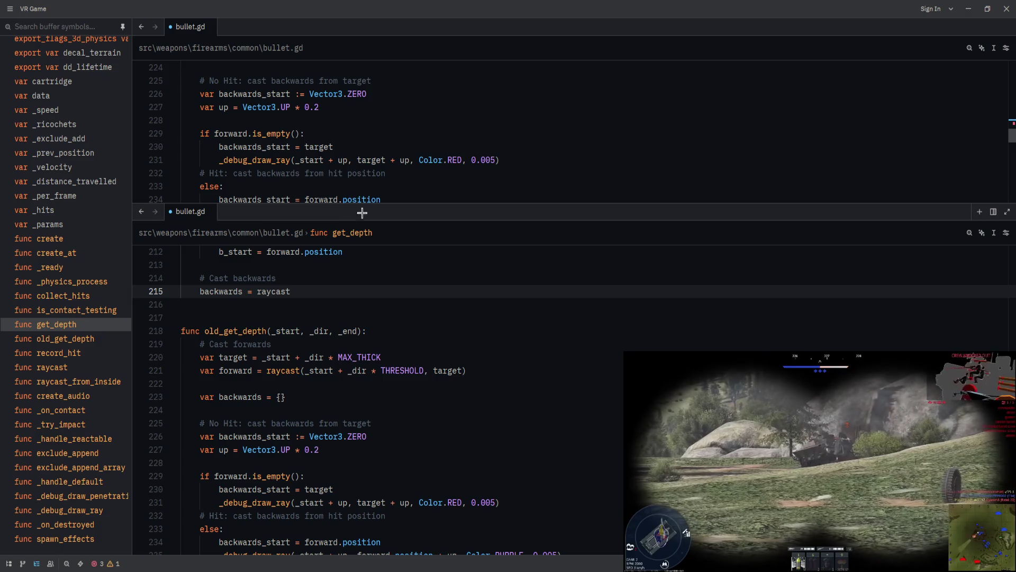
pyautogui.moveTo(370, 203); pyautogui.dragTo(390, 241)
pyautogui.scroll(-1, 383, 212)
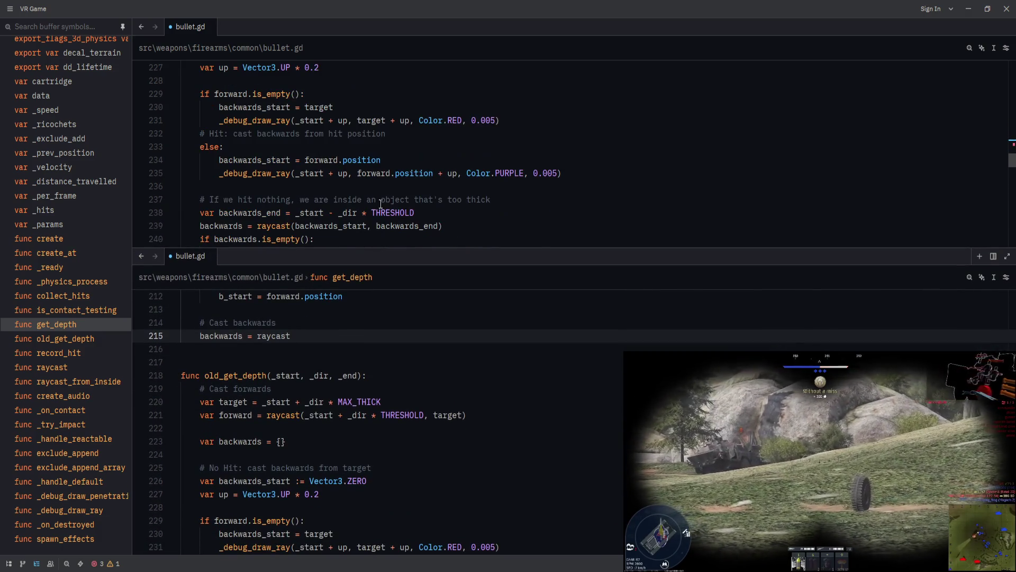
pyautogui.scroll(1, 380, 203)
pyautogui.scroll(3, 367, 381)
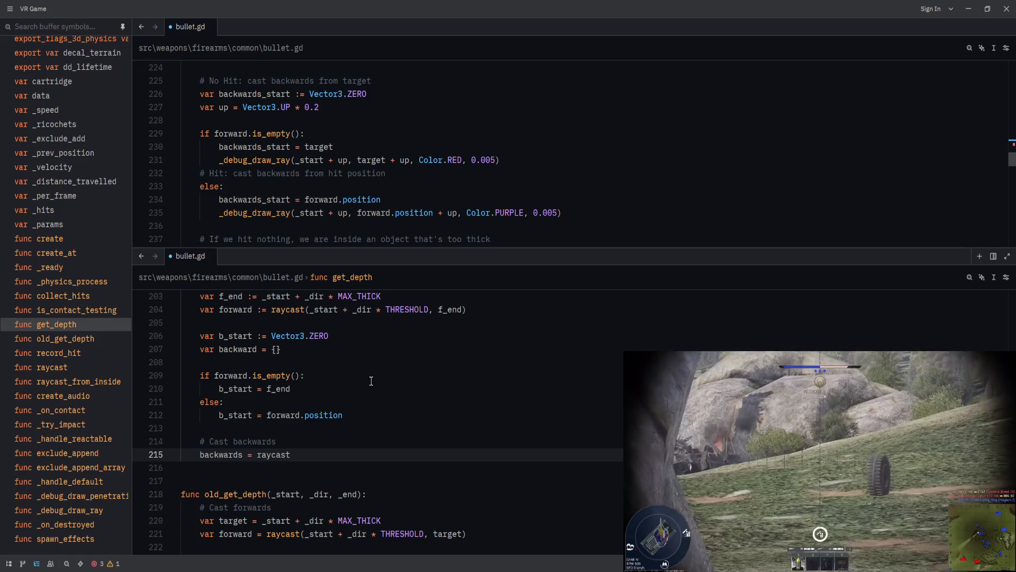
pyautogui.scroll(1, 355, 177)
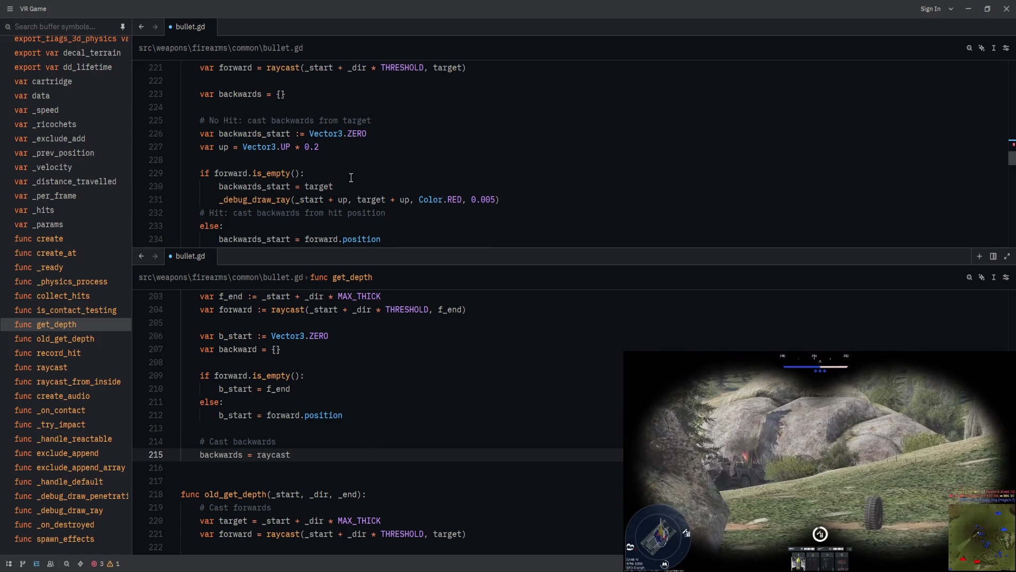
pyautogui.scroll(1, 351, 177)
pyautogui.scroll(-2, 351, 178)
pyautogui.scroll(-3, 351, 178)
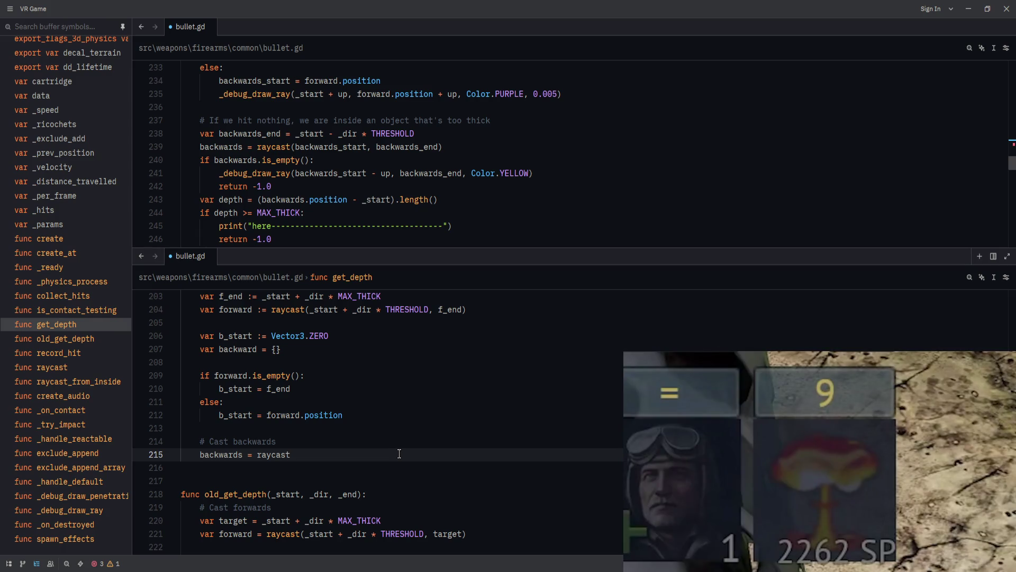
# - Pass b_start as the first argument of the backward raycast call
pyautogui.write('(backwa')
pyautogui.press('BackSpace')
pyautogui.press('BackSpace')
pyautogui.press('BackSpace')
pyautogui.write('_start,')
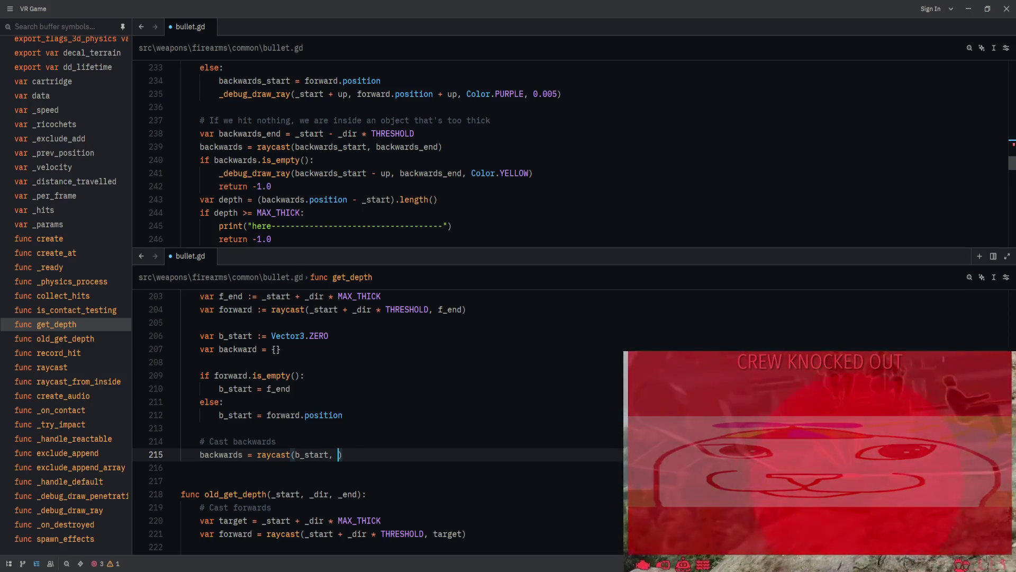
# - Add 'var b_end = _start - _dir * THRESHOLD' and move it directly below b_start
pyautogui.press('Up')
pyautogui.press('Return')
pyautogui.write('#')
pyautogui.press('BackSpace')
pyautogui.press('BackSpace')
pyautogui.write('var b-e')
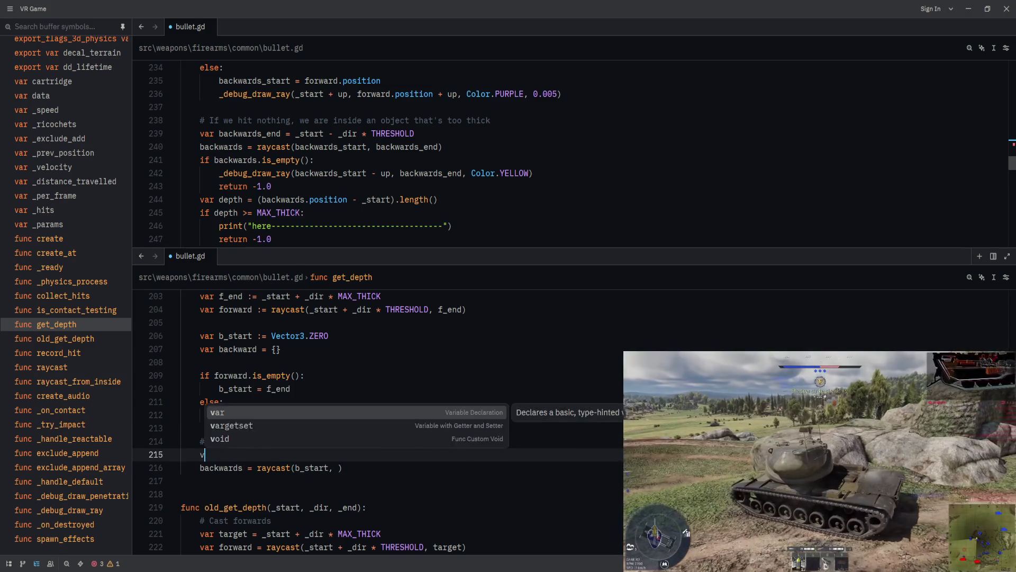
pyautogui.press('BackSpace')
pyautogui.press('BackSpace')
pyautogui.write('_end')
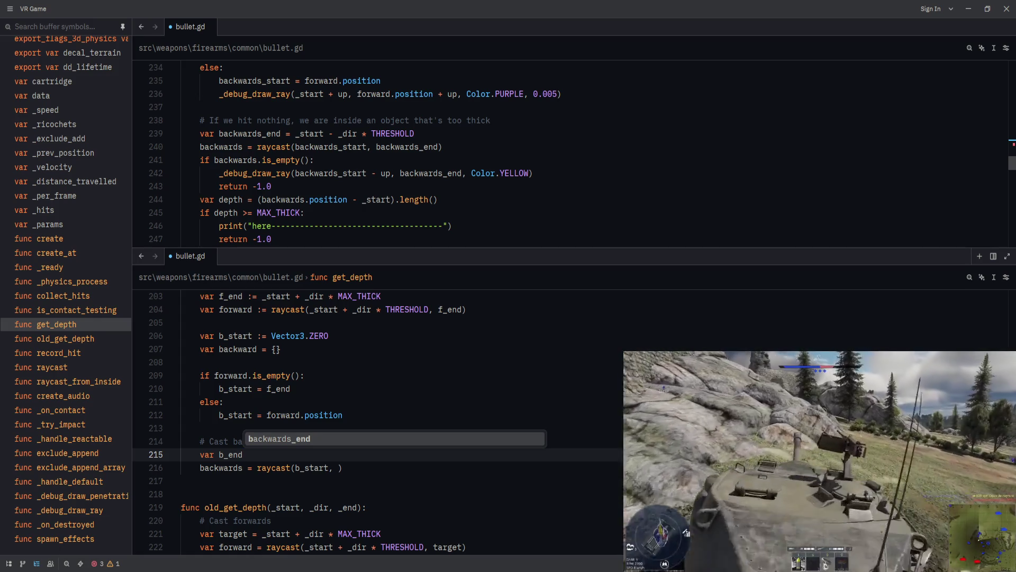
pyautogui.write(' = start-')
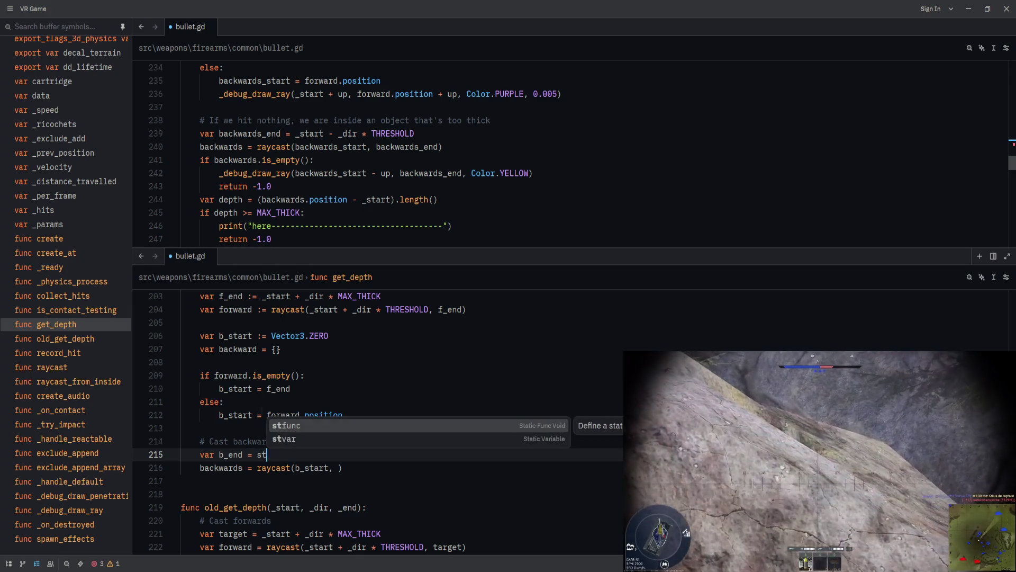
pyautogui.press('BackSpace')
pyautogui.press('BackSpace')
pyautogui.press('BackSpace')
pyautogui.write('_dir ')
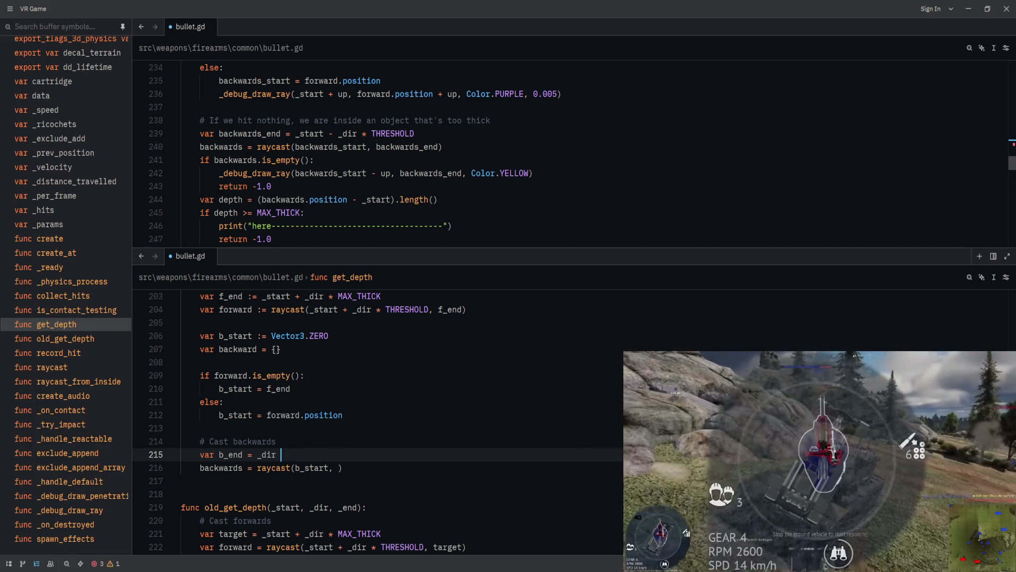
pyautogui.press('BackSpace')
pyautogui.press('BackSpace')
pyautogui.press('BackSpace')
pyautogui.press('BackSpace')
pyautogui.write('start')
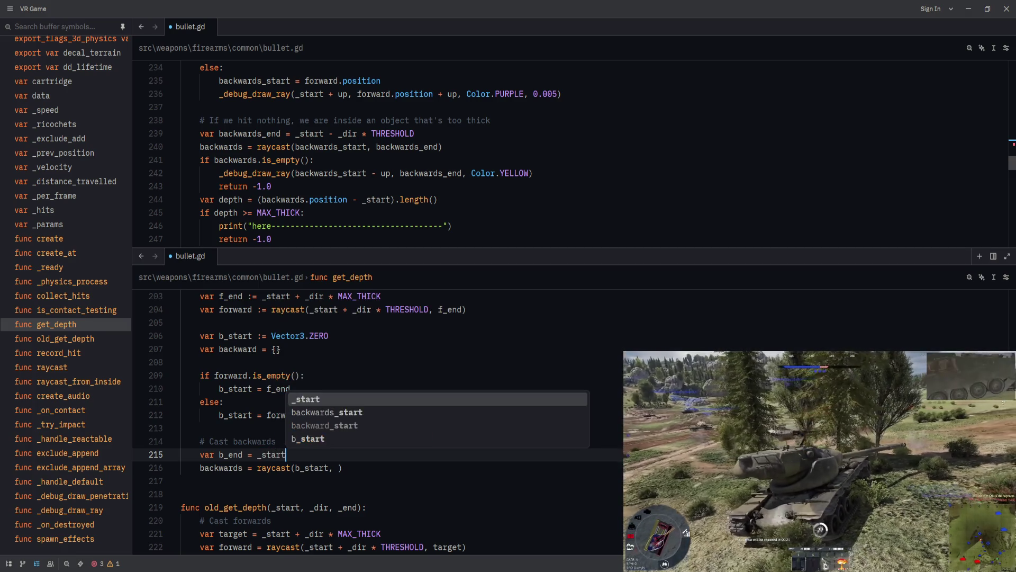
pyautogui.write(' - _dir * ')
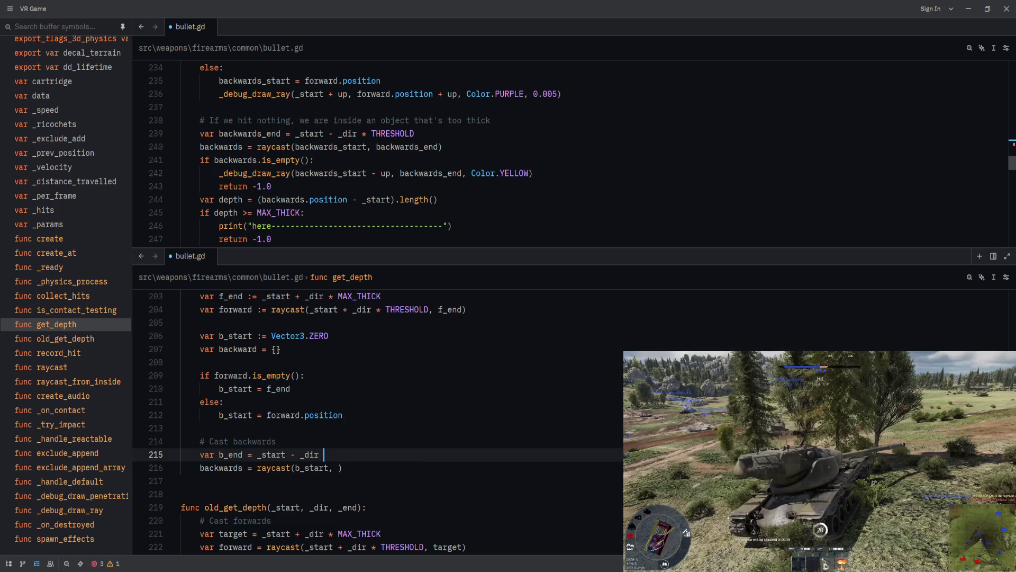
pyautogui.write('TH')
pyautogui.press('Return')
pyautogui.hotkey('alt', 'Up')
pyautogui.hotkey('alt', 'Up')
pyautogui.hotkey('alt', 'Up')
pyautogui.hotkey('alt', 'Up')
pyautogui.hotkey('alt', 'Up')
pyautogui.hotkey('alt', 'Up')
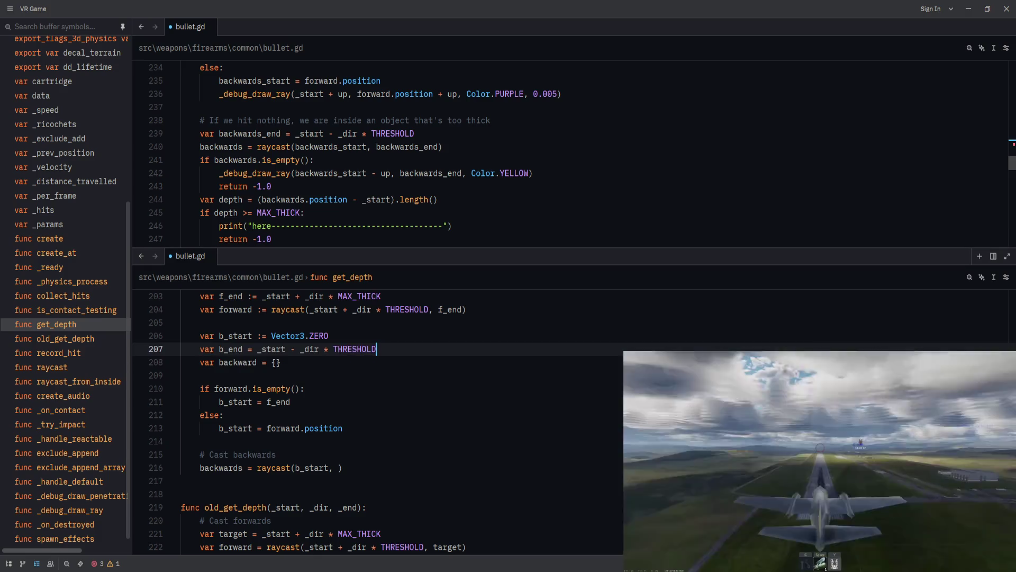
pyautogui.scroll(1, 426, 448)
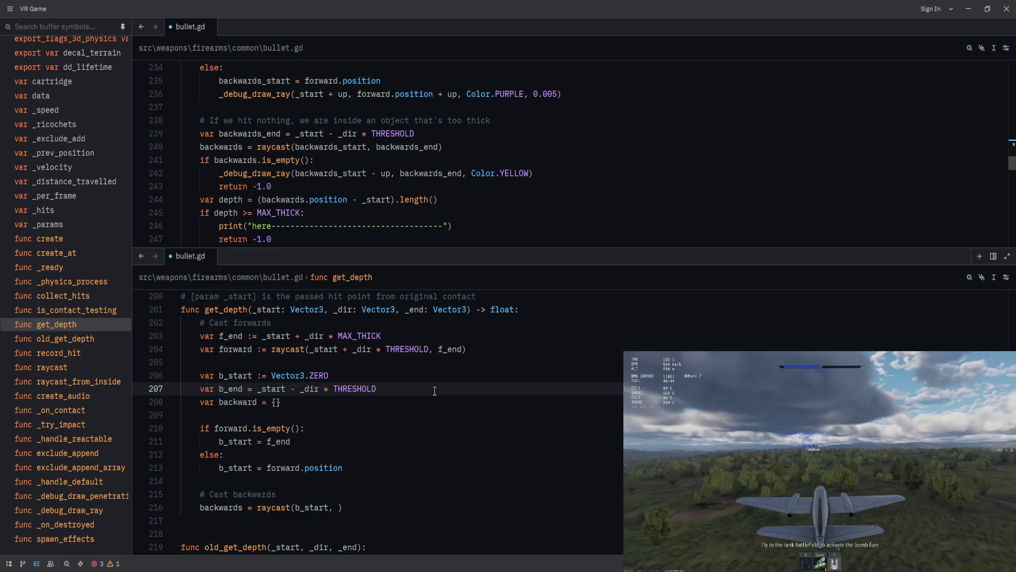
# - Scroll up and down through get_depth in Zed to review the backward raycast and return logic
pyautogui.scroll(-3, 434, 391)
pyautogui.scroll(2, 434, 392)
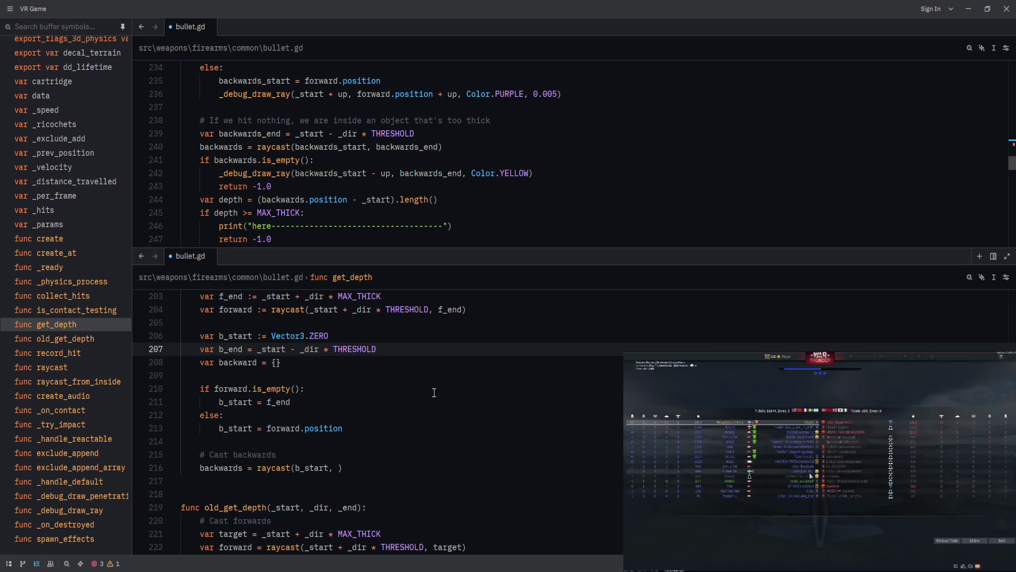
pyautogui.scroll(-2, 433, 394)
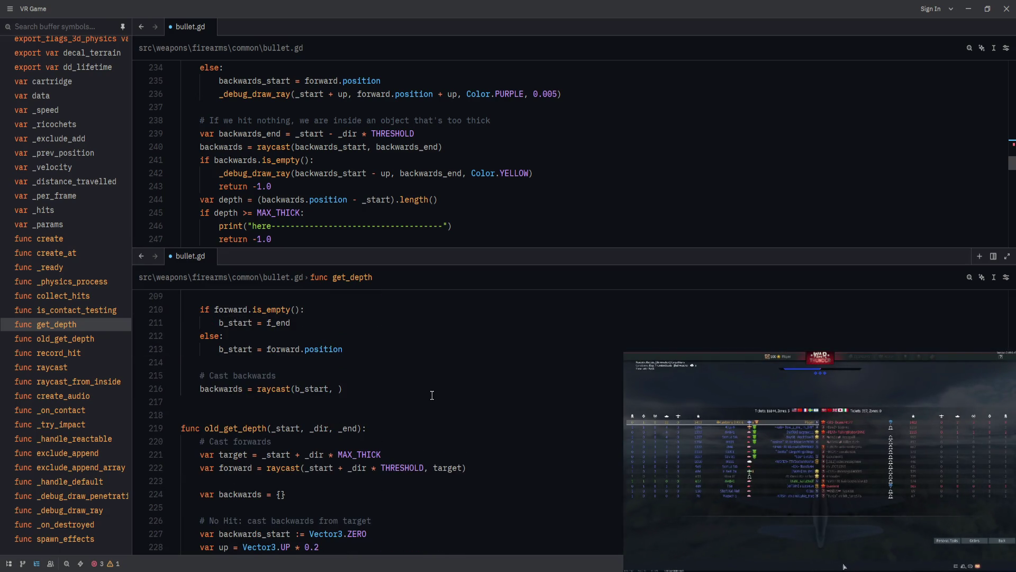
pyautogui.scroll(3, 424, 420)
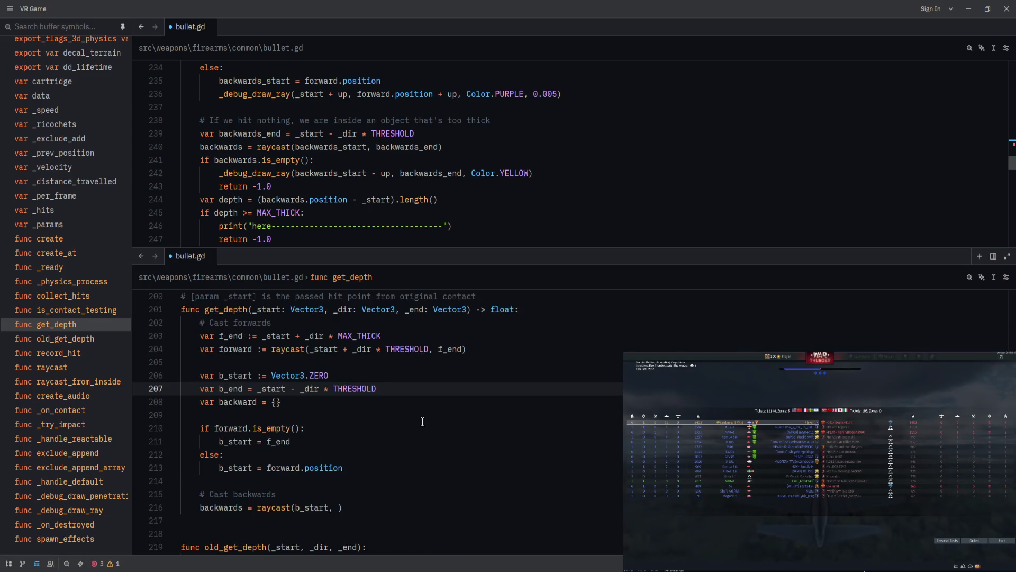
pyautogui.scroll(1, 467, 188)
pyautogui.scroll(-1, 467, 188)
pyautogui.write('b_end')
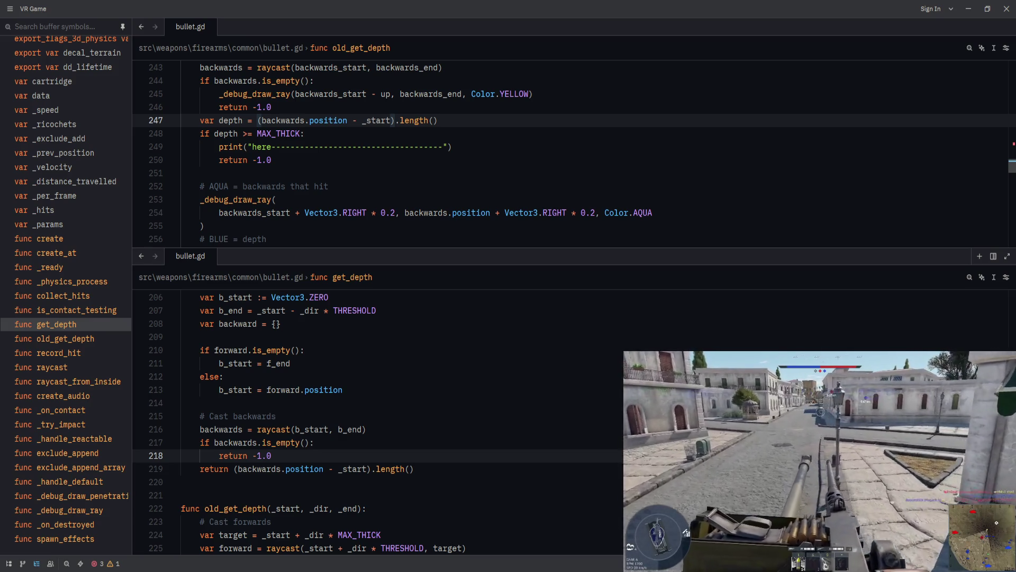
pyautogui.press('Up')
pyautogui.press('Up')
pyautogui.press('Up')
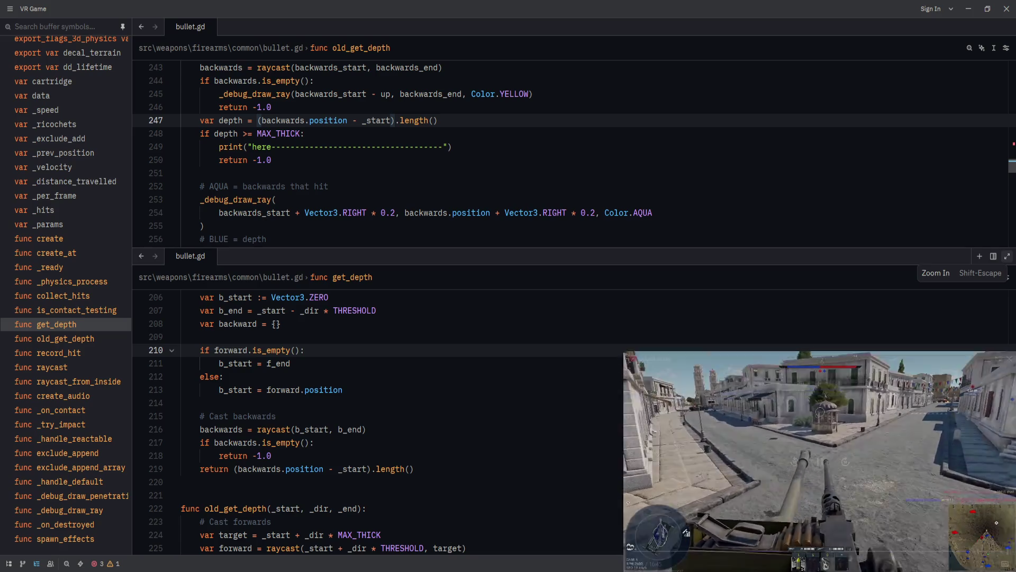
pyautogui.click(563, 414)
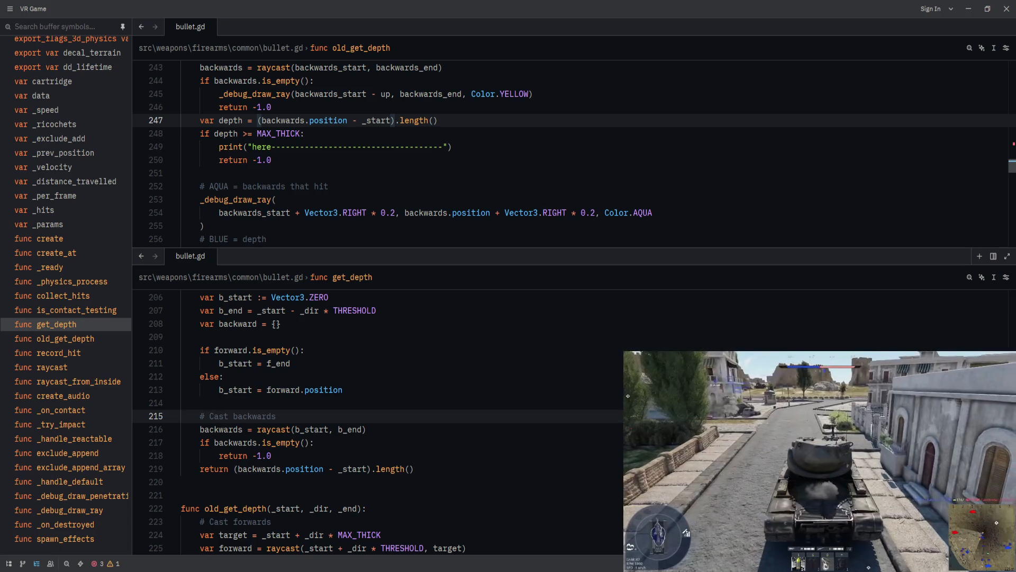
pyautogui.click(281, 324)
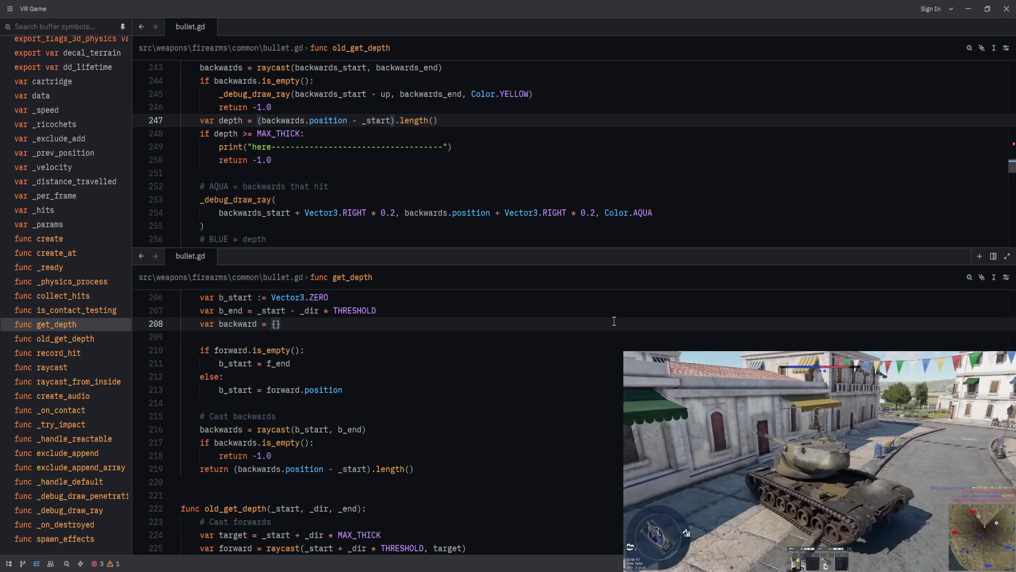
pyautogui.click(416, 441)
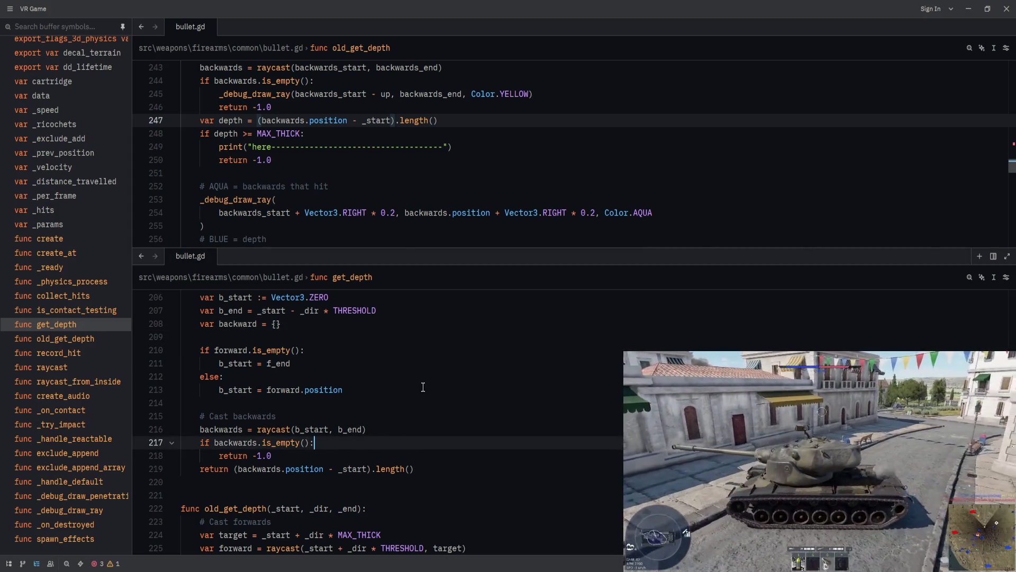
pyautogui.scroll(-1, 418, 224)
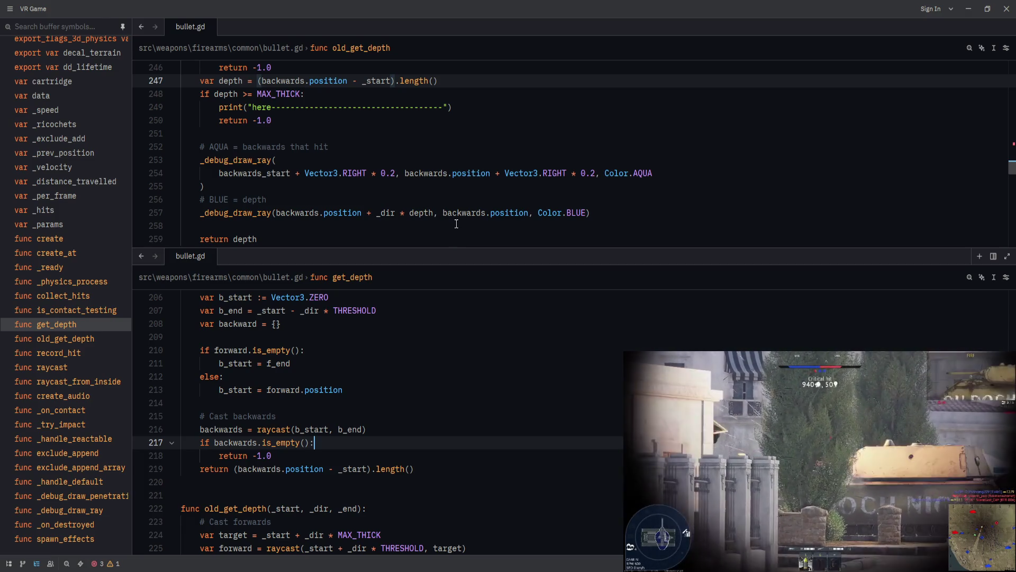
pyautogui.click(434, 456)
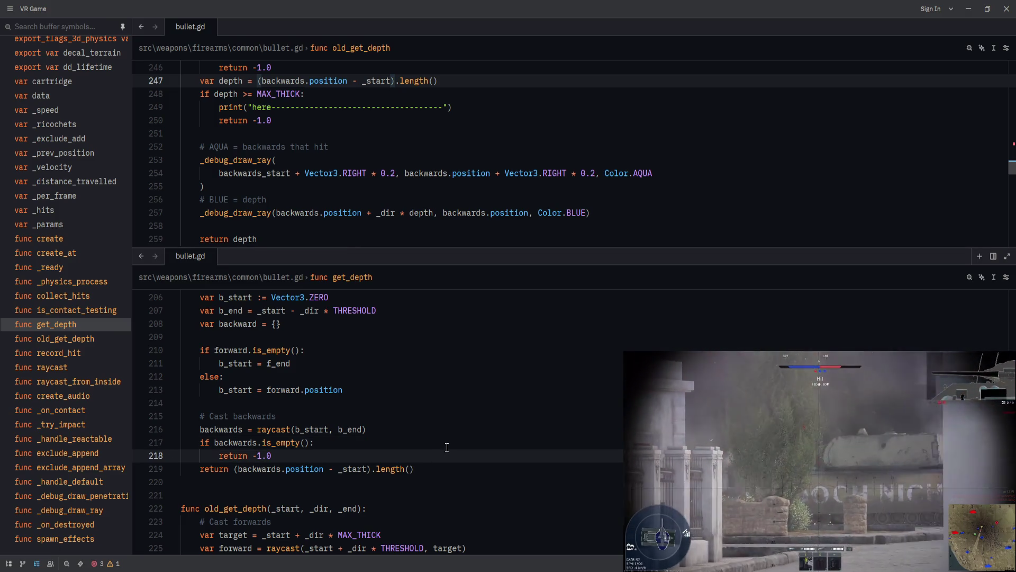
pyautogui.press('Down')
pyautogui.hotkey('ctrl', 'Left')
pyautogui.hotkey('ctrl', 'Left')
# - Store the returned distance in a new 'var depth =' line above the return, leaving space below
pyautogui.hotkey('ctrl', 'Right')
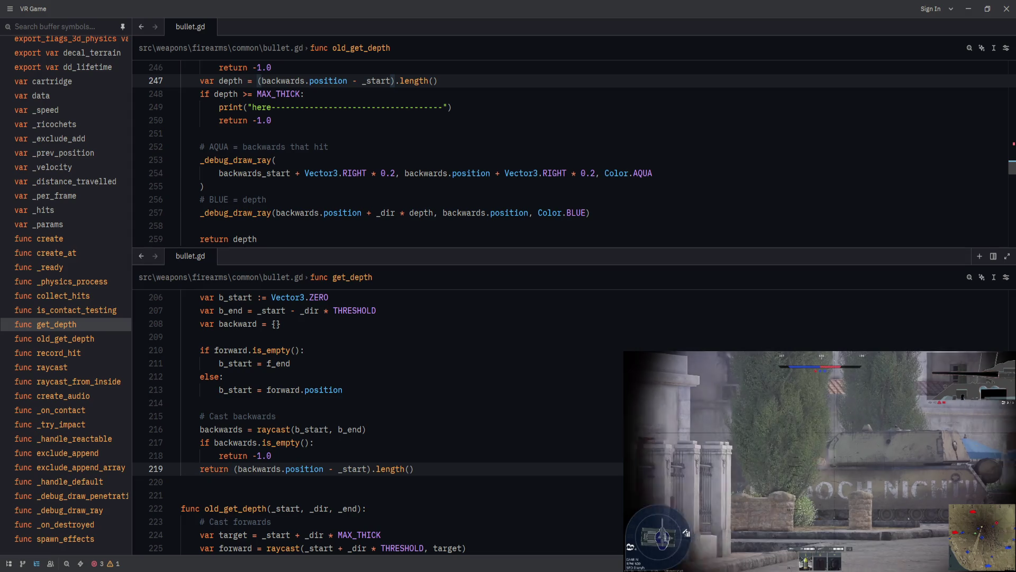
pyautogui.press('Return')
pyautogui.press('Tab')
pyautogui.write('var depth ')
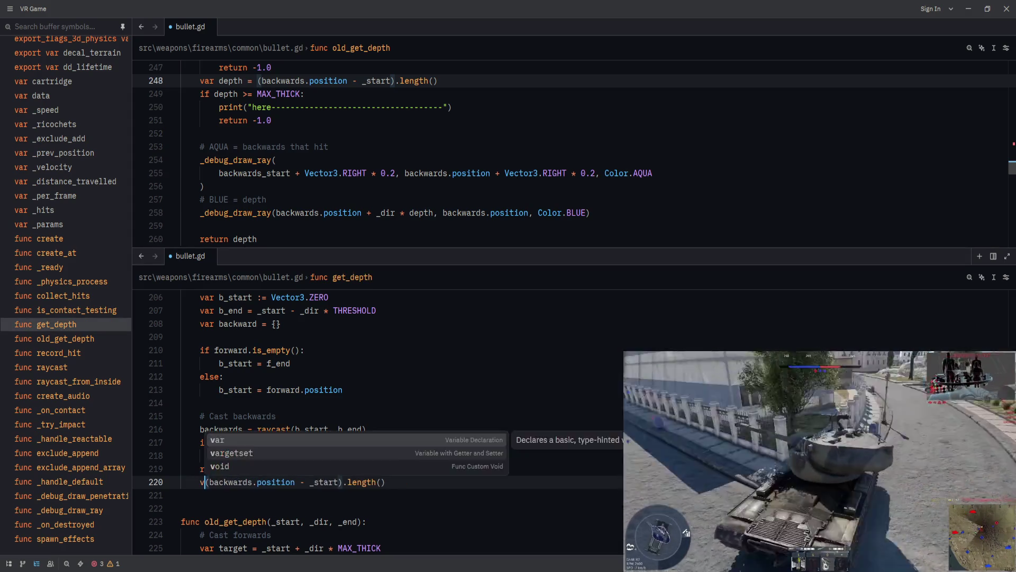
pyautogui.write('=')
pyautogui.hotkey('alt', 'Up')
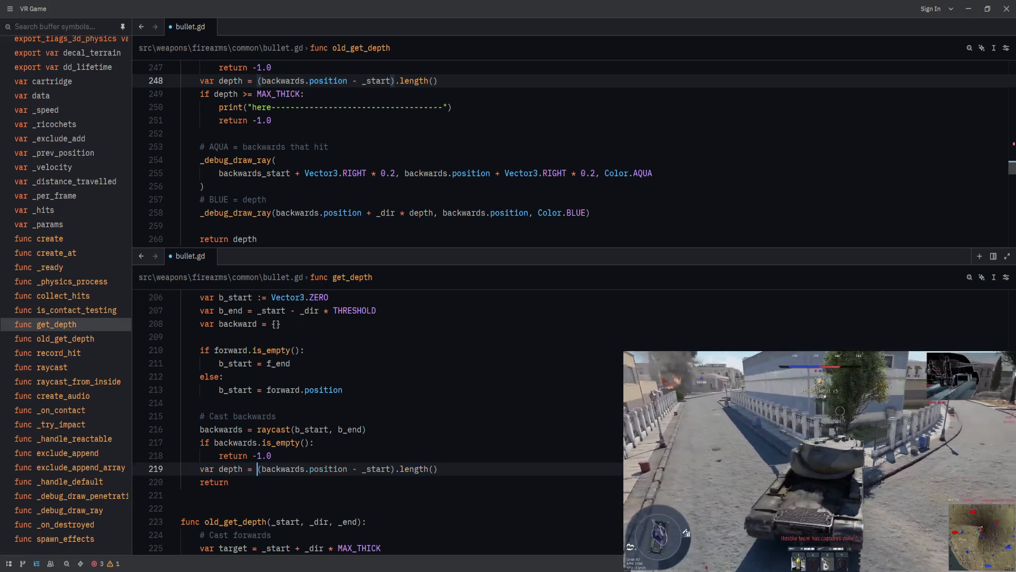
pyautogui.press('End')
pyautogui.press('Return')
pyautogui.press('Return')
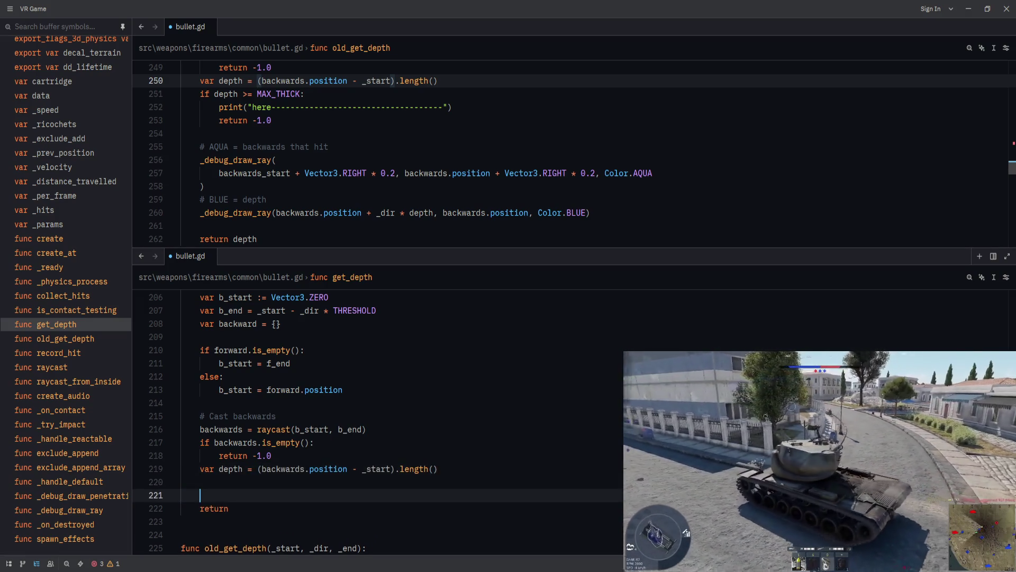
pyautogui.press('Return')
pyautogui.press('Up')
# - Add the comments '# draw Debug' and 'AQUA = backwards check that HITTING' below the depth line
pyautogui.write('# d')
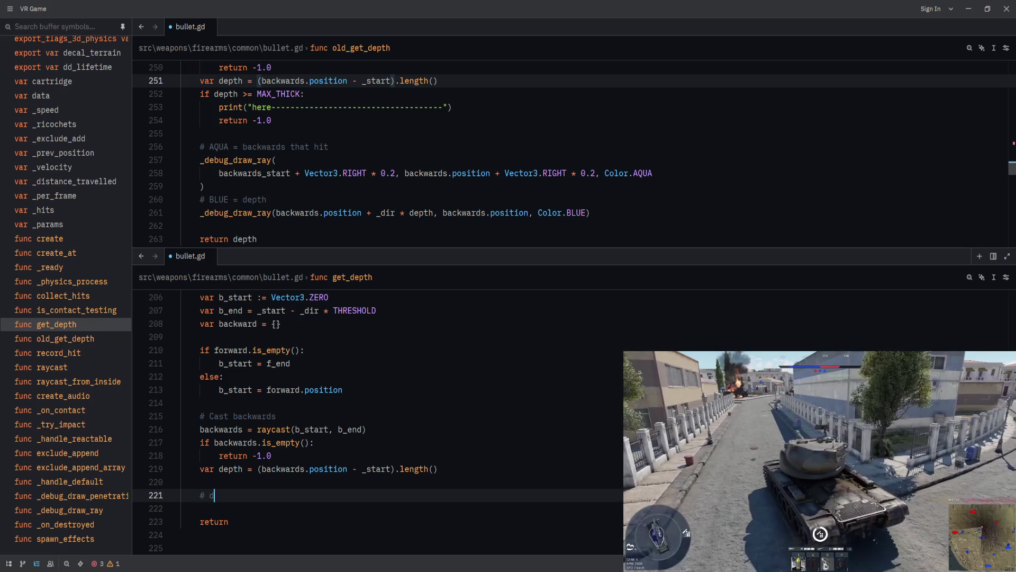
pyautogui.write('raw Debug')
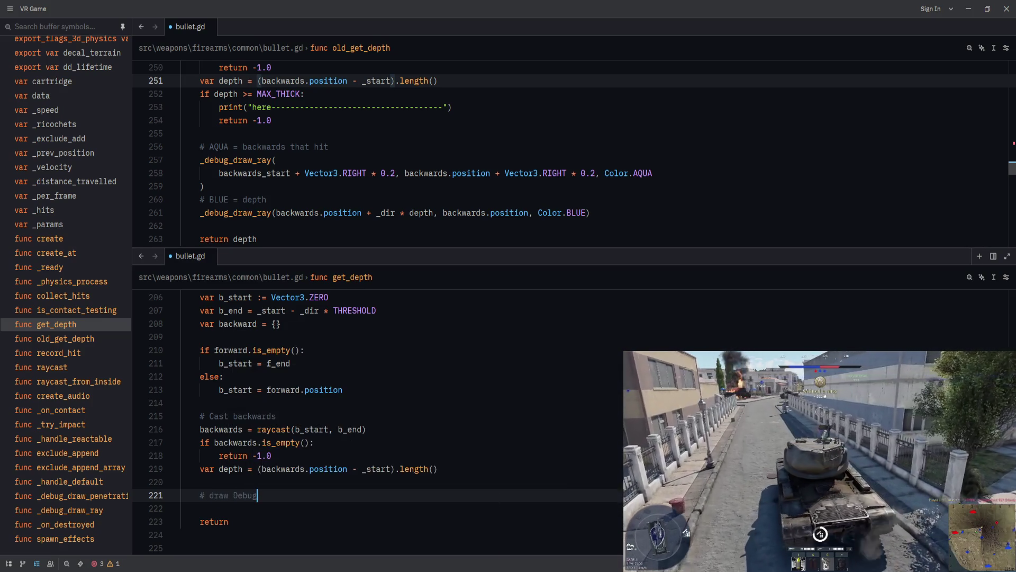
pyautogui.press('Return')
pyautogui.write('A')
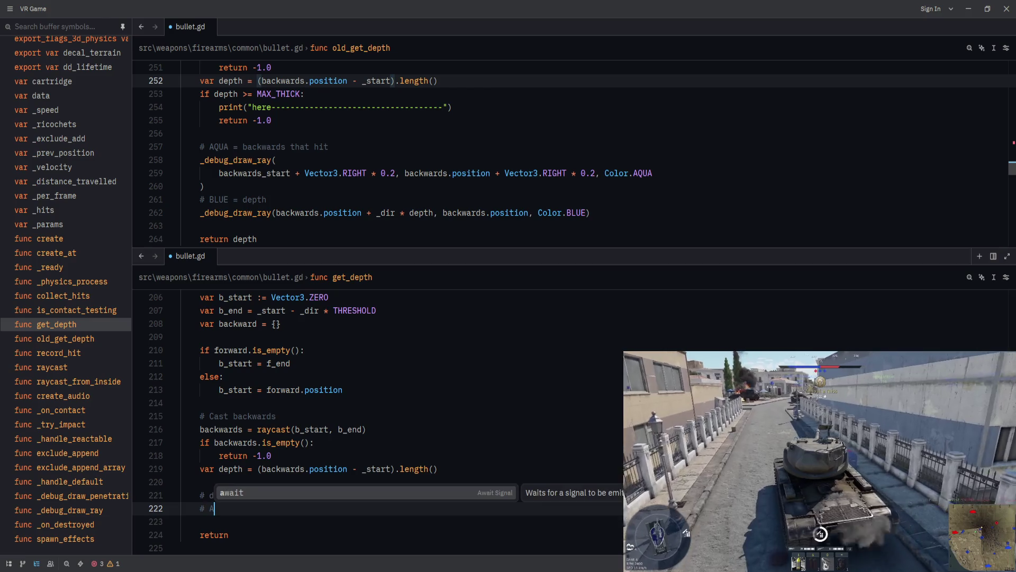
pyautogui.write('QUA = backwards h')
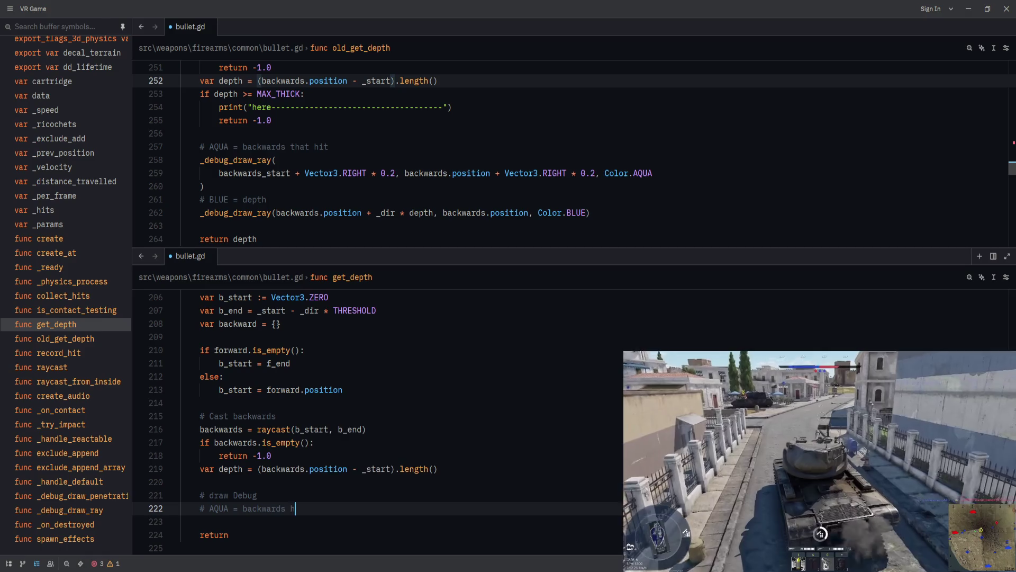
pyautogui.press('BackSpace')
pyautogui.write('check that HITTING')
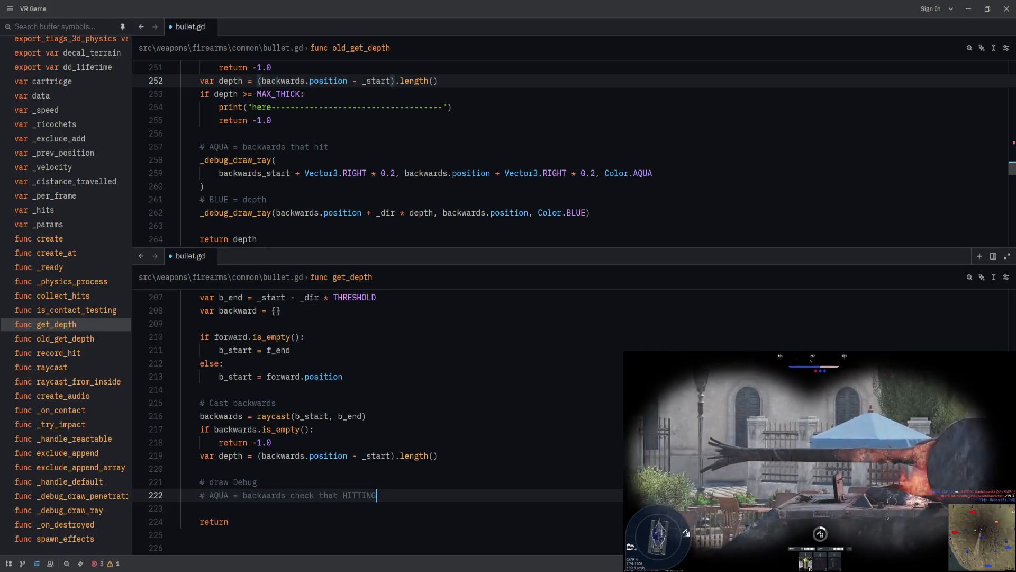
pyautogui.hotkey('ctrl', 'z')
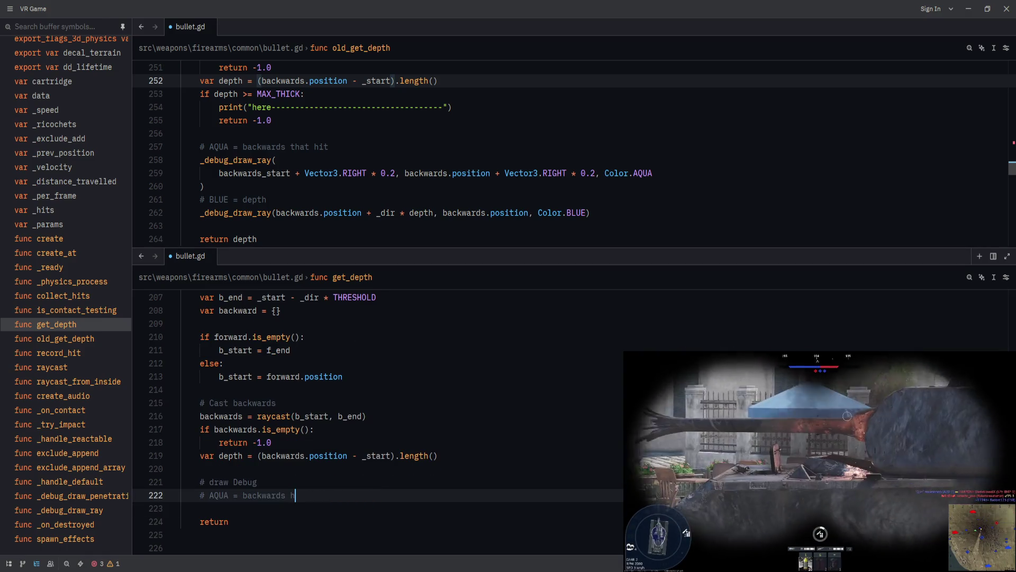
pyautogui.hotkey('ctrl', 'shift', 'z')
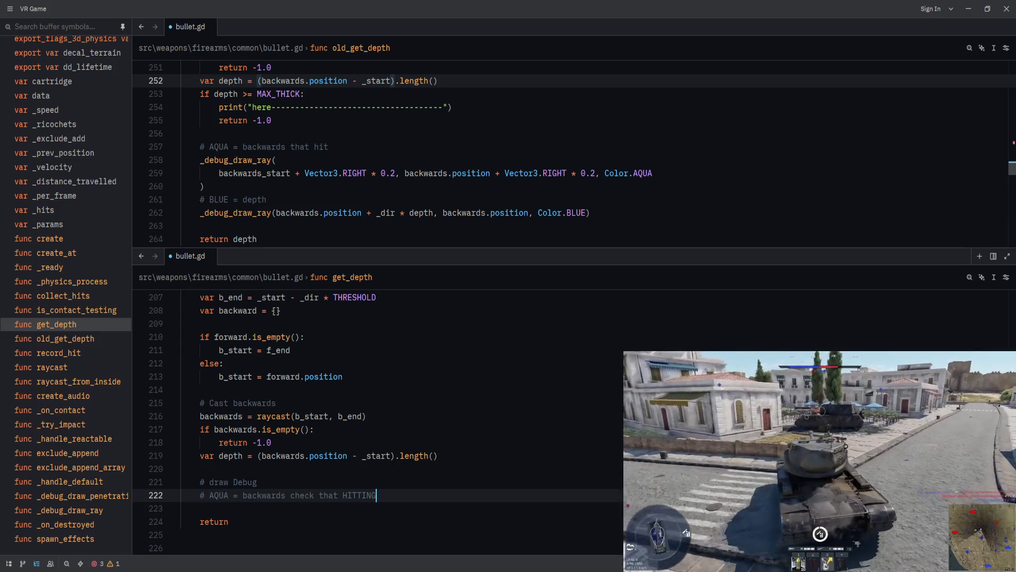
pyautogui.write('hit')
pyautogui.press('Escape')
# - Add a blank line and a '# BLUE = depth' comment beneath the AQUA comment
pyautogui.press('Return')
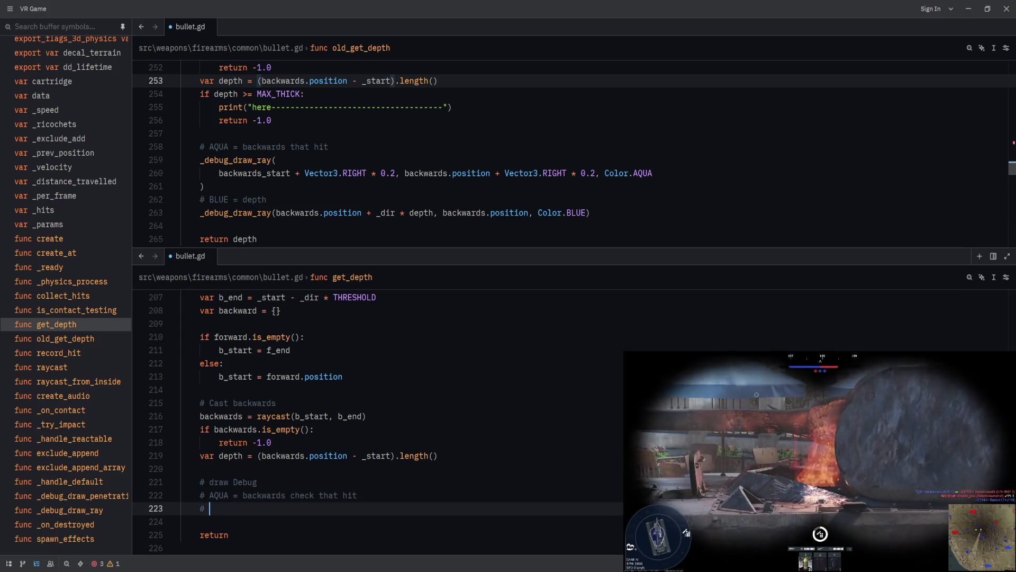
pyautogui.press('Return')
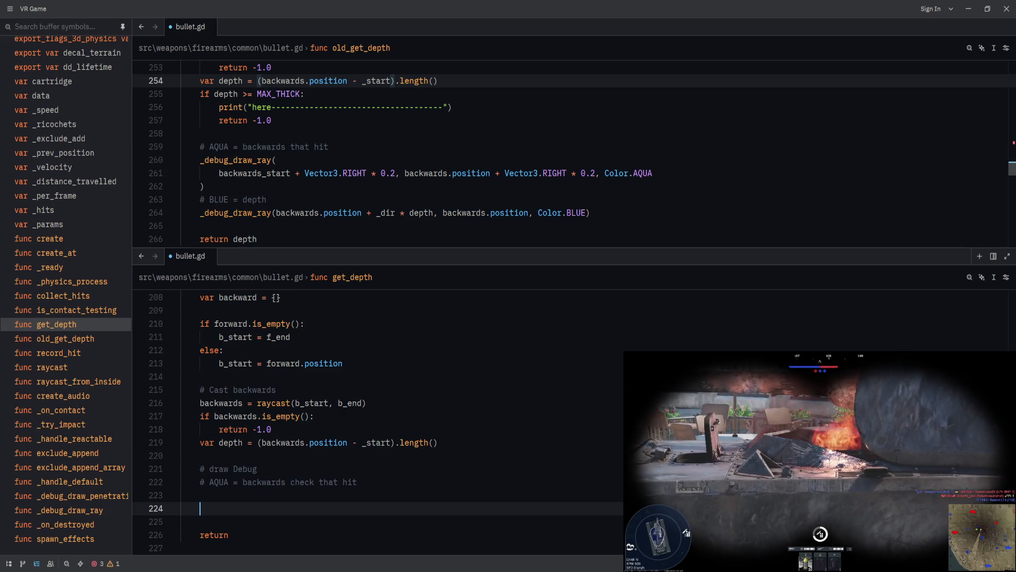
pyautogui.write('BLUE = depth')
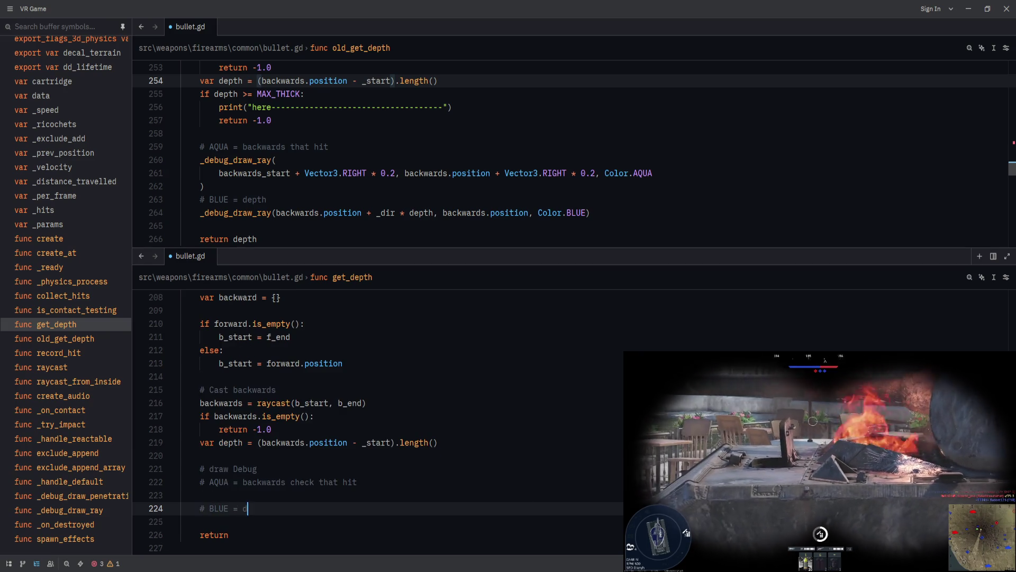
pyautogui.press('Escape')
pyautogui.press('Up')
# - Copy old_get_depth's AQUA and BLUE debug ray calls into get_depth under their comments
pyautogui.moveTo(154, 186); pyautogui.dragTo(151, 164)
pyautogui.hotkey('ctrl', 'c')
pyautogui.click(241, 495)
pyautogui.hotkey('ctrl', 'v')
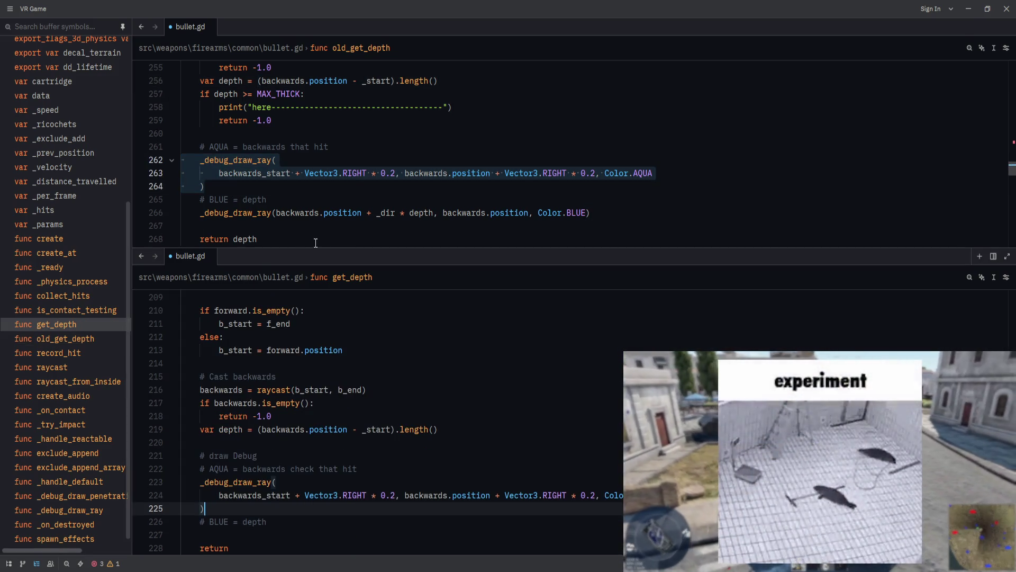
pyautogui.click(591, 212)
pyautogui.hotkey('ctrl', 'c')
pyautogui.click(254, 534)
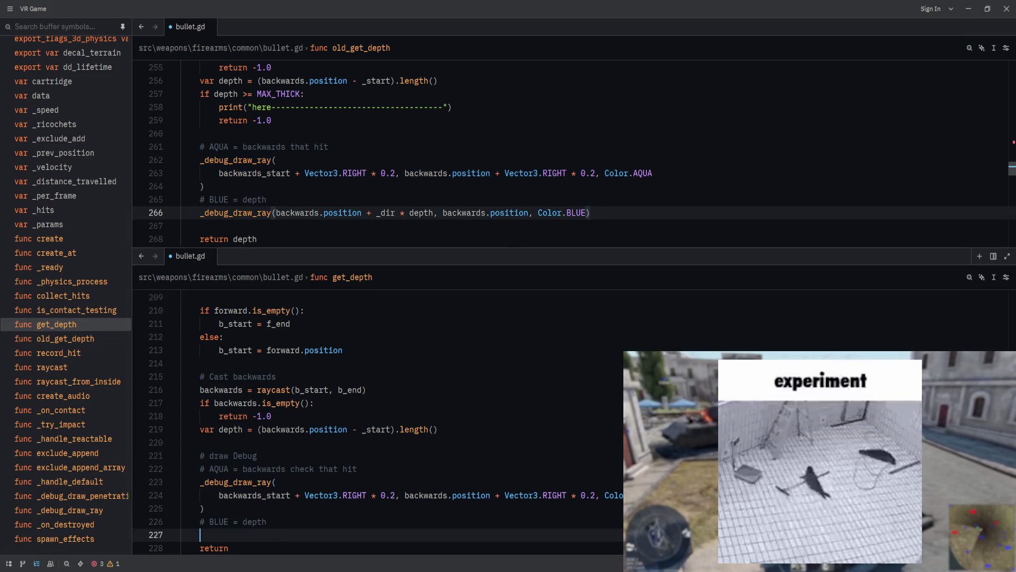
pyautogui.hotkey('ctrl', 'v')
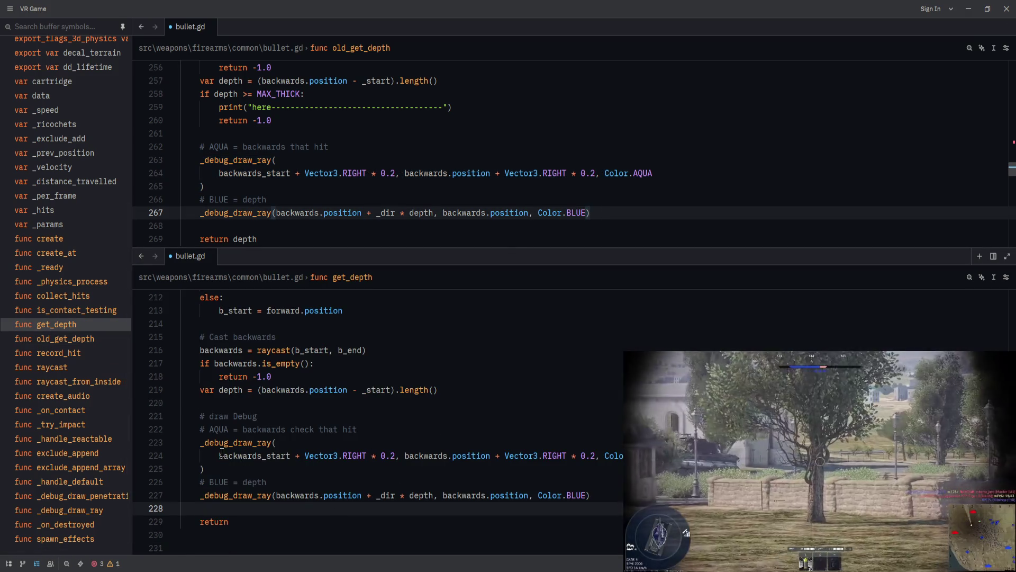
# - Retitle the comment to '# Draw debug' and save bullet.gd
pyautogui.click(331, 417)
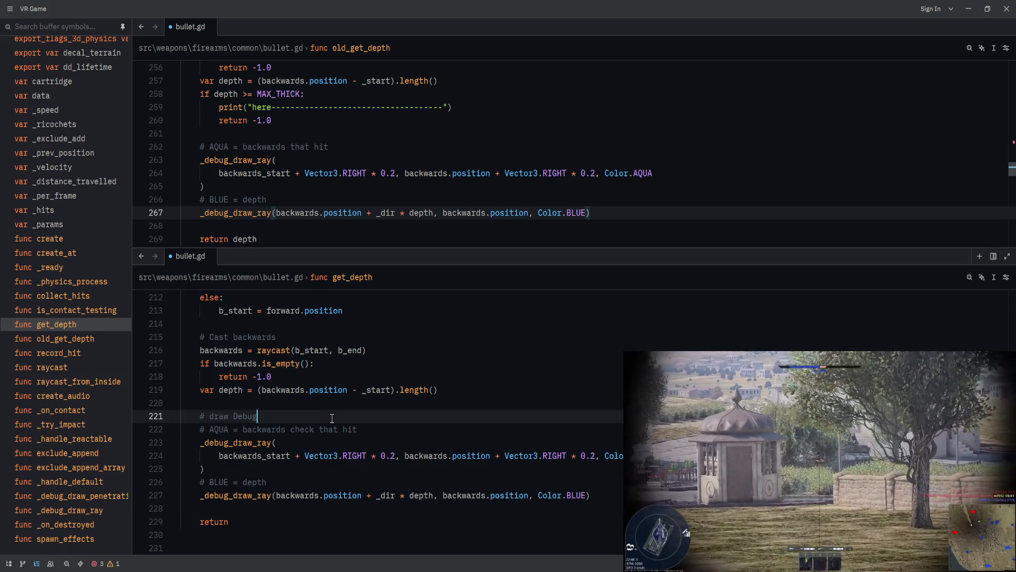
pyautogui.click(236, 416)
pyautogui.doubleClick(236, 416)
pyautogui.write('debug')
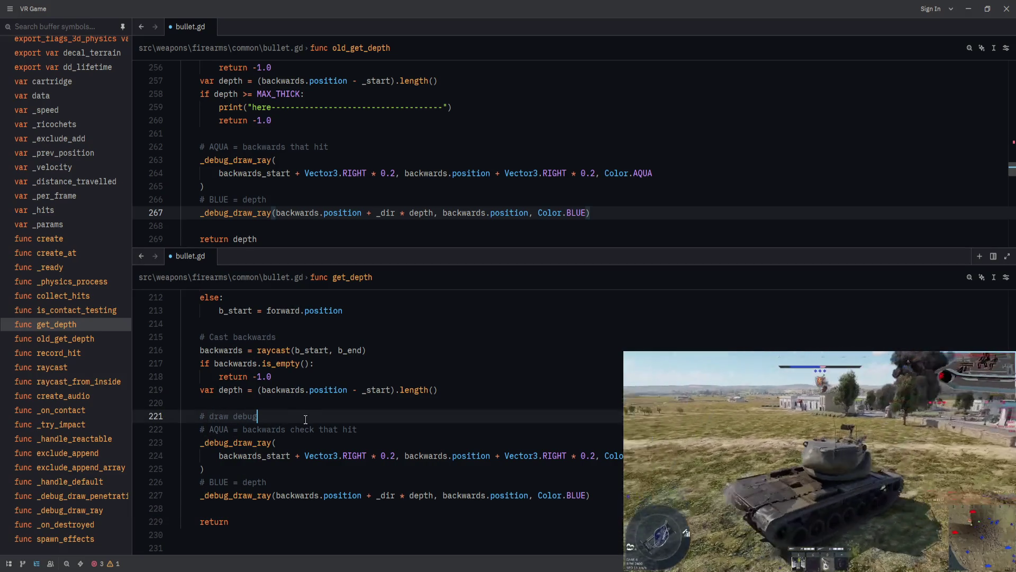
pyautogui.hotkey('ctrl', 'Left')
pyautogui.hotkey('ctrl', 'Left')
pyautogui.hotkey('shift', 'Right')
pyautogui.write('D')
pyautogui.press('End')
pyautogui.hotkey('ctrl', 's')
# - Make get_depth end with 'return depth'
pyautogui.click(292, 522)
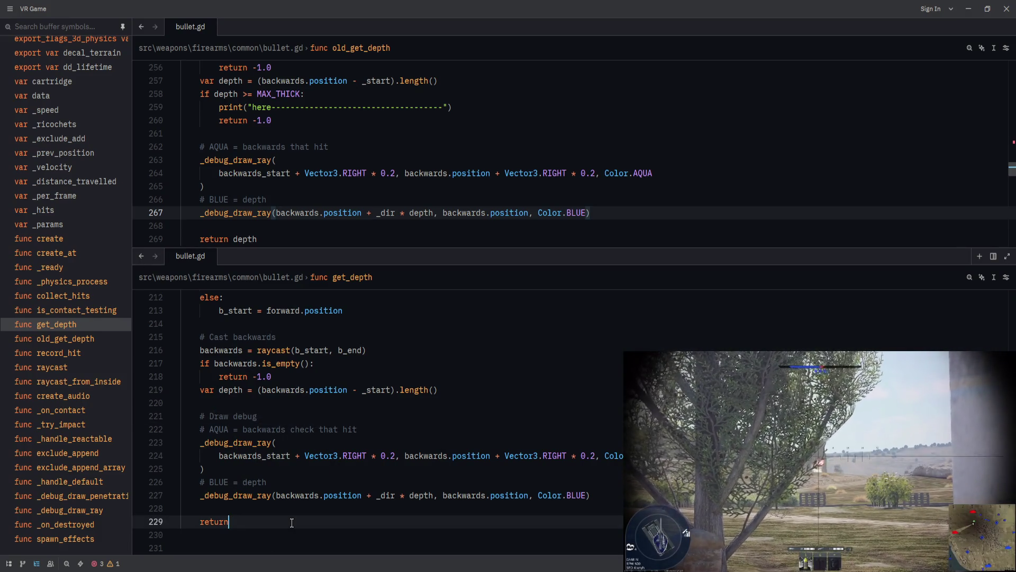
pyautogui.write(' depth')
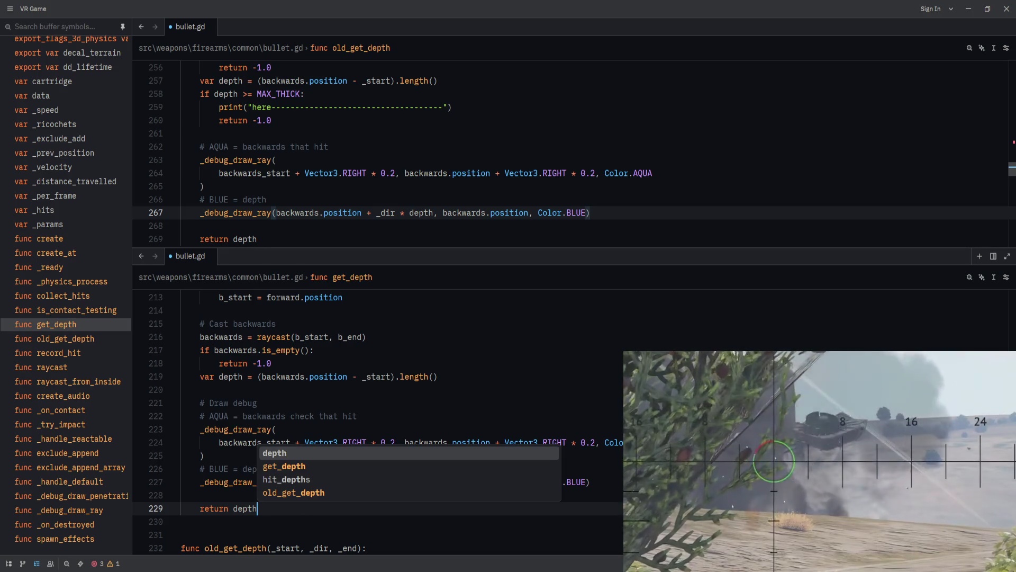
pyautogui.press('Escape')
pyautogui.hotkey('alt', 'Tab')
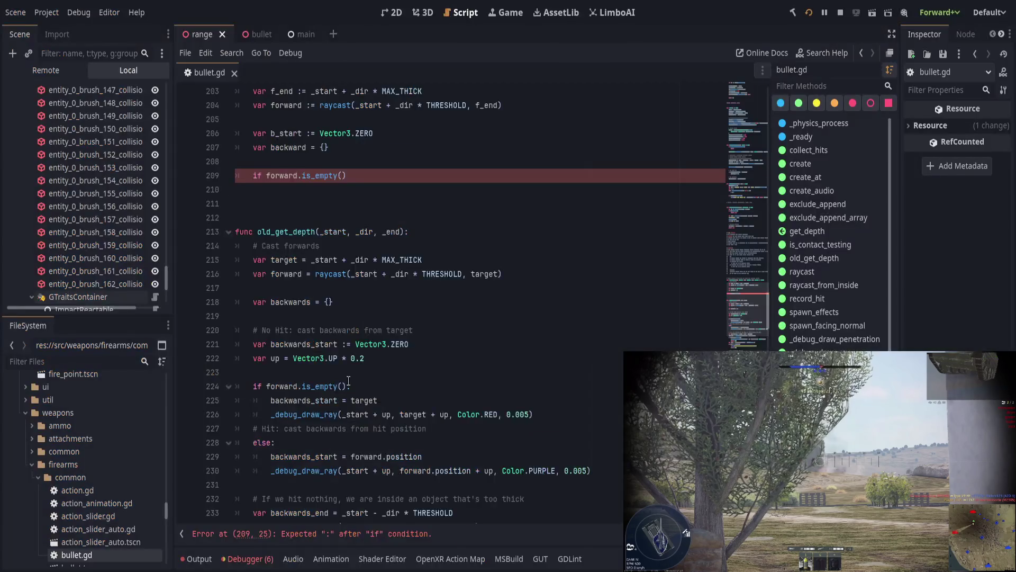
# - Rename backwards to backward on lines 216, 217 and 219 of get_depth
pyautogui.click(447, 330)
pyautogui.scroll(1, 418, 365)
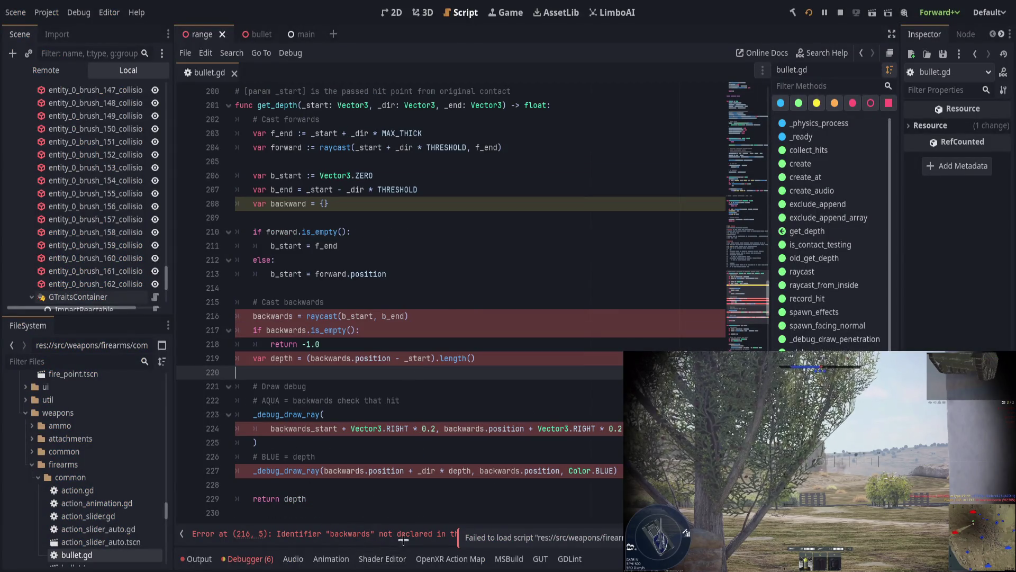
pyautogui.click(293, 316)
pyautogui.press('BackSpace')
pyautogui.click(301, 330)
pyautogui.press('Delete')
pyautogui.click(351, 358)
pyautogui.press('BackSpace')
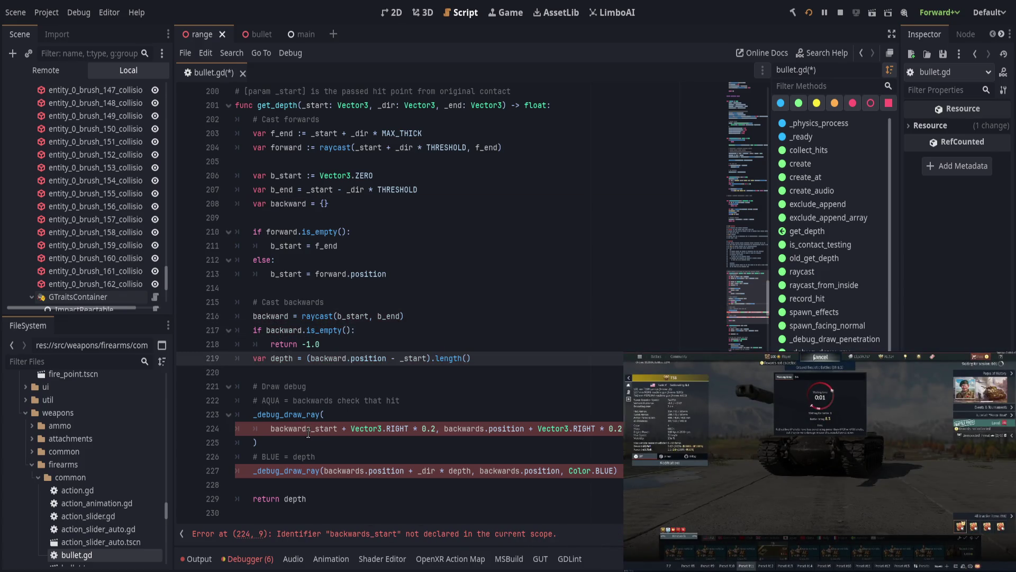
# - Replace backwards_start with b_start in the AQUA debug ray call on line 224
pyautogui.click(311, 429)
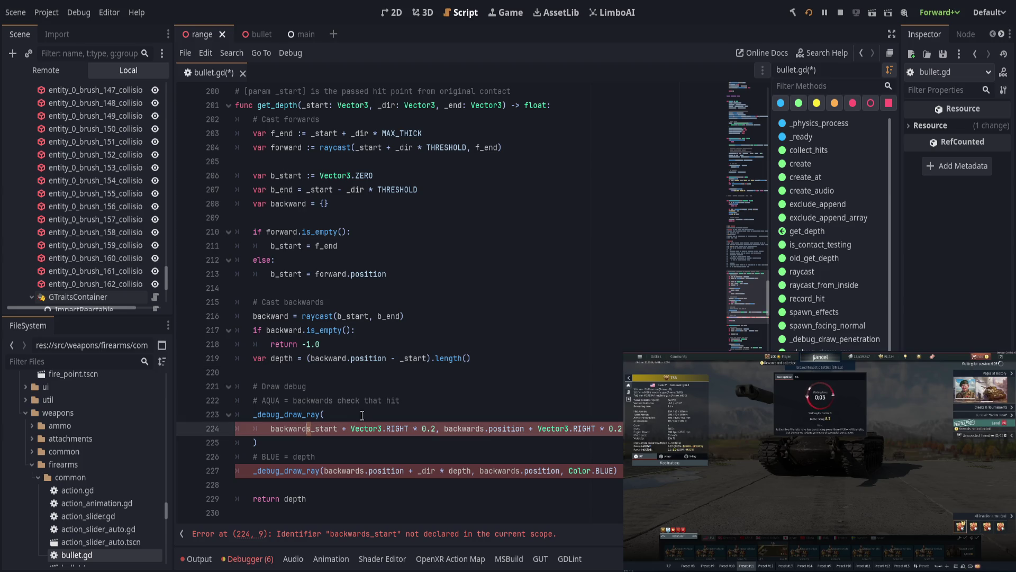
pyautogui.doubleClick(324, 429)
pyautogui.write('b_start')
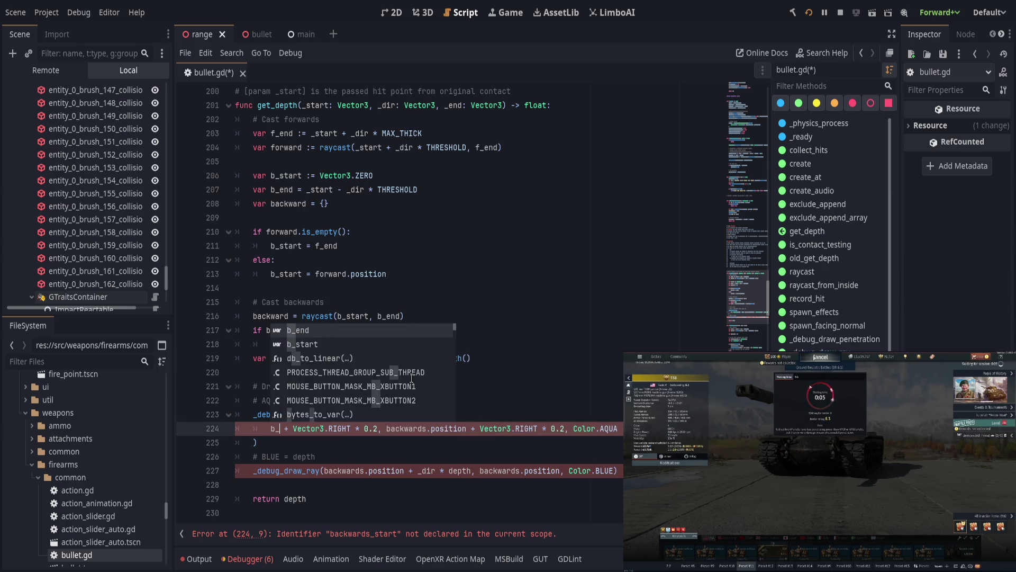
pyautogui.press('Escape')
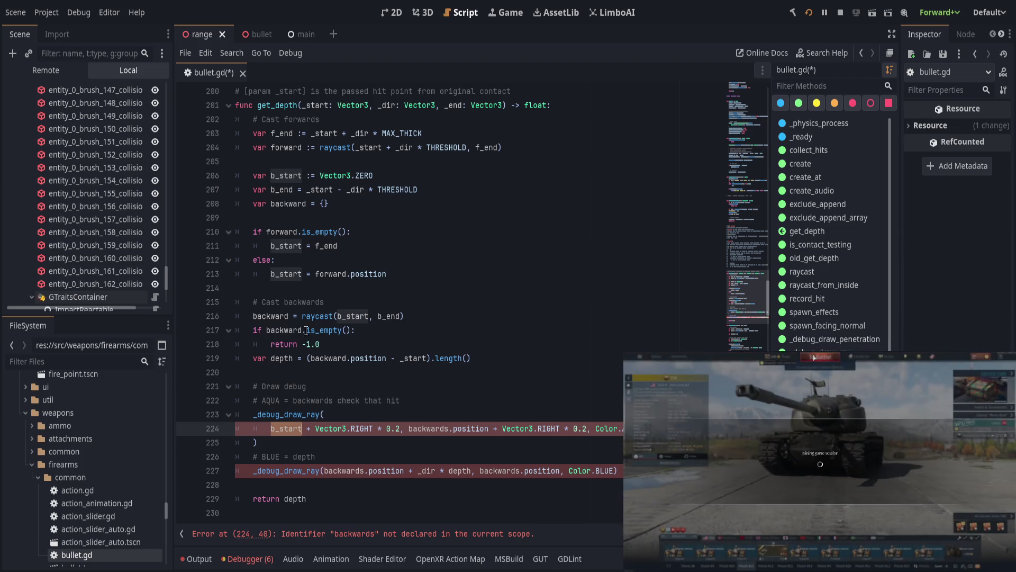
# - Change the remaining backwards references on lines 224 and 227 to backward and save the script
pyautogui.click(372, 343)
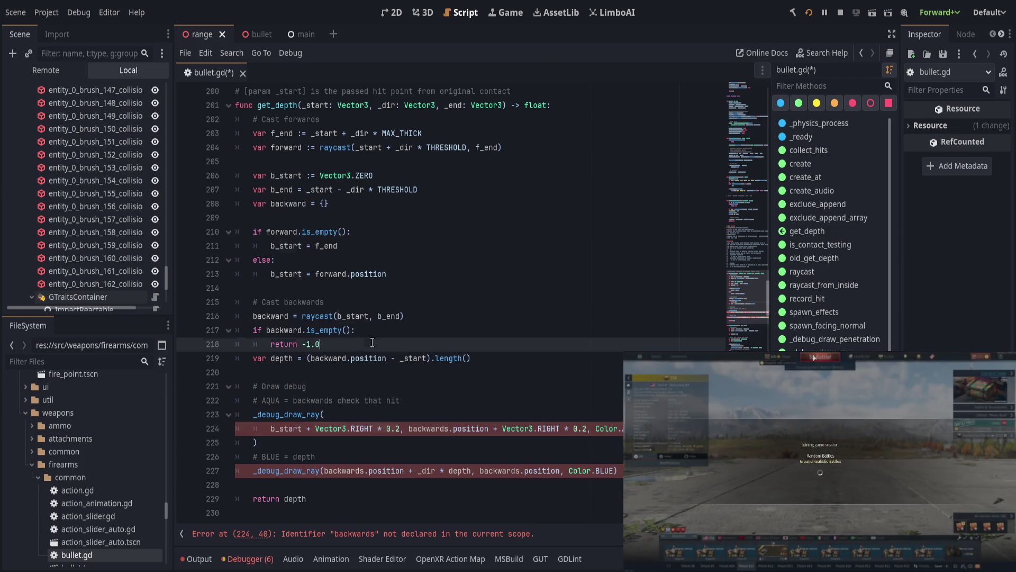
pyautogui.click(436, 446)
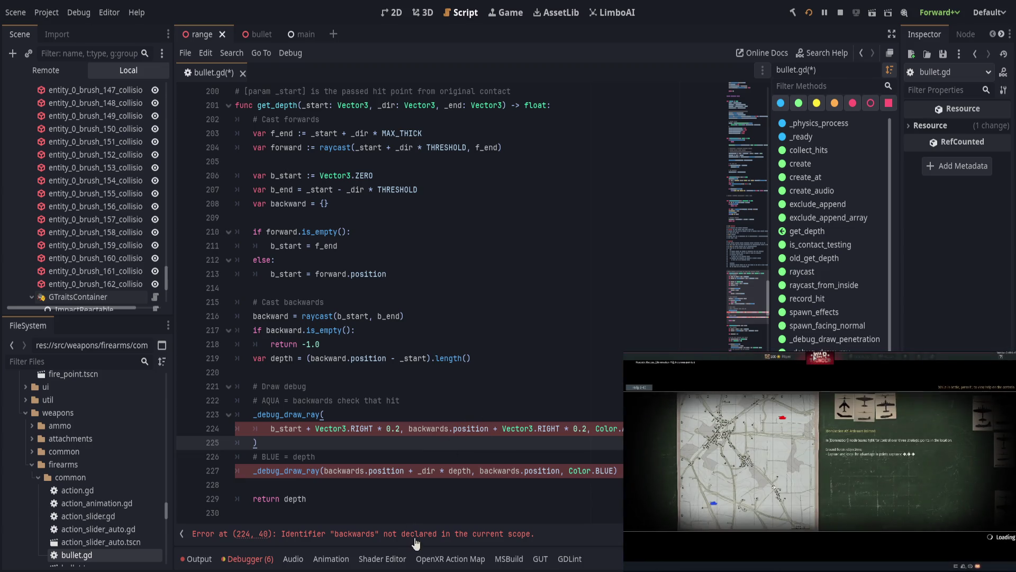
pyautogui.click(362, 470)
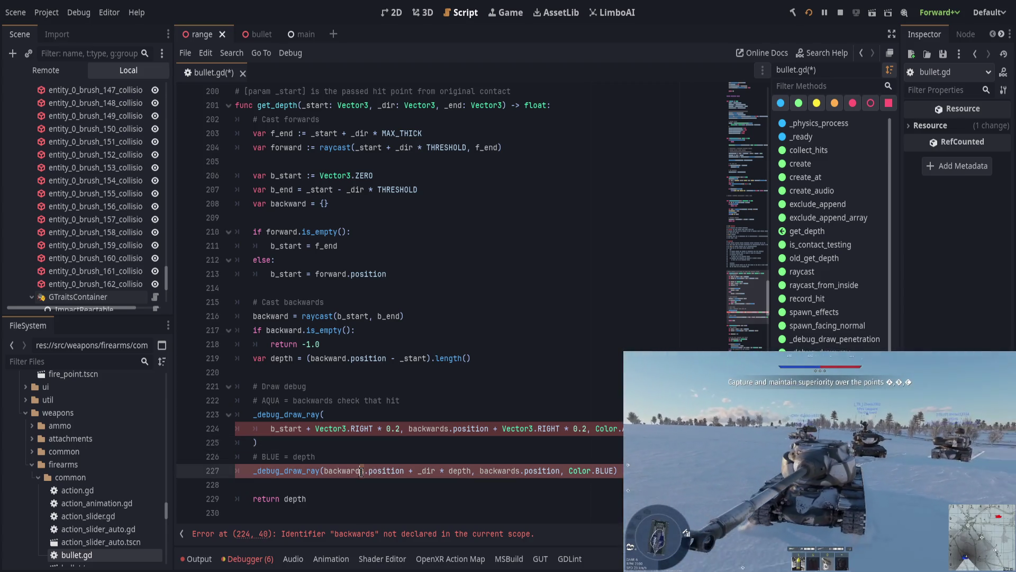
pyautogui.hotkey('ctrl', 's')
pyautogui.press('Delete')
pyautogui.press('BackSpace')
pyautogui.click(423, 438)
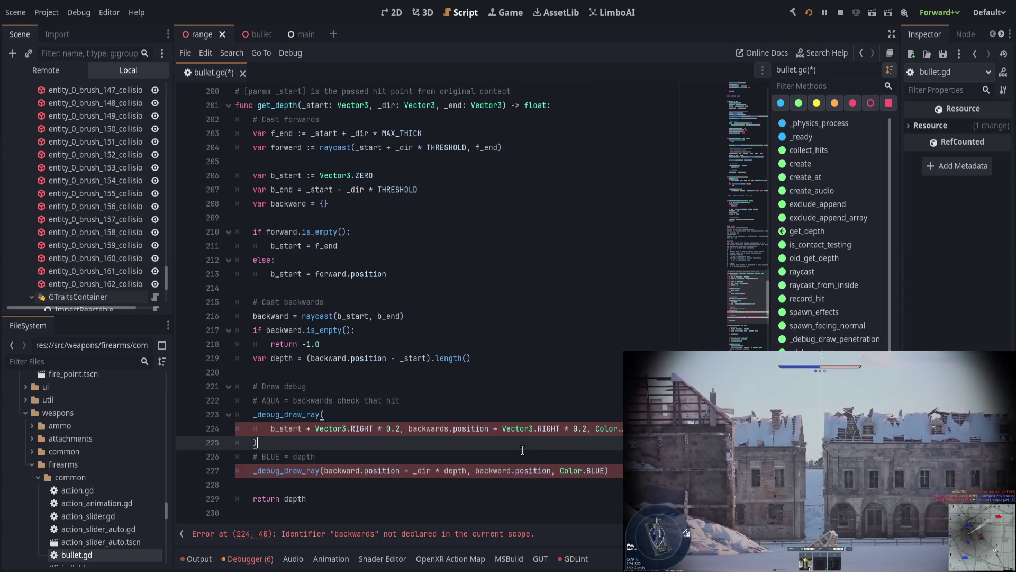
pyautogui.click(449, 428)
pyautogui.press('BackSpace')
pyautogui.hotkey('ctrl', 's')
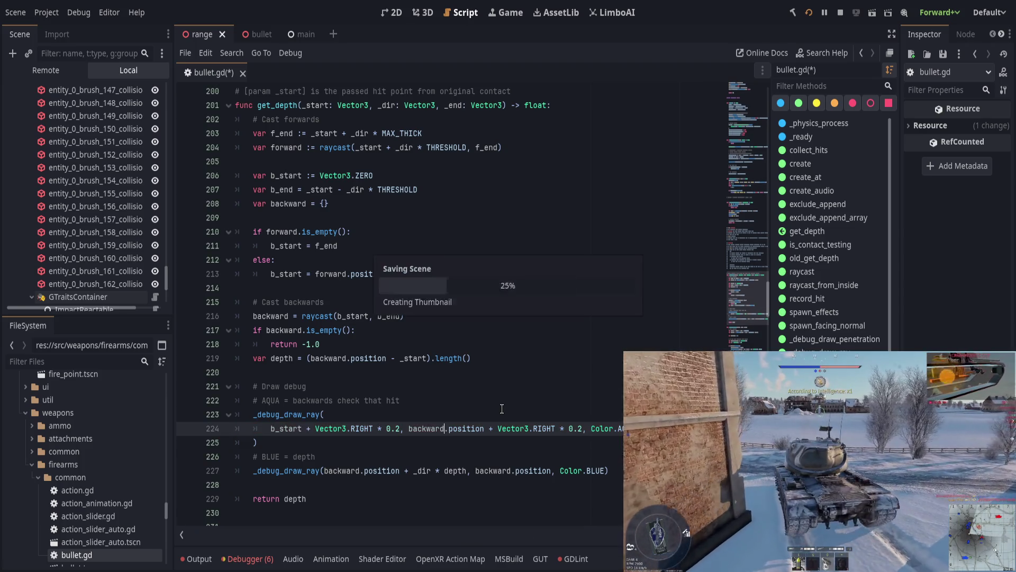
# - Look over get_depth's debug ray lines and backward raycast, then save the script
pyautogui.click(503, 409)
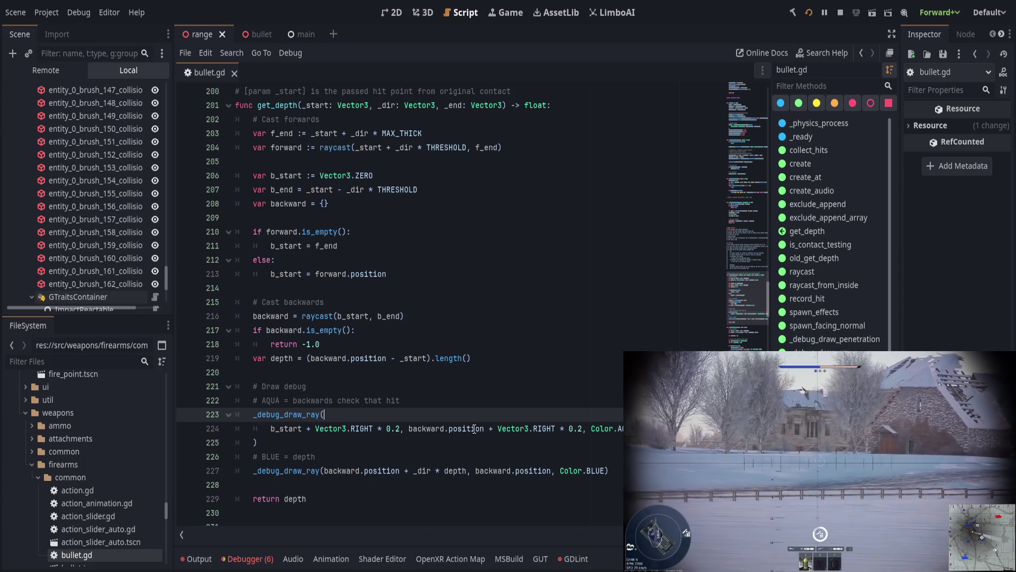
pyautogui.click(411, 453)
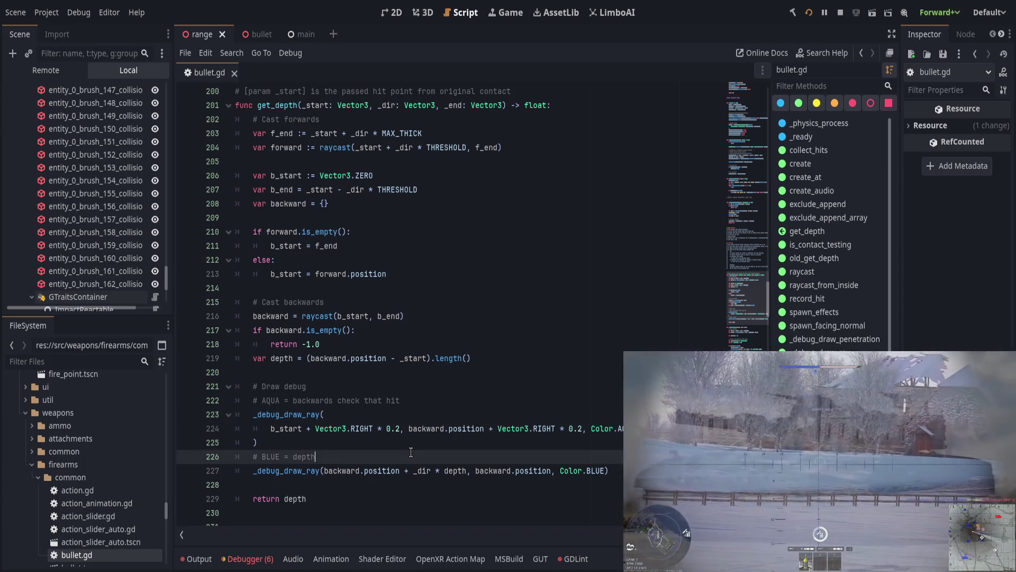
pyautogui.scroll(-3, 410, 451)
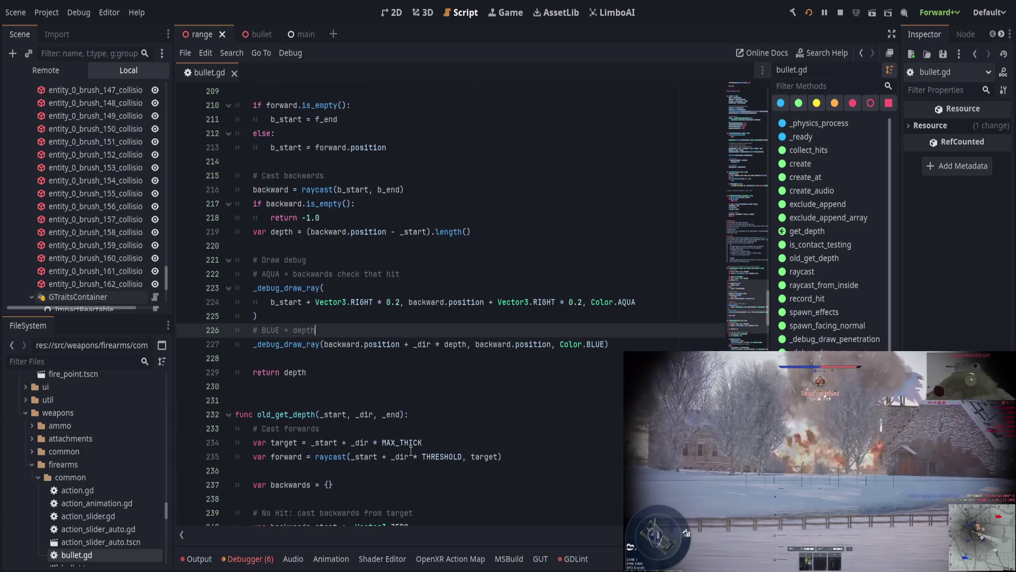
pyautogui.scroll(3, 411, 451)
pyautogui.click(410, 448)
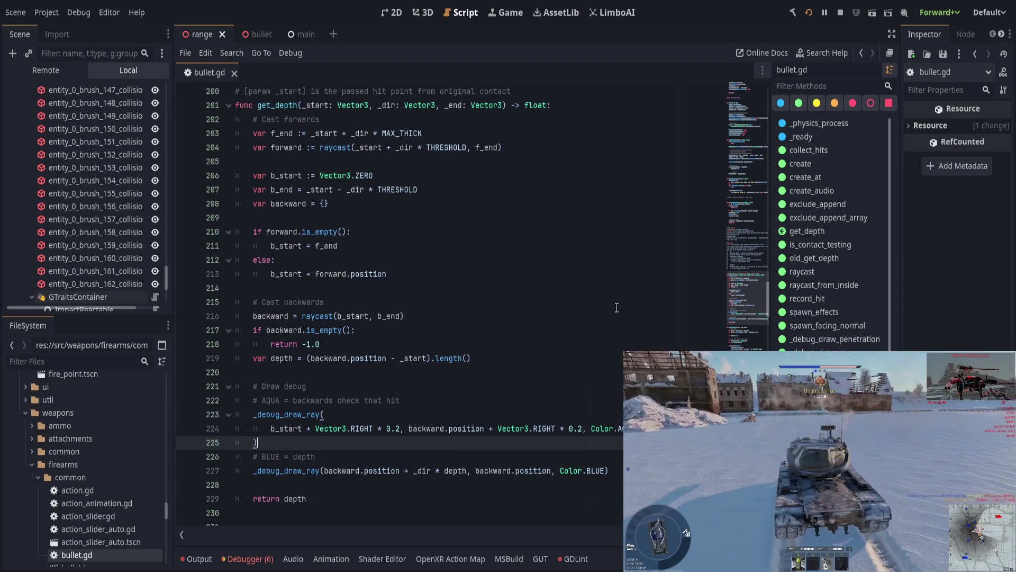
pyautogui.click(537, 313)
pyautogui.hotkey('ctrl', 's')
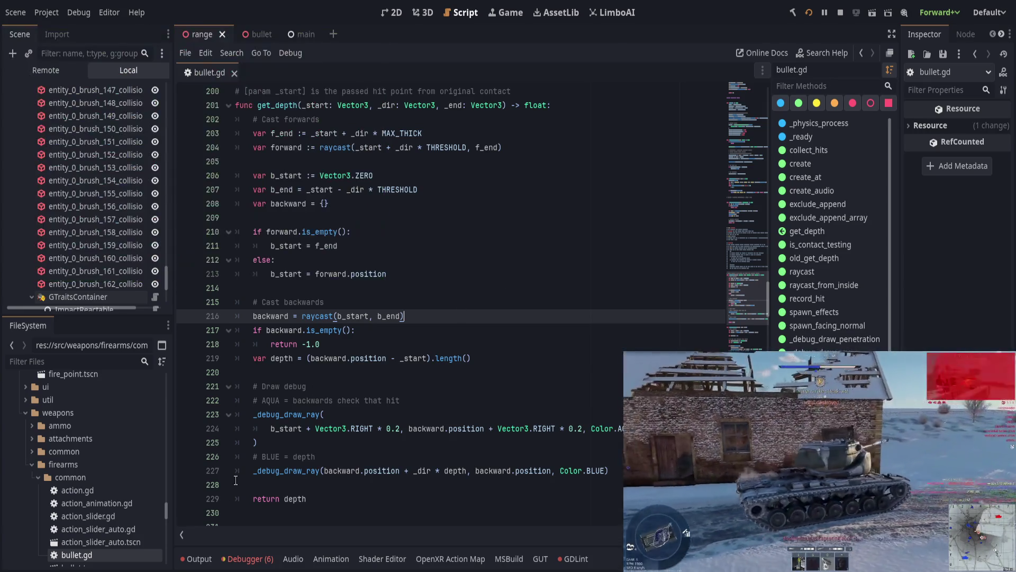
# - Stop the running game, clear the Output log, and run the game again
pyautogui.click(209, 557)
pyautogui.hotkey('ctrl', 'alt', 'k')
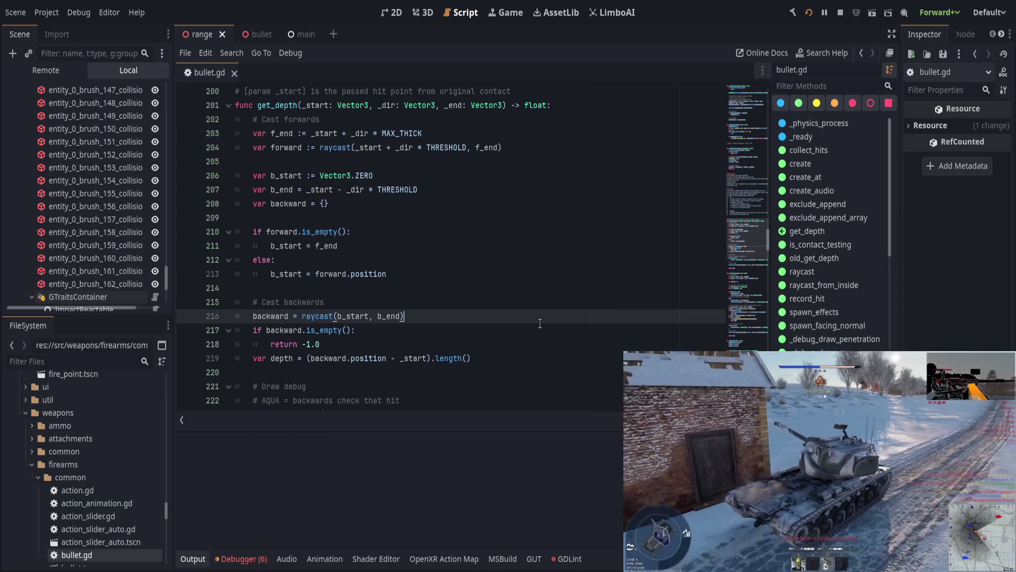
pyautogui.press('F5')
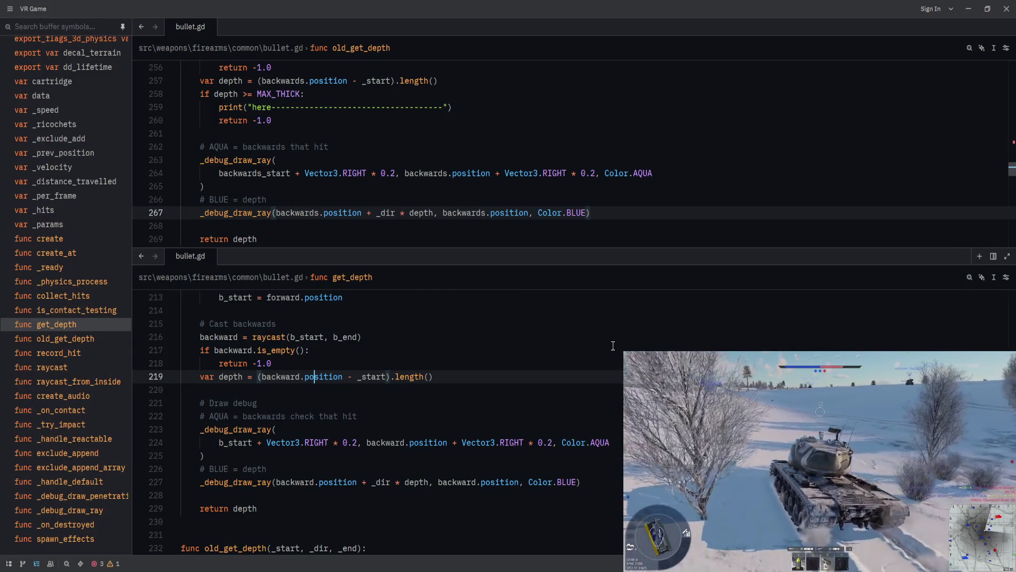
# - Review the rewritten get_depth around the depth line and debug call in Zed
pyautogui.click(532, 381)
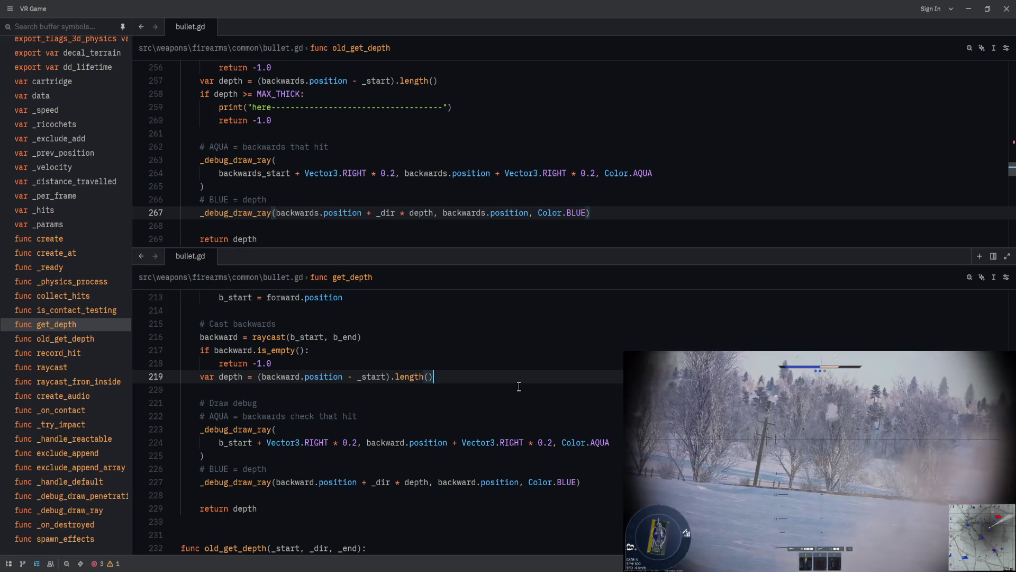
pyautogui.click(498, 455)
pyautogui.scroll(1, 497, 449)
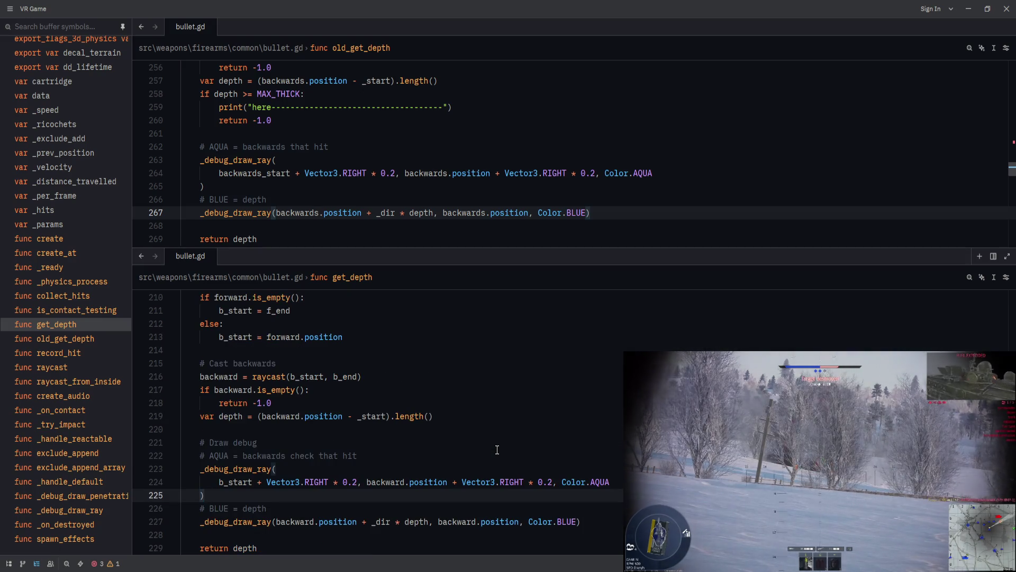
pyautogui.scroll(3, 486, 452)
pyautogui.click(398, 401)
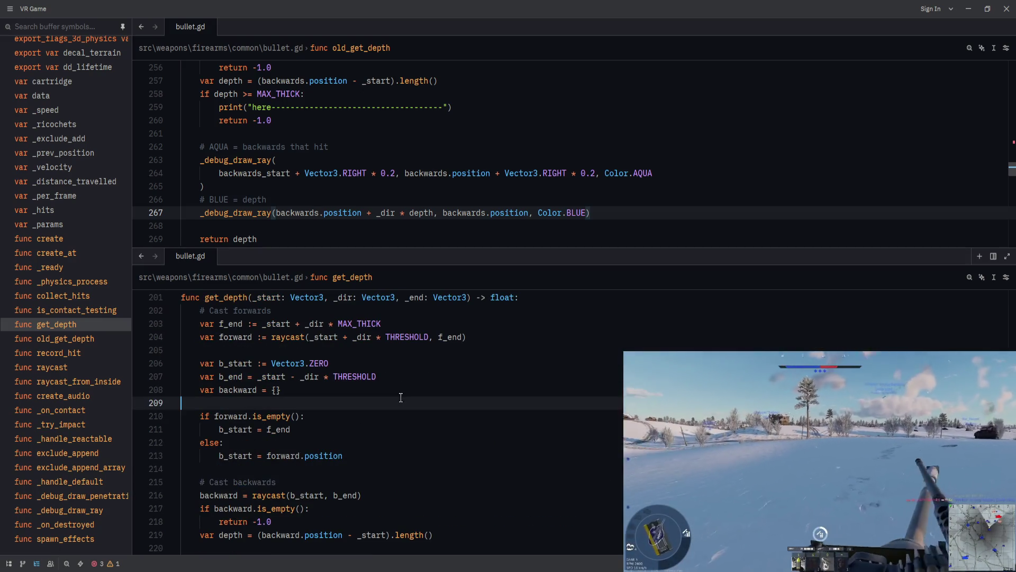
pyautogui.scroll(1, 394, 410)
pyautogui.scroll(-1, 396, 417)
pyautogui.scroll(-1, 395, 417)
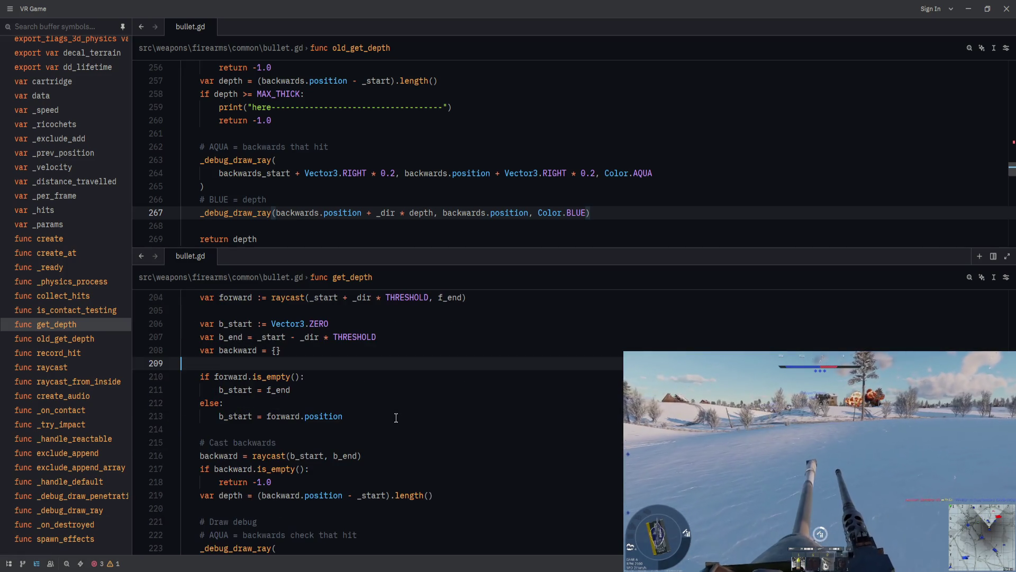
# - Open Project Diagnostics, save the scene in Godot, then close the diagnostics list
pyautogui.click(96, 564)
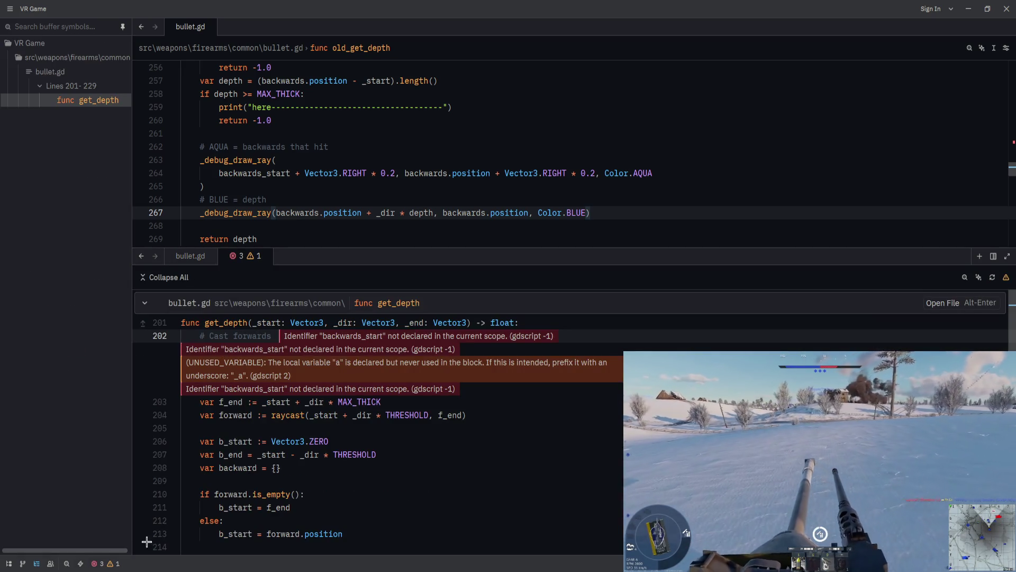
pyautogui.hotkey('alt', 'Tab')
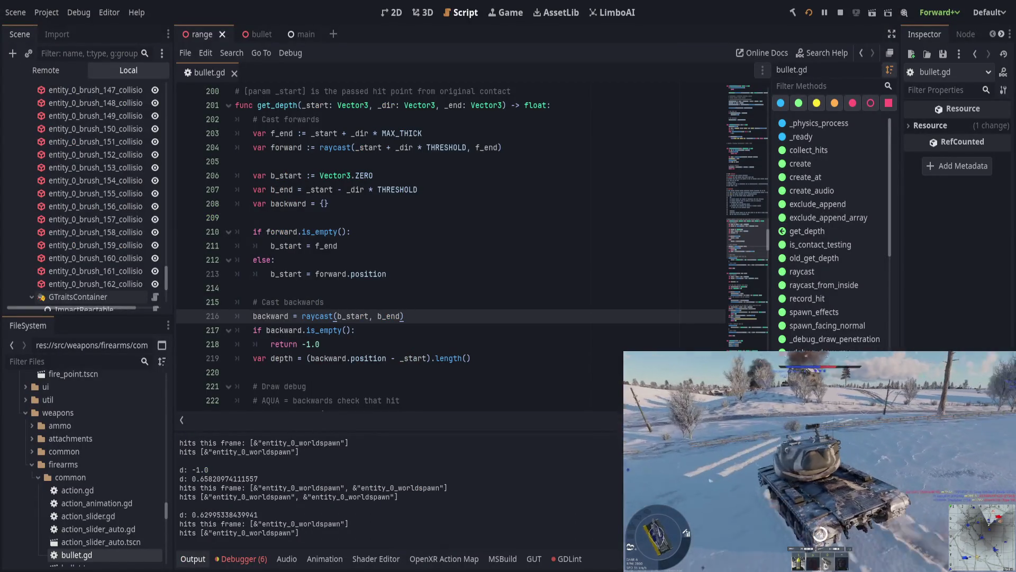
pyautogui.hotkey('alt', 'Tab')
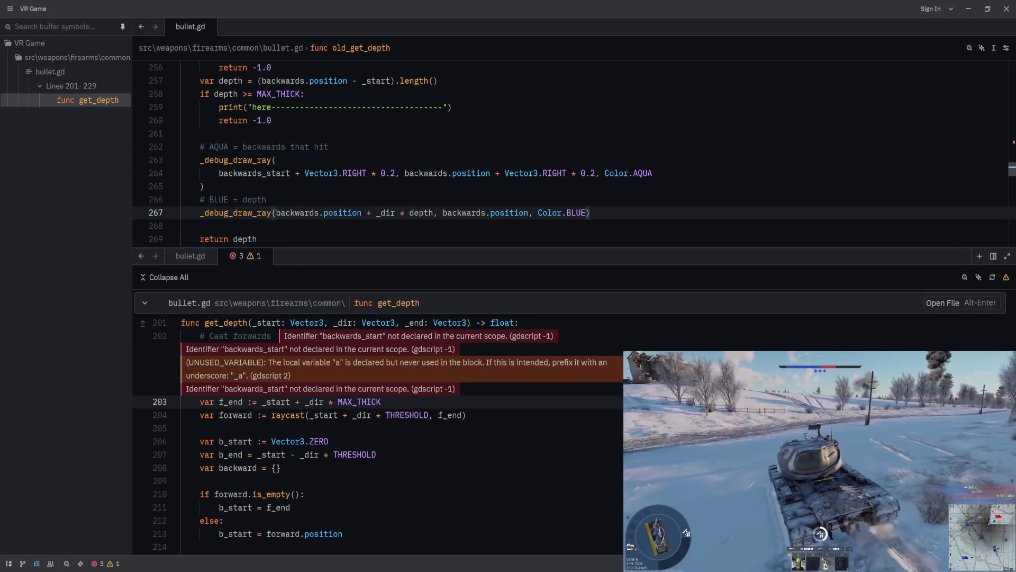
pyautogui.hotkey('alt', 'Tab')
pyautogui.hotkey('ctrl', 's')
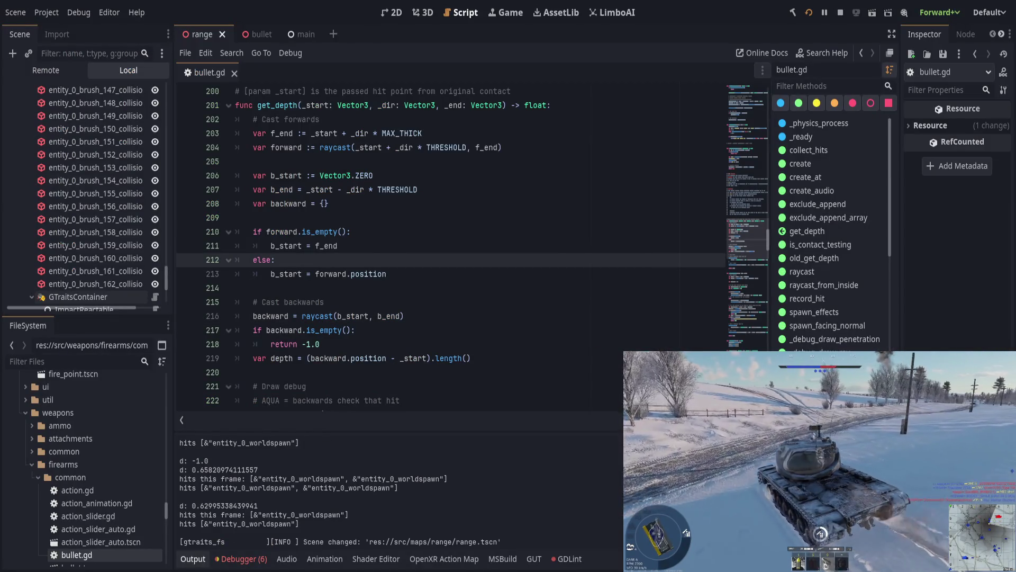
pyautogui.hotkey('alt', 'Tab')
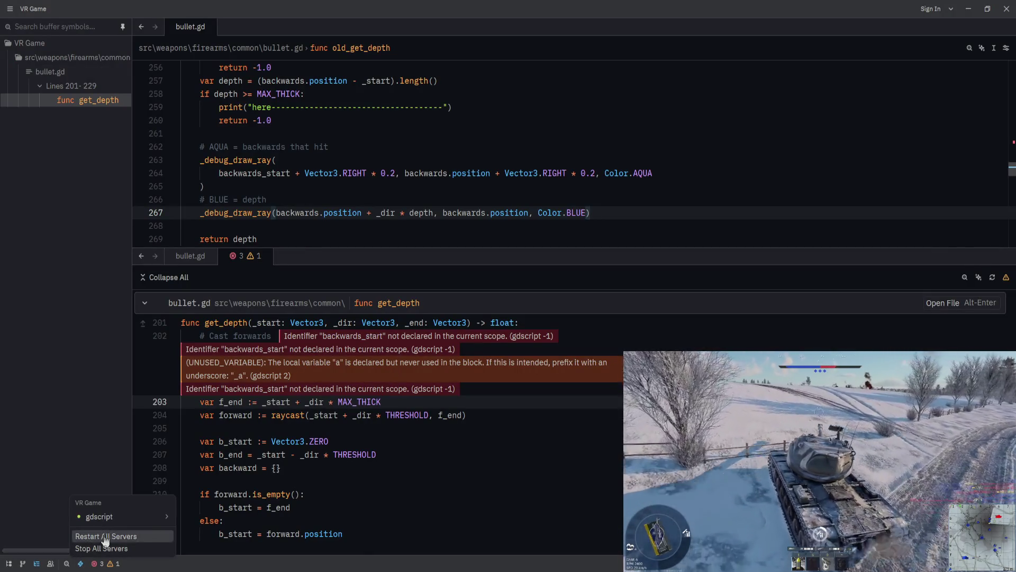
pyautogui.press('Down')
pyautogui.press('Down')
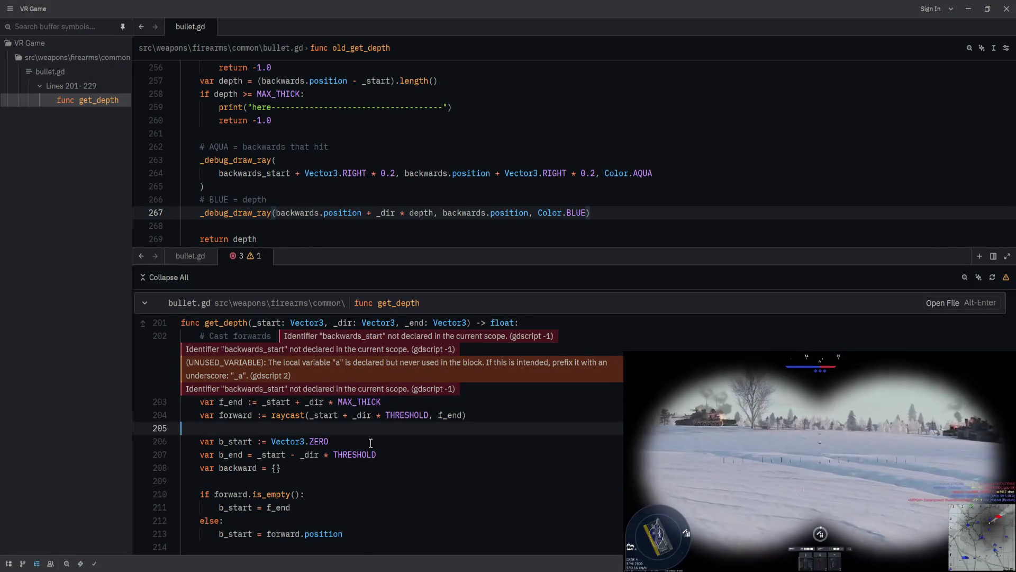
pyautogui.click(249, 327)
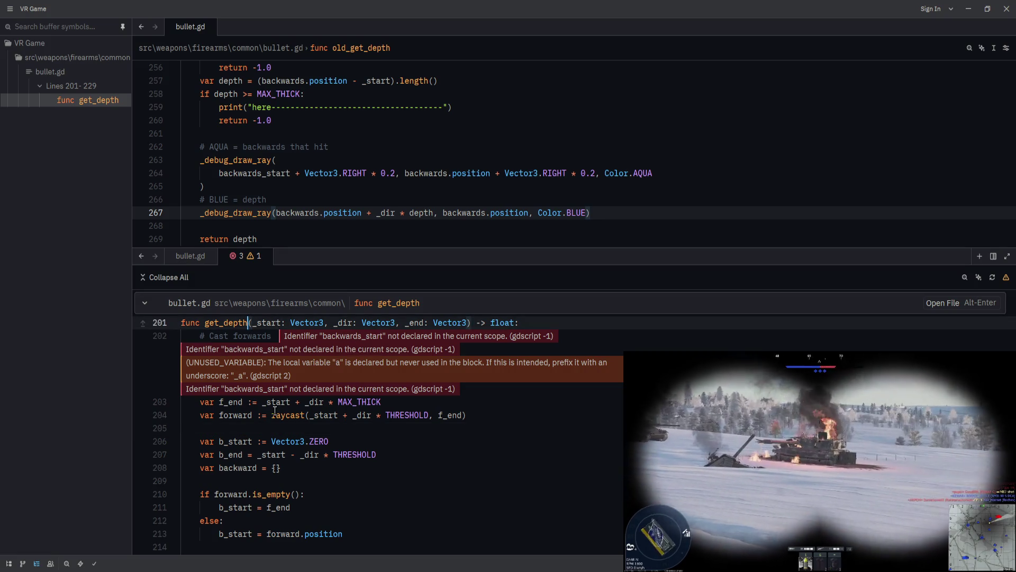
pyautogui.click(267, 255)
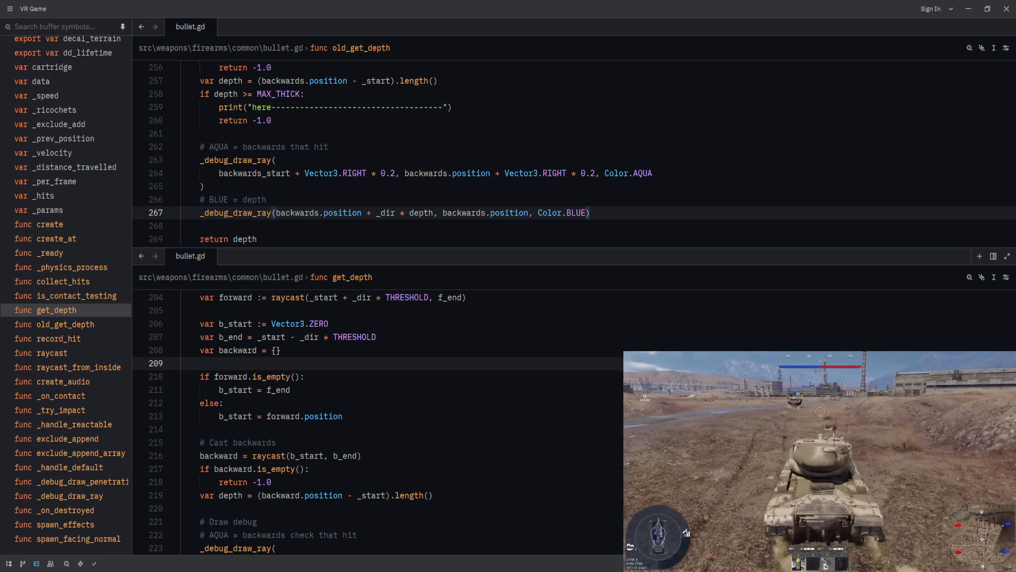
# - Close the lower split view of bullet.gd
pyautogui.click(386, 389)
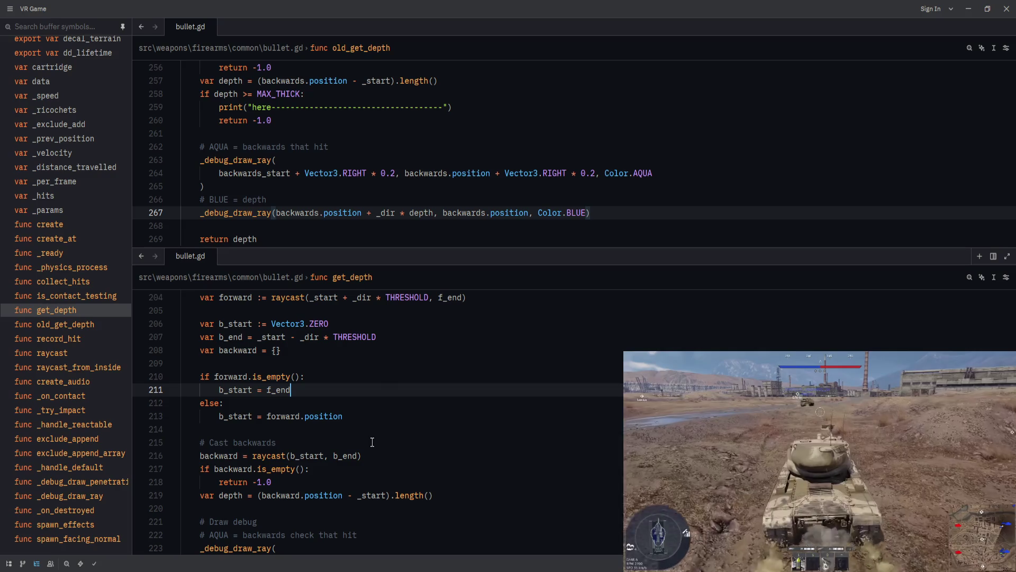
pyautogui.scroll(1, 369, 440)
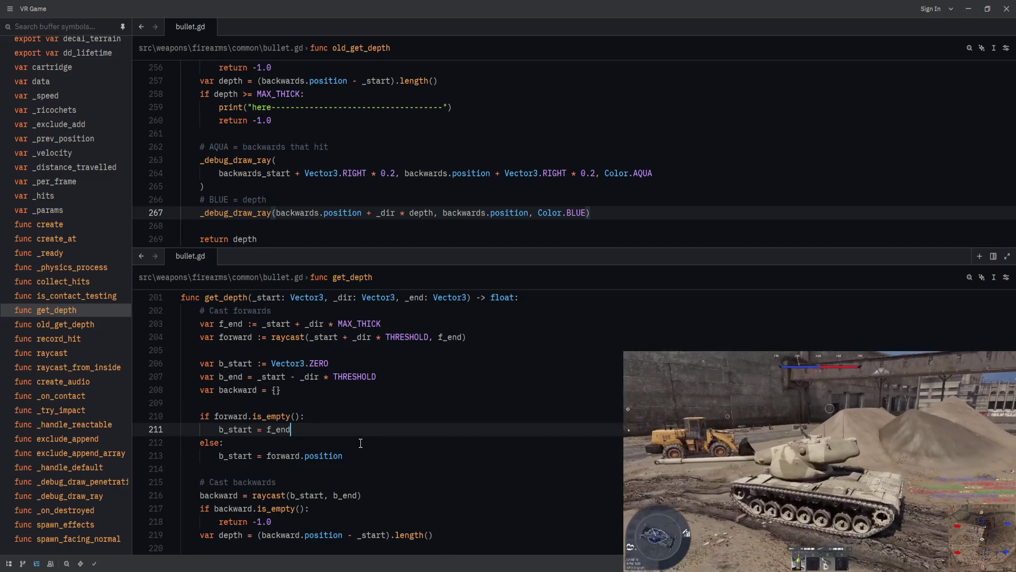
pyautogui.scroll(-2, 365, 442)
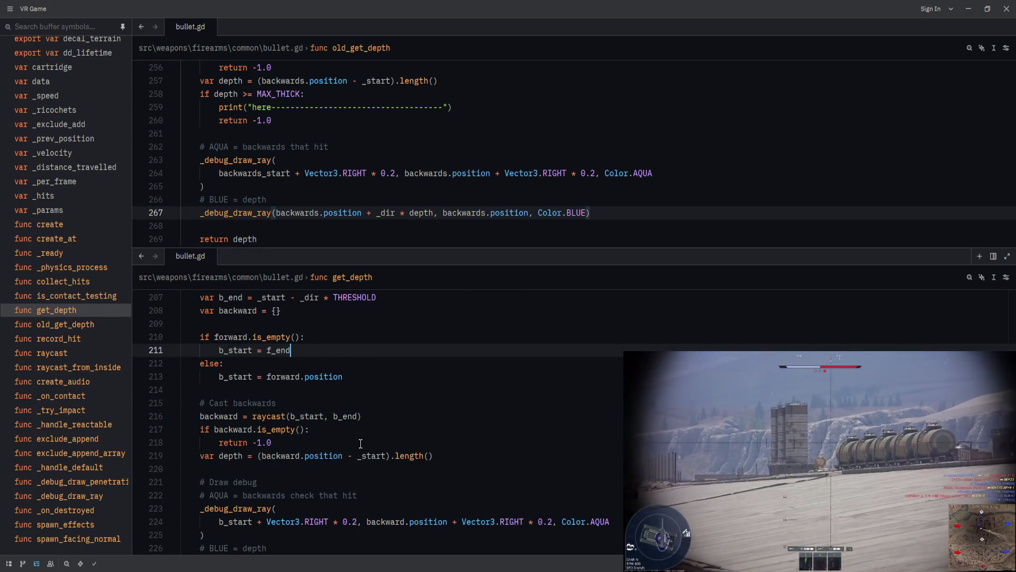
pyautogui.middleClick(189, 260)
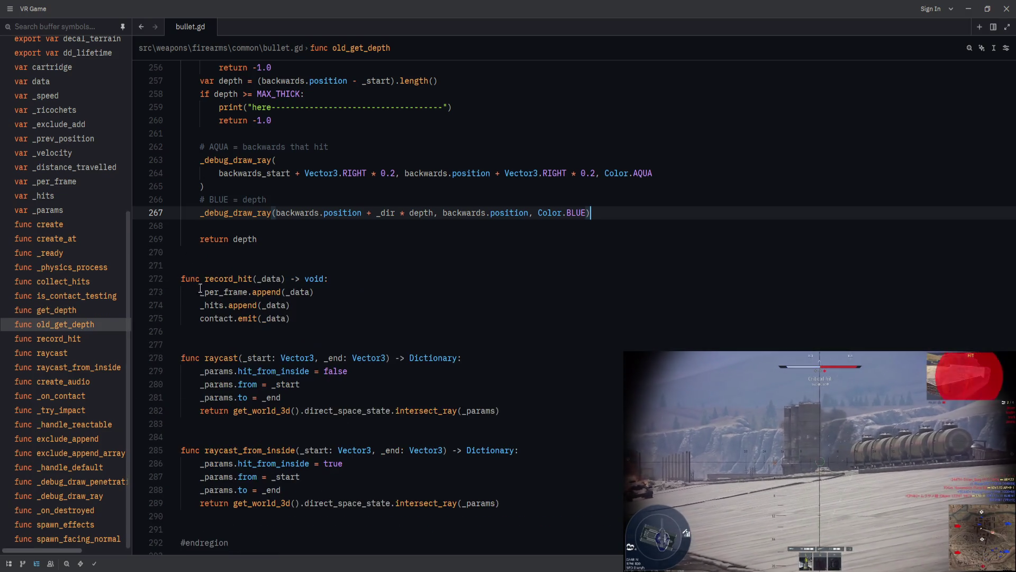
# - Delete the entire old_get_depth function and save bullet.gd
pyautogui.scroll(4, 291, 416)
pyautogui.scroll(5, 291, 415)
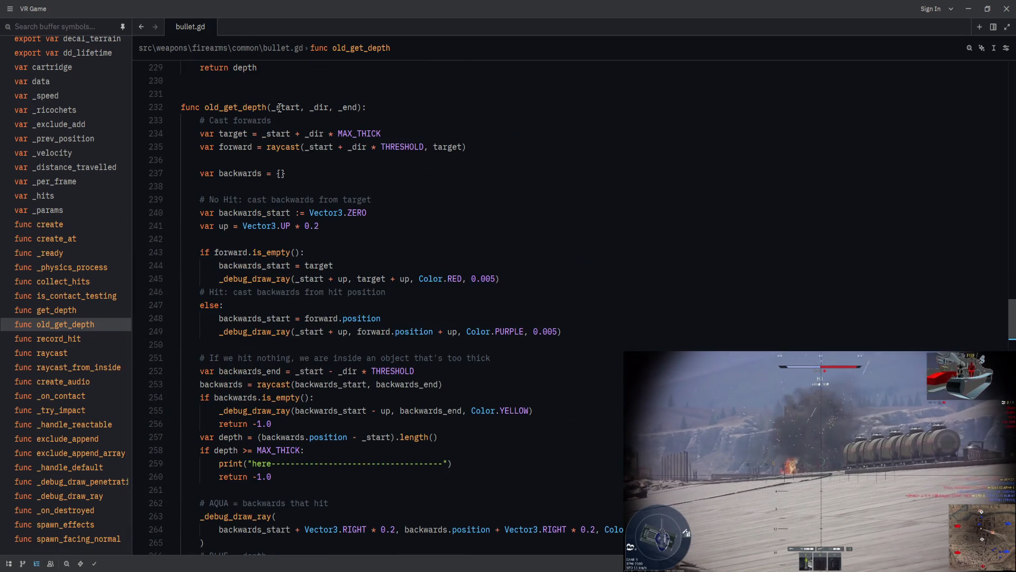
pyautogui.moveTo(183, 93); pyautogui.dragTo(365, 266)
pyautogui.scroll(-4, 365, 297)
pyautogui.keyDown('shift'); pyautogui.click(447, 446); pyautogui.keyUp('shift')
pyautogui.press('Delete')
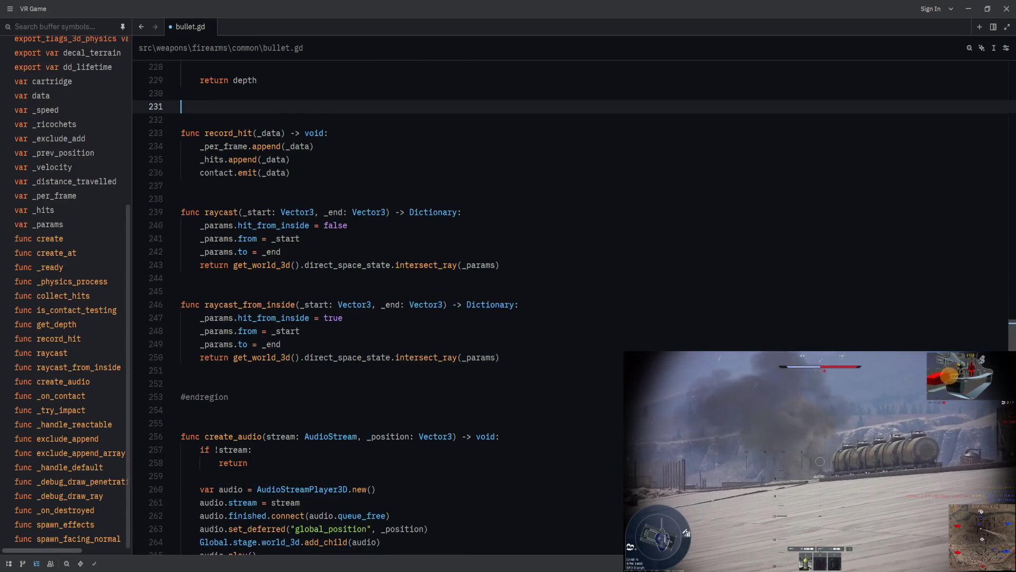
pyautogui.hotkey('ctrl', 's')
pyautogui.scroll(9, 289, 428)
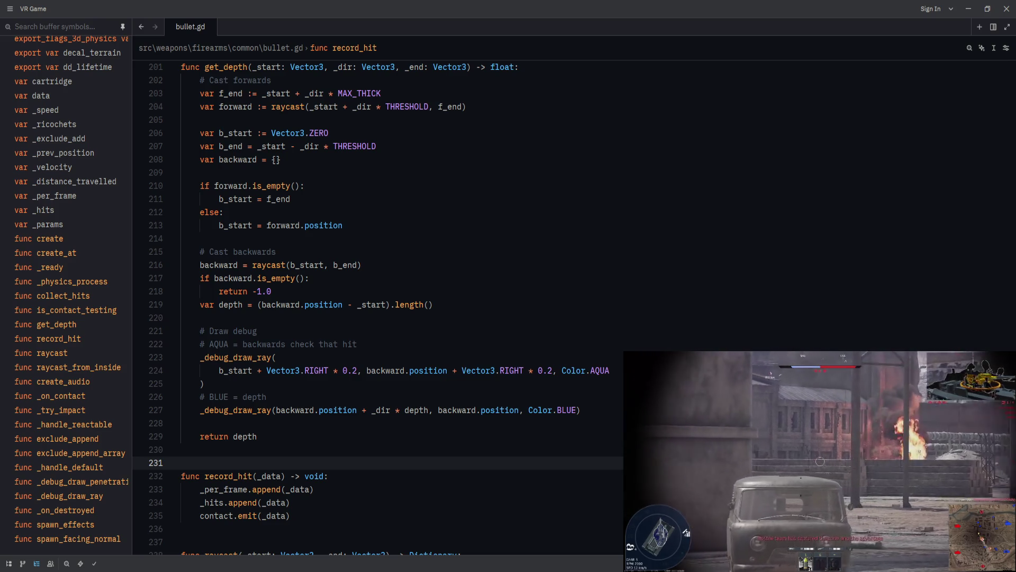
# - Review get_depth's Draw debug and depth lines and the notes above, then switch to Godot
pyautogui.click(181, 238)
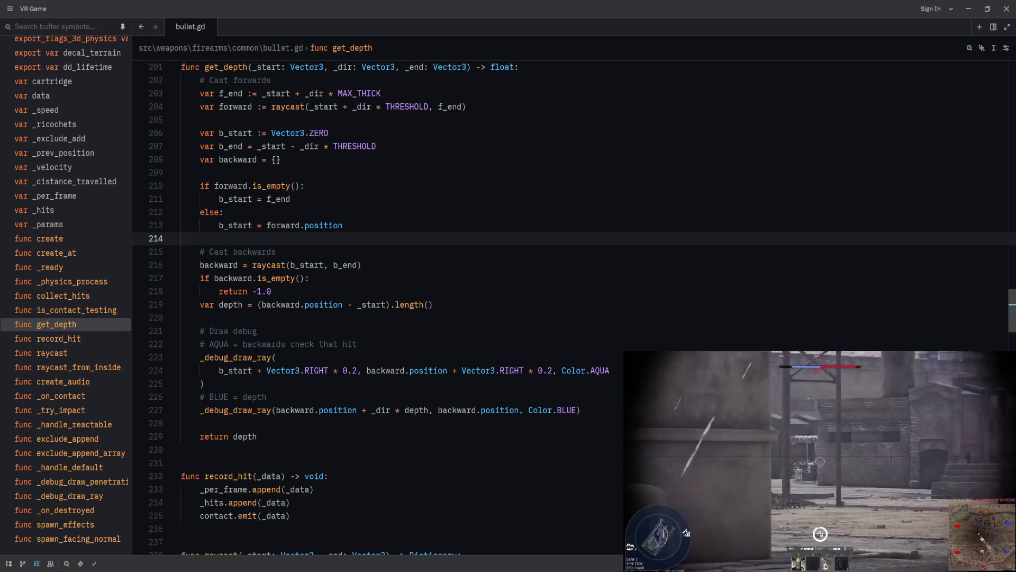
pyautogui.click(321, 331)
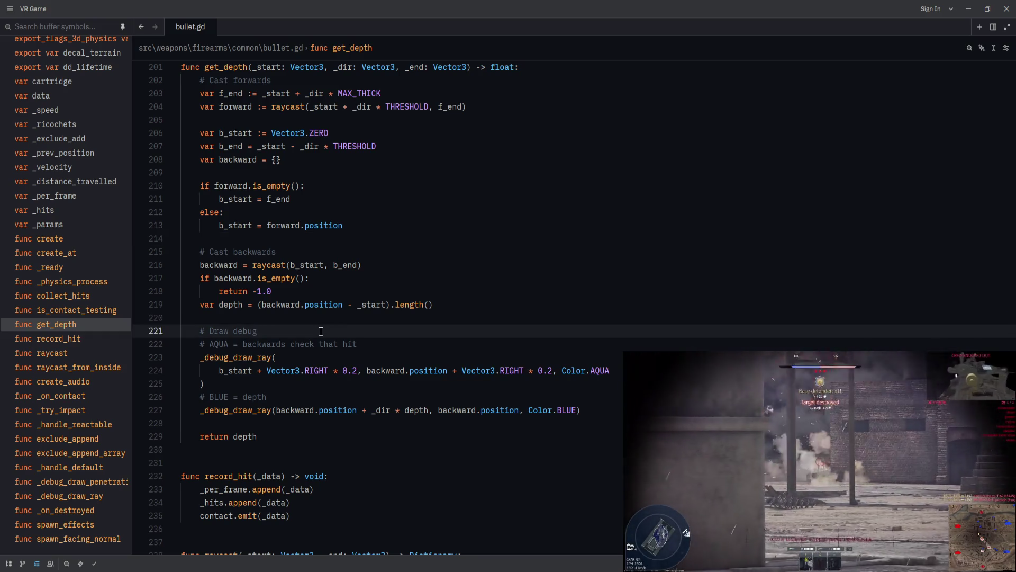
pyautogui.scroll(1, 321, 333)
pyautogui.click(436, 344)
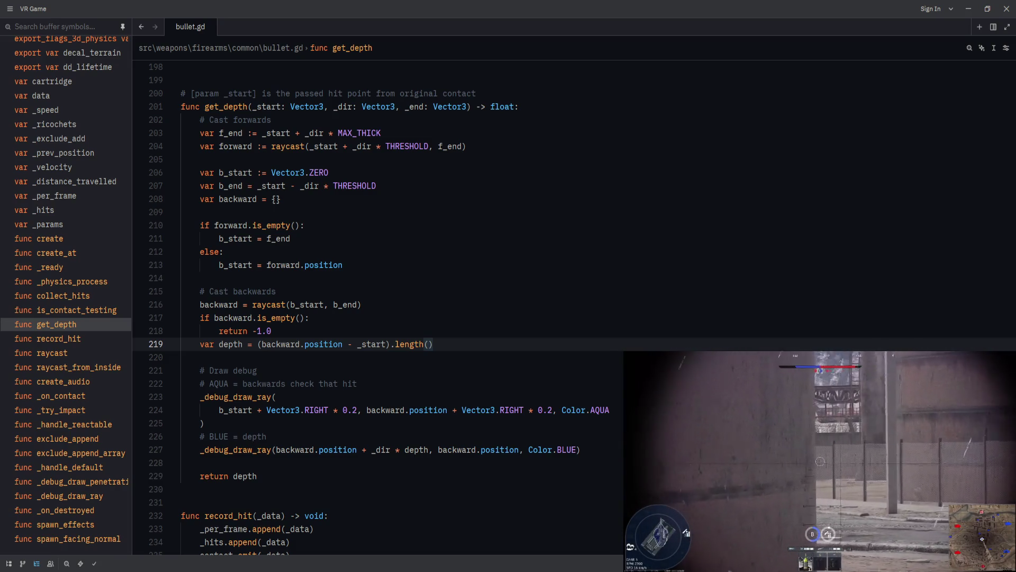
pyautogui.scroll(5, 487, 367)
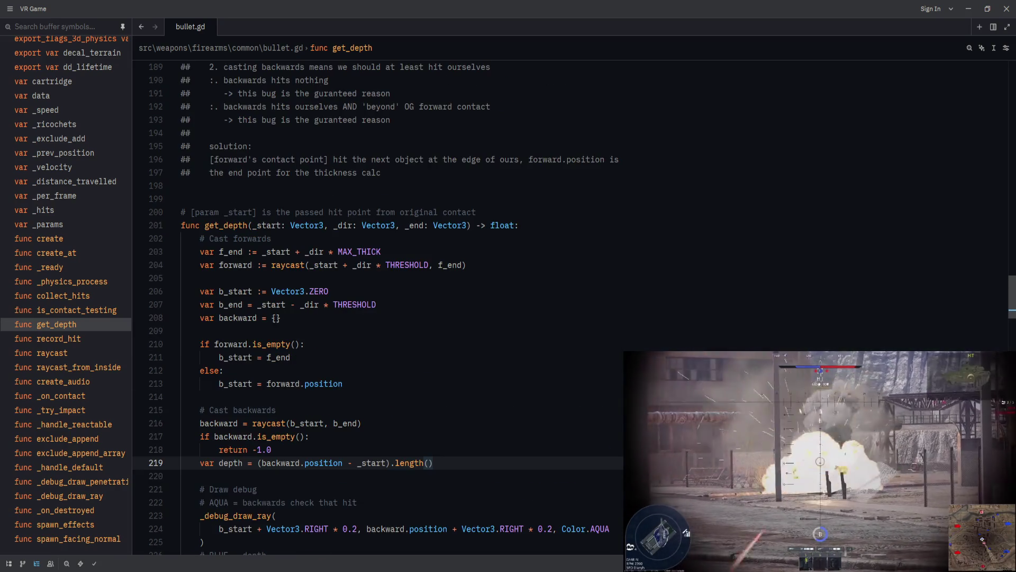
pyautogui.scroll(3, 486, 366)
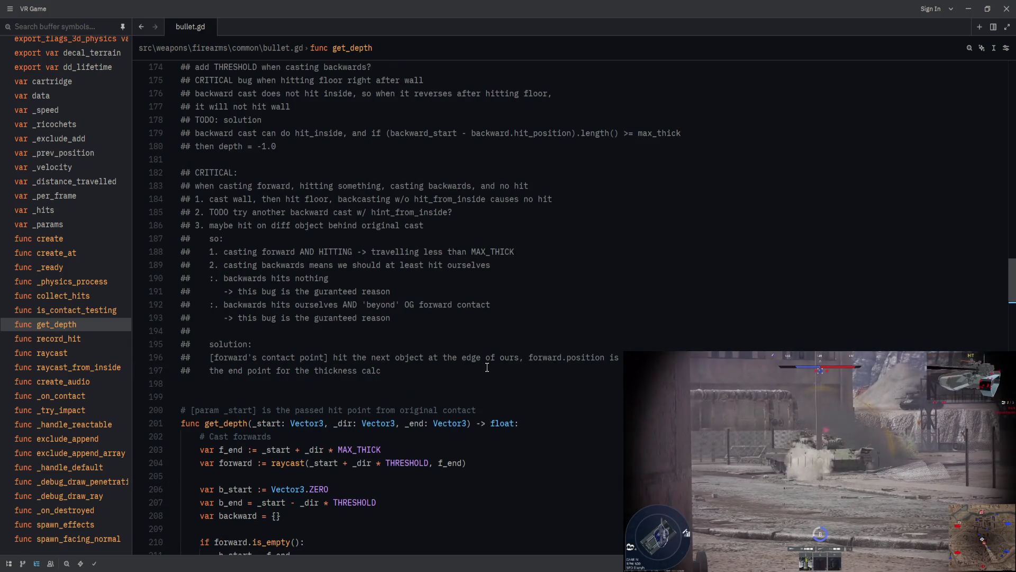
pyautogui.scroll(3, 487, 367)
pyautogui.scroll(-7, 487, 366)
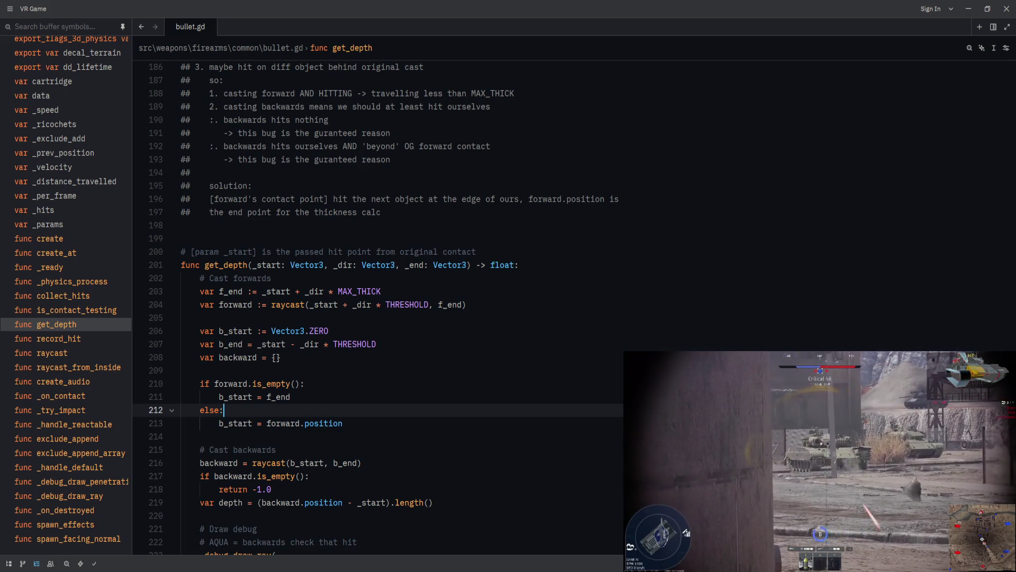
pyautogui.hotkey('alt', 'Tab')
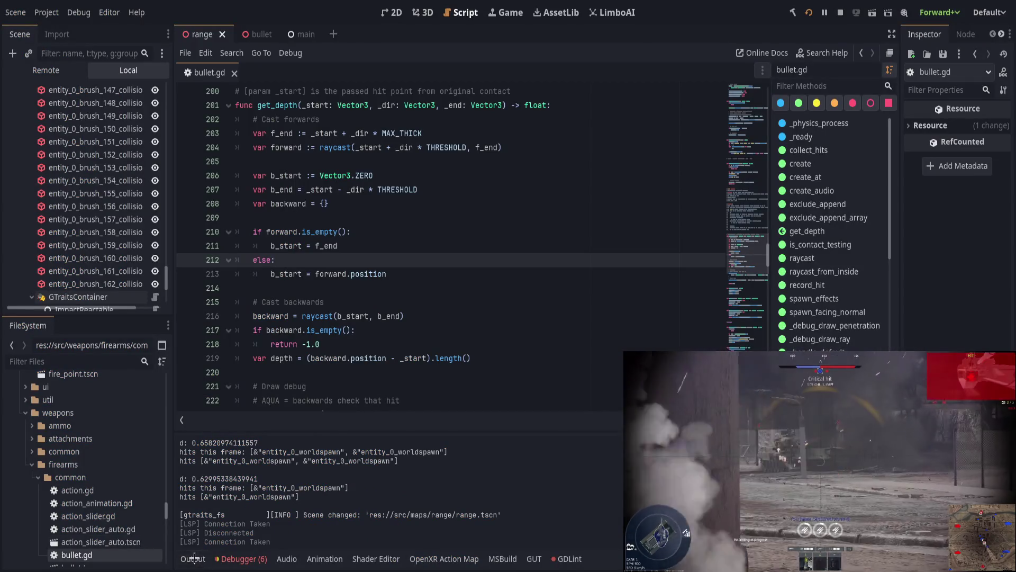
# - Collapse Godot's Output panel so the bullet.gd script editor shows more code
pyautogui.click(194, 558)
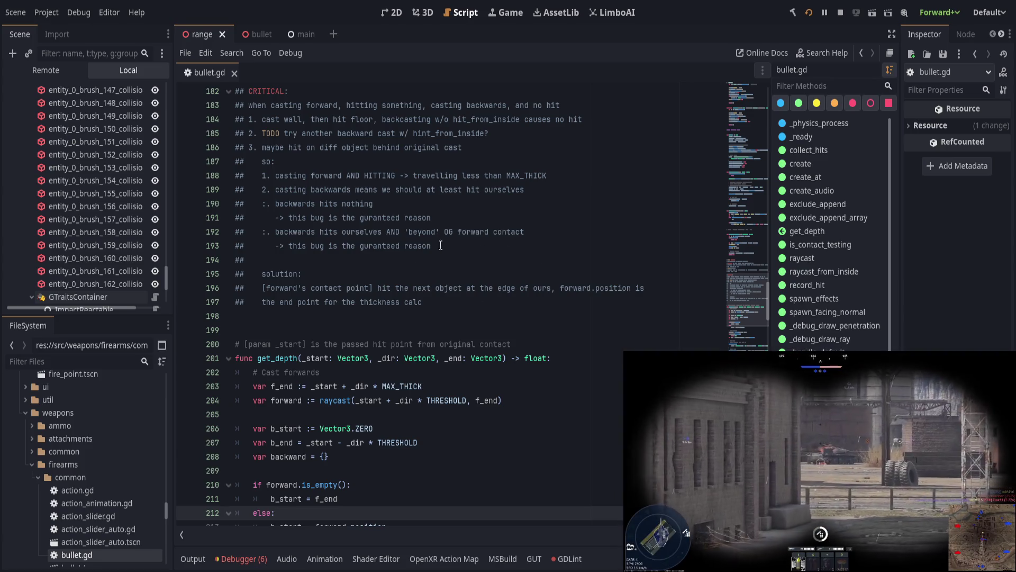
# - Inspect the forward-hitting note on line 188, then scroll to the else branch
pyautogui.moveTo(288, 175); pyautogui.dragTo(443, 175)
pyautogui.click(525, 176)
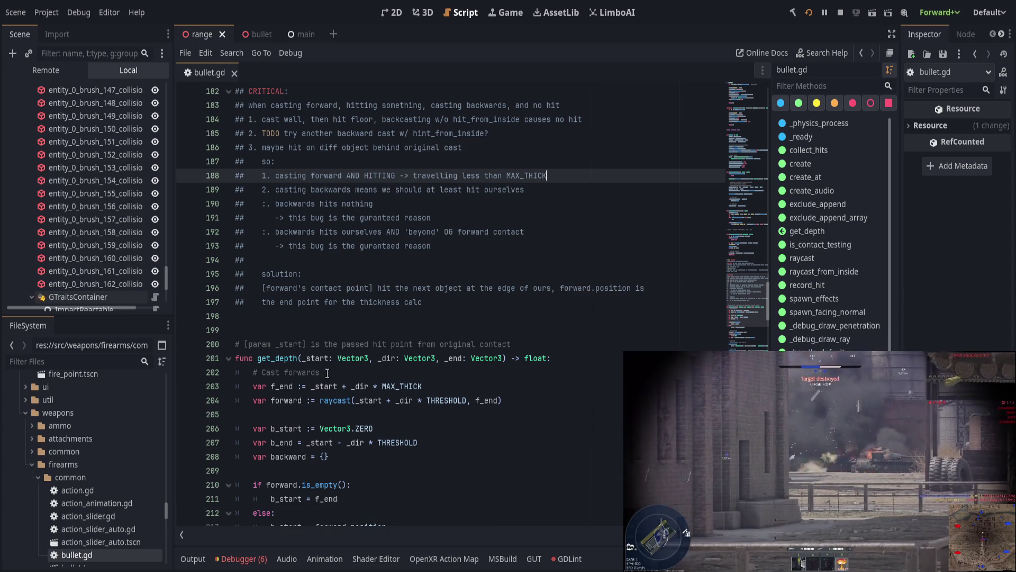
pyautogui.moveTo(268, 175); pyautogui.dragTo(387, 175)
pyautogui.click(448, 176)
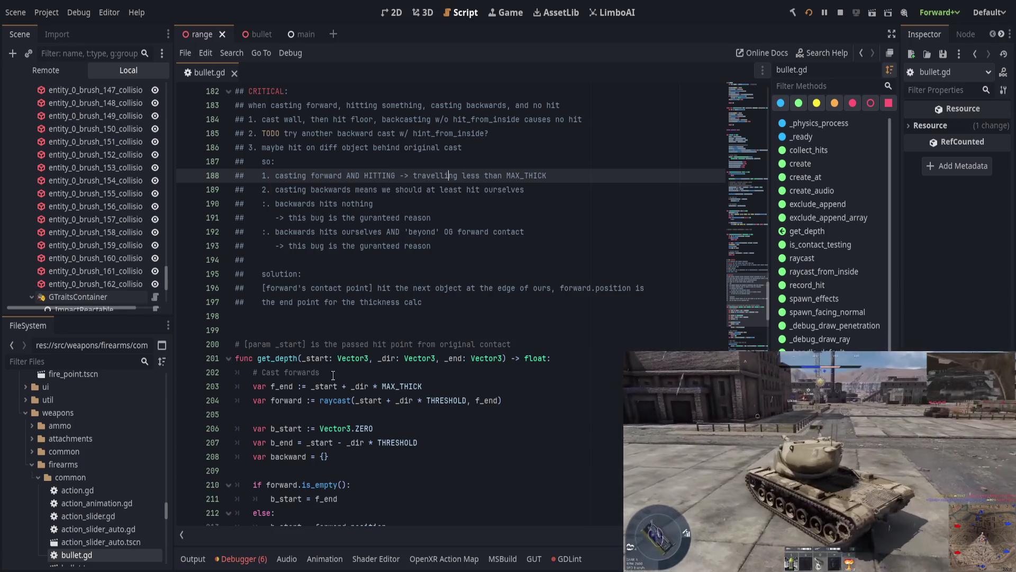
pyautogui.scroll(-1, 305, 483)
pyautogui.moveTo(259, 470); pyautogui.dragTo(354, 485)
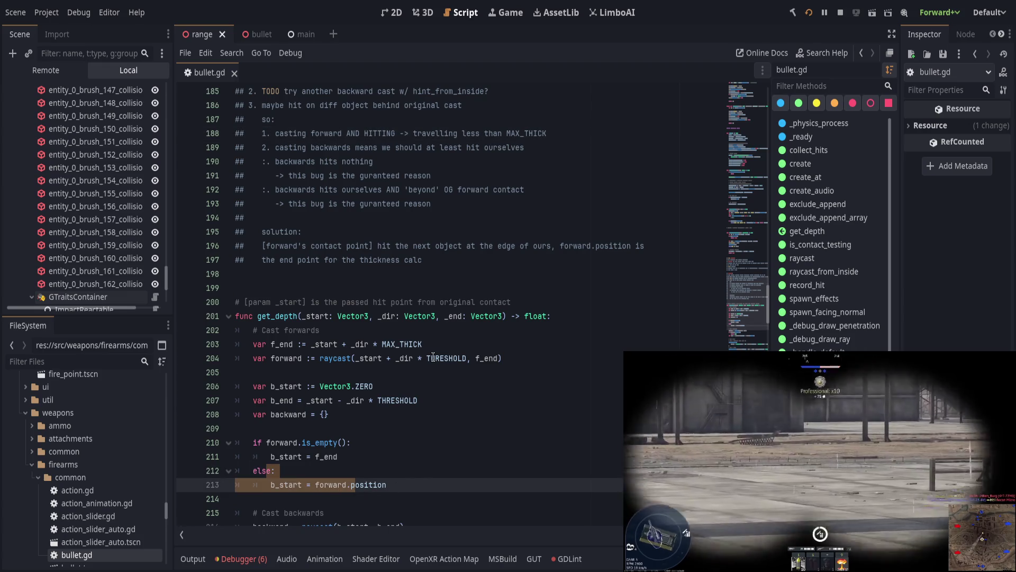
pyautogui.scroll(1, 433, 357)
pyautogui.scroll(-2, 433, 357)
# - Add a '# c1' comment after else: on line 212
pyautogui.click(377, 426)
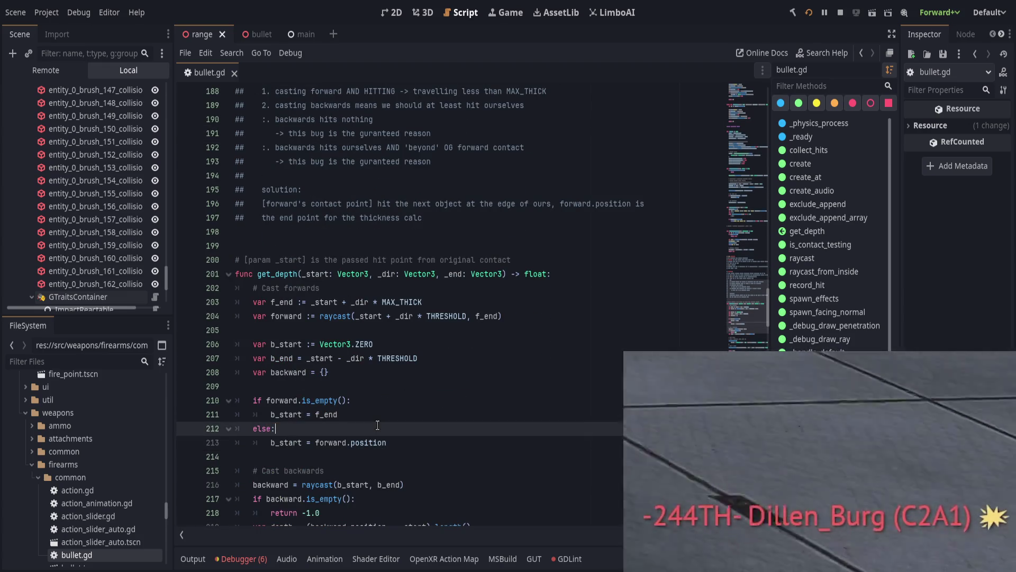
pyautogui.write(' #c1')
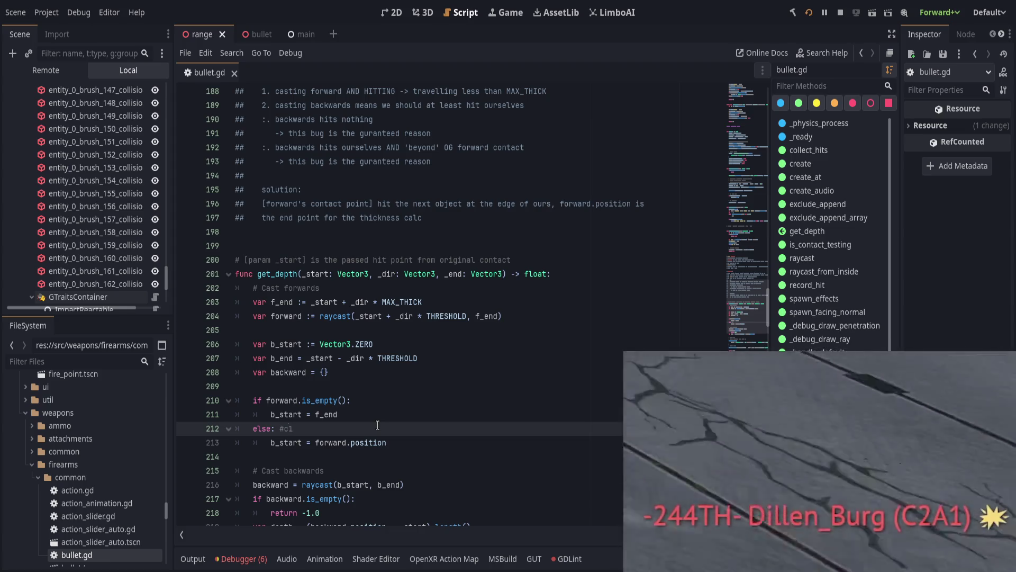
pyautogui.press('Left')
pyautogui.press('Left')
pyautogui.press('Down')
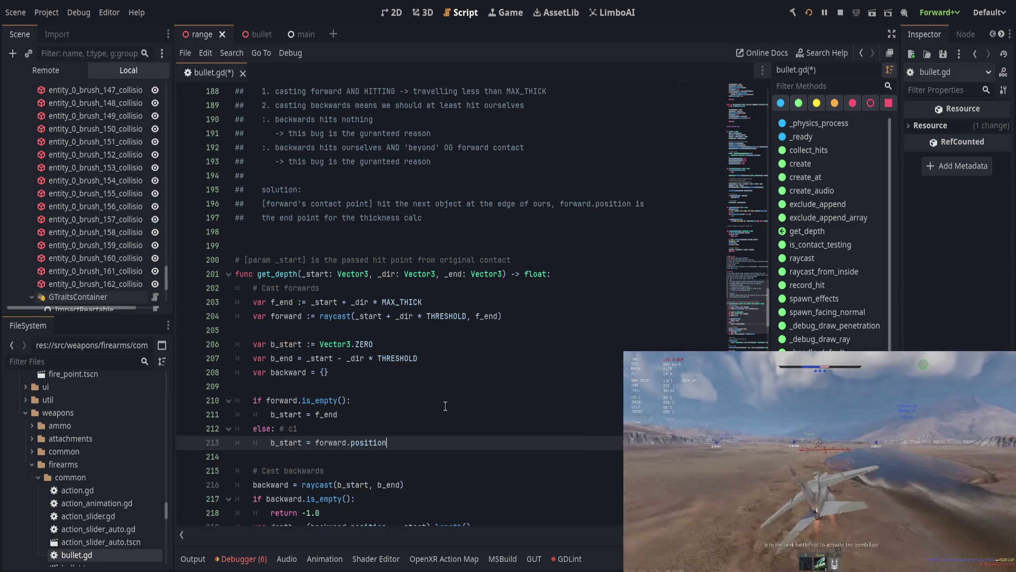
# - Open a new indented line after the b_start = forward.position line 213
pyautogui.scroll(-1, 409, 411)
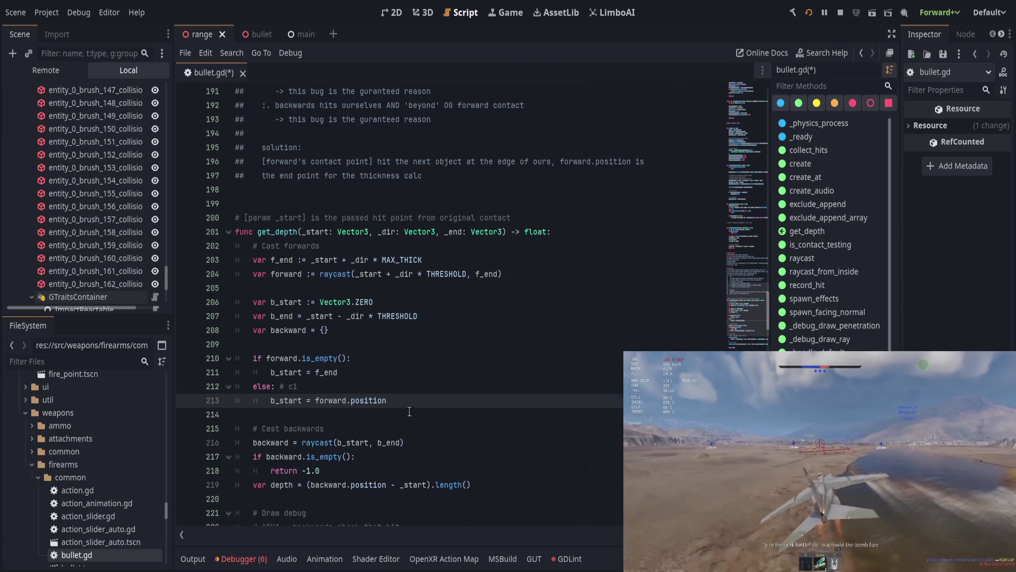
pyautogui.click(274, 443)
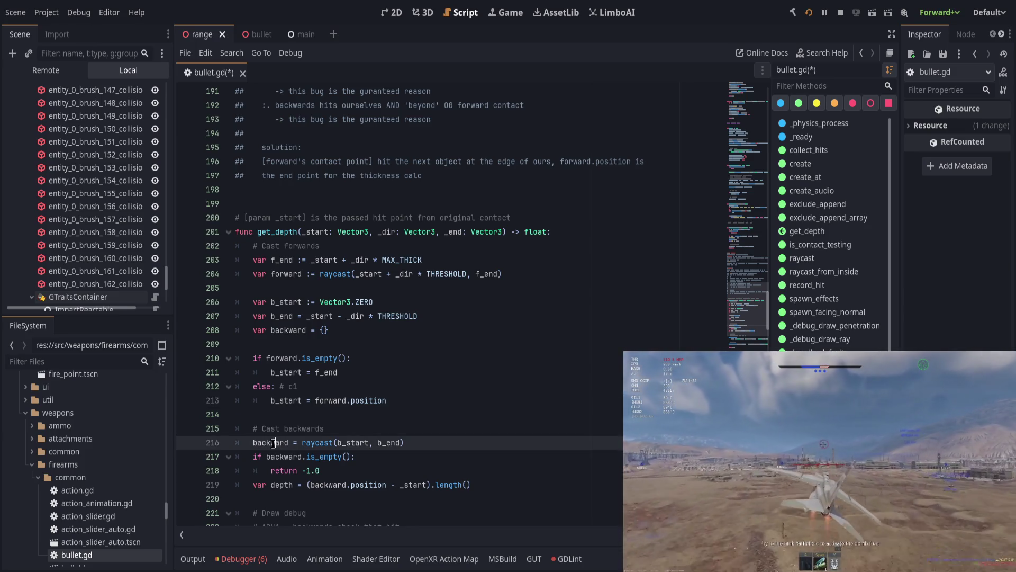
pyautogui.scroll(1, 275, 443)
pyautogui.click(268, 442)
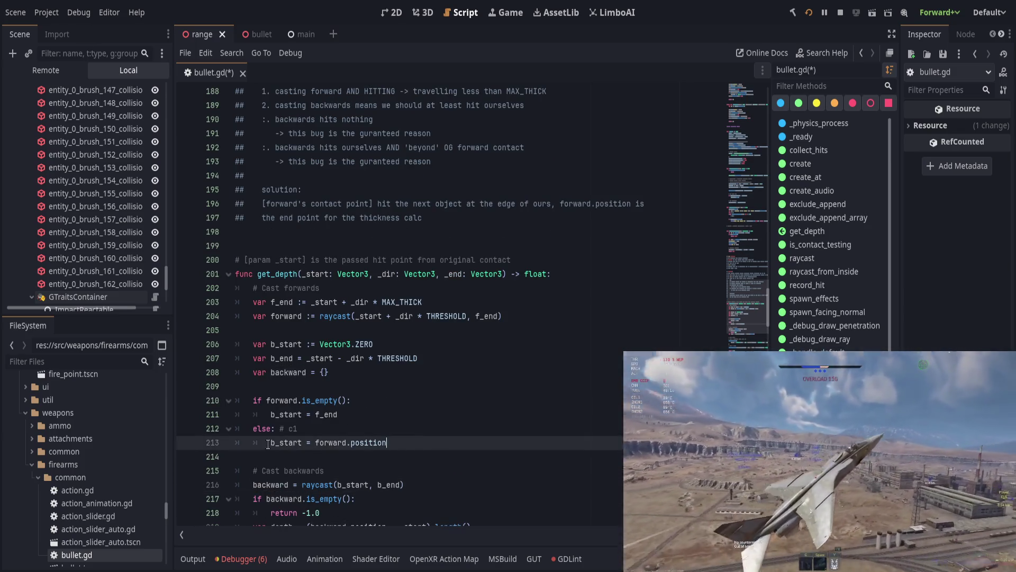
pyautogui.moveTo(267, 444); pyautogui.dragTo(392, 444)
pyautogui.click(426, 446)
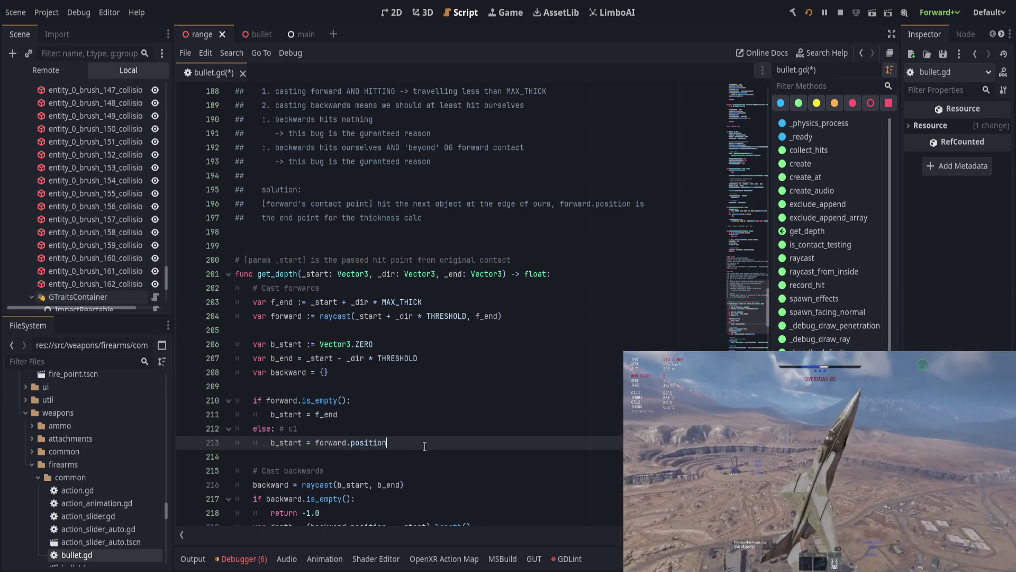
pyautogui.press('Return')
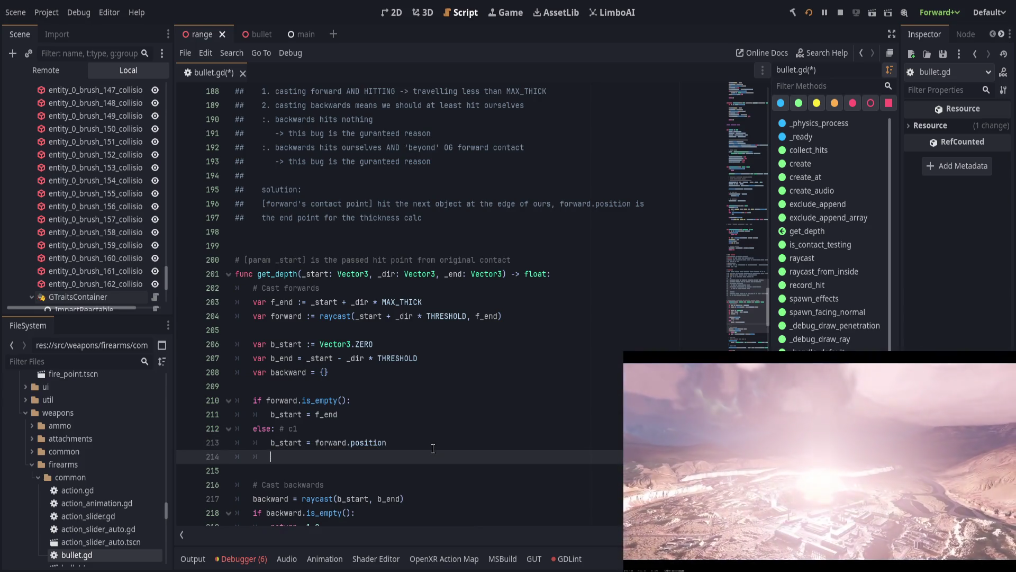
# - Add 'backward = raycast(b_start, b_end)' followed by an 'if backward.is_empty(): # c2' line
pyautogui.write('backward')
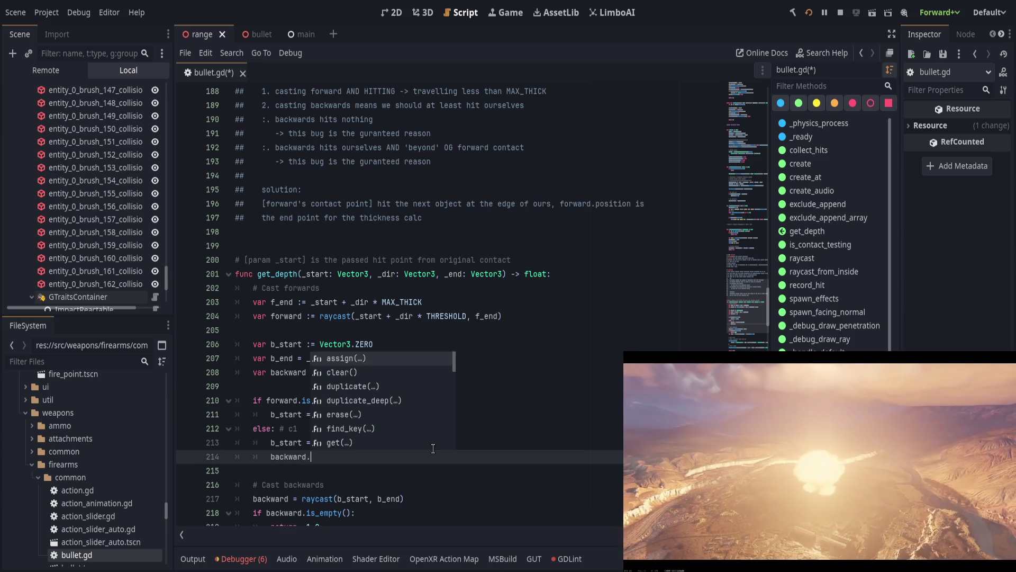
pyautogui.write(' = raycast')
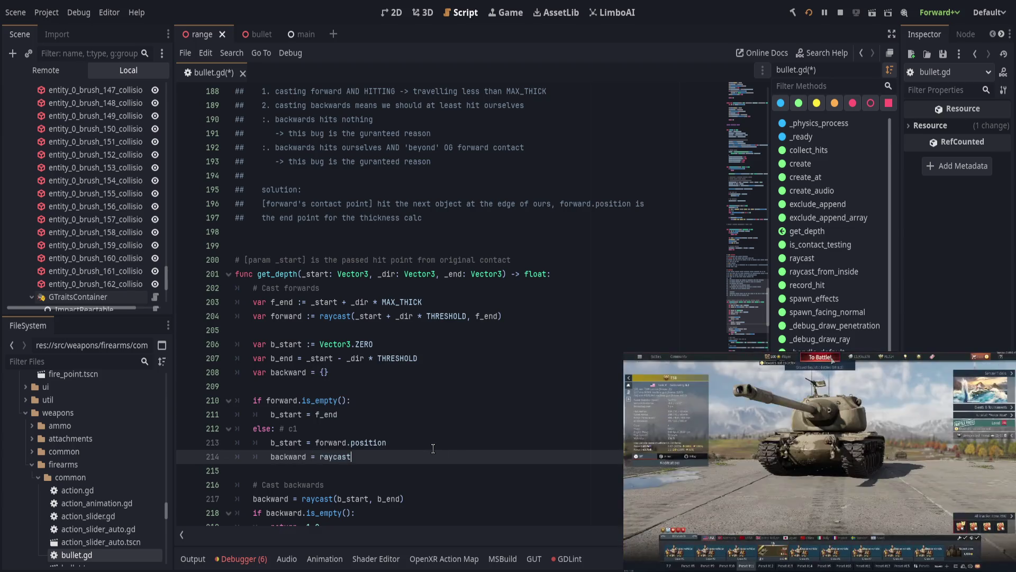
pyautogui.write('(b_start, ')
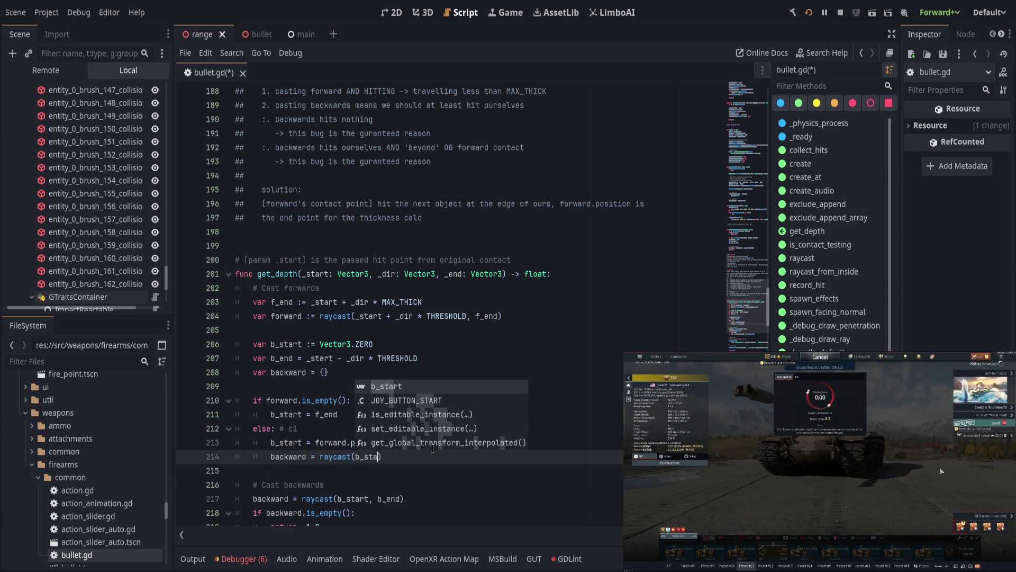
pyautogui.write('b_end')
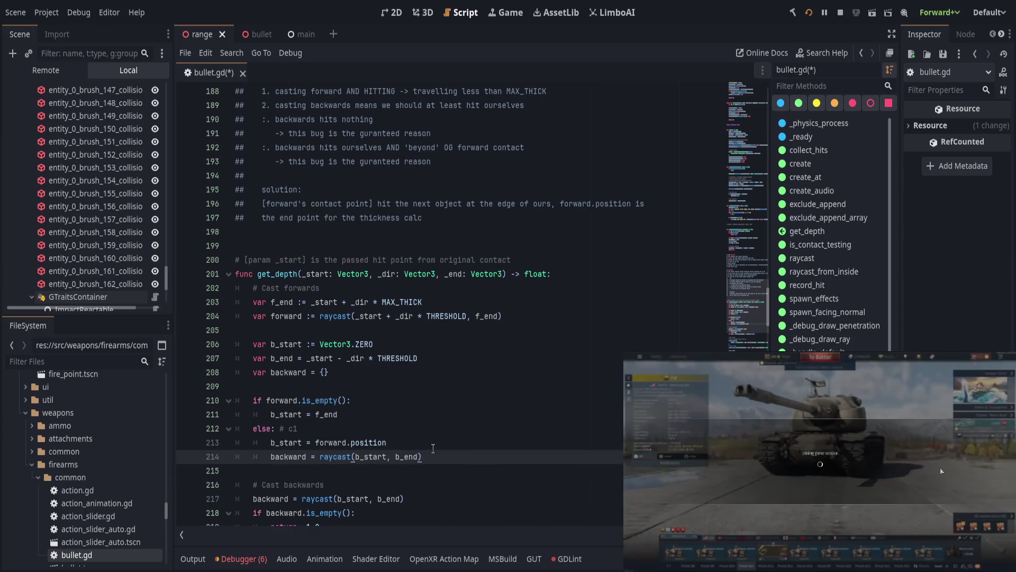
pyautogui.press('Return')
pyautogui.write('if ')
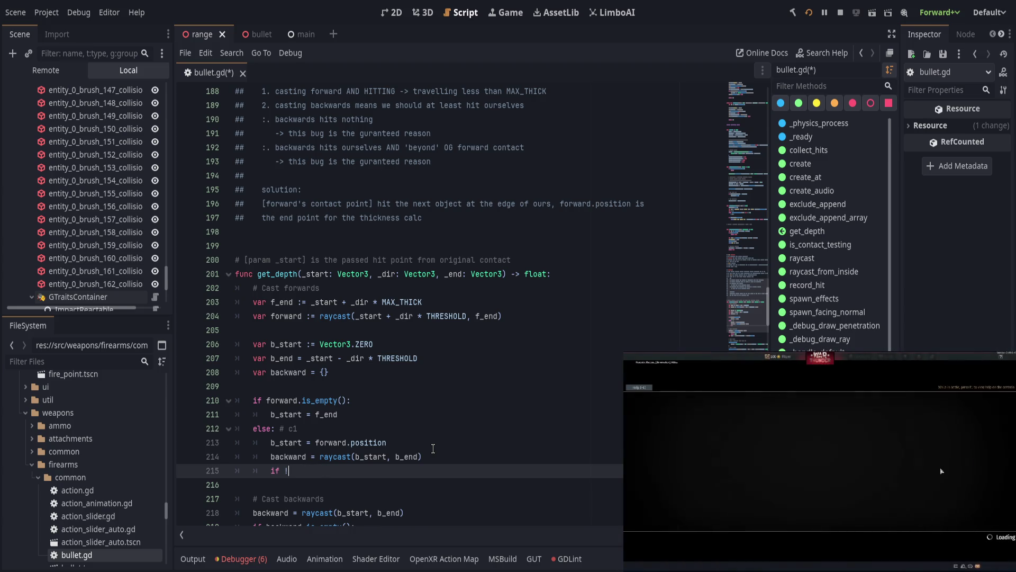
pyautogui.write('backward.is')
pyautogui.press('Return')
pyautogui.write(': # c21')
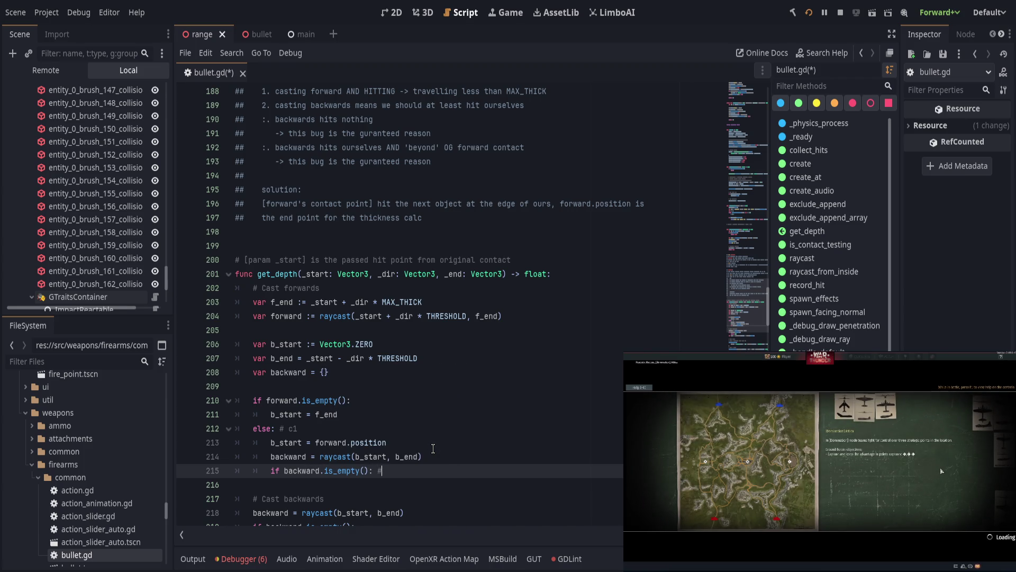
pyautogui.press('Return')
pyautogui.press('Up')
pyautogui.press('End')
pyautogui.press('BackSpace')
pyautogui.press('Down')
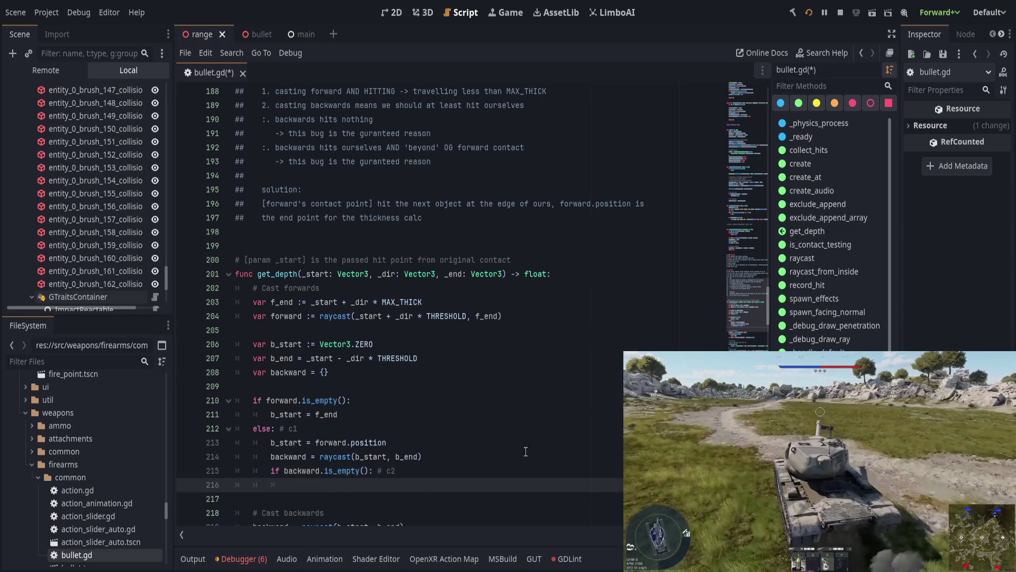
# - Select the words to be reworded in the line 192 bug note
pyautogui.click(324, 132)
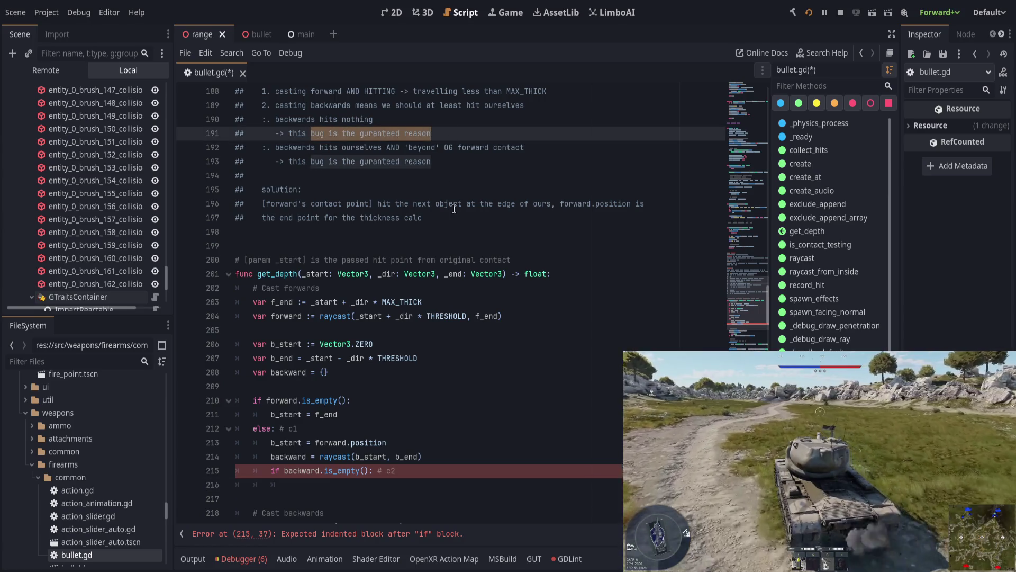
pyautogui.click(332, 161)
pyautogui.moveTo(318, 149); pyautogui.dragTo(382, 148)
pyautogui.scroll(1, 360, 332)
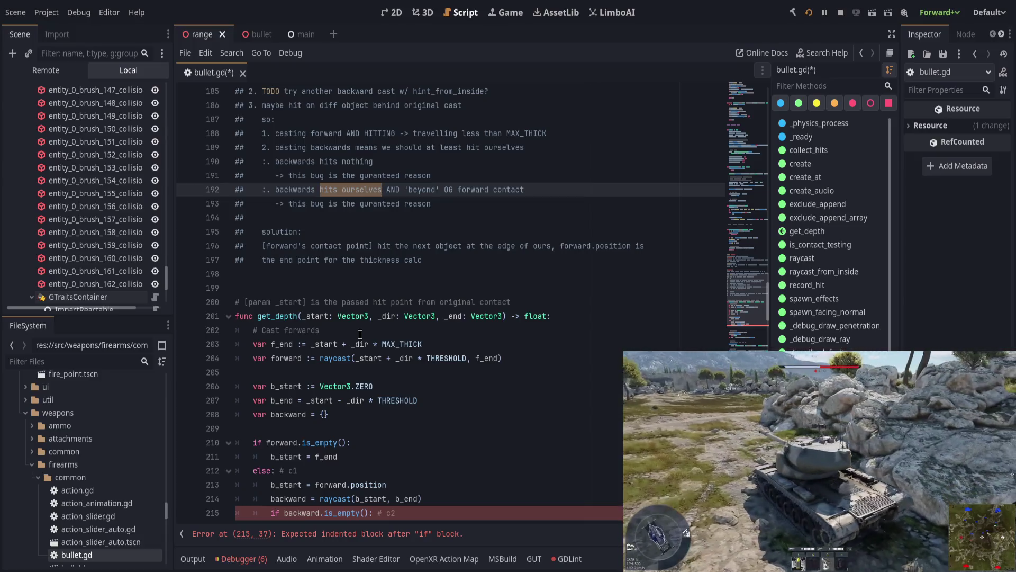
pyautogui.scroll(1, 360, 332)
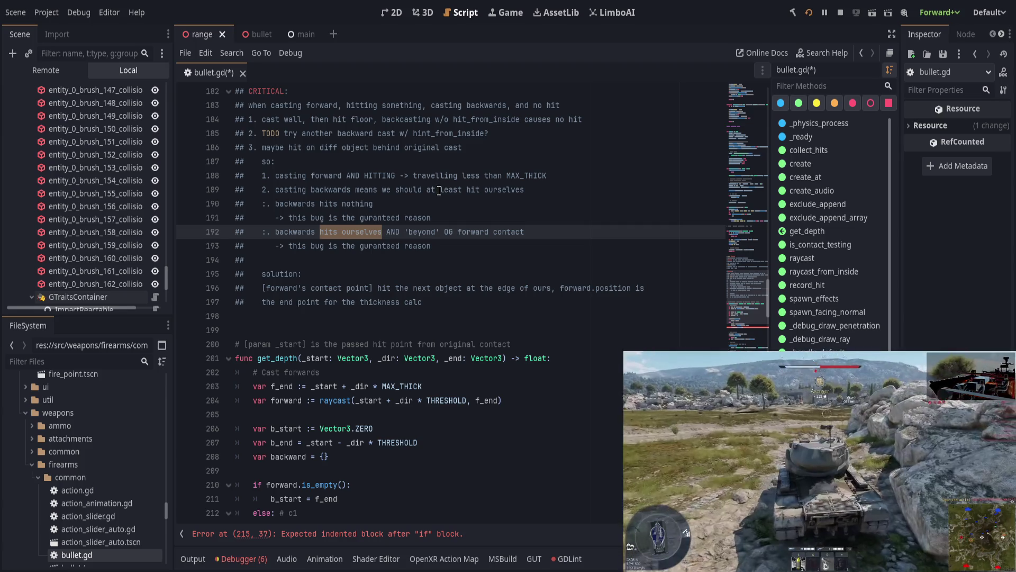
pyautogui.moveTo(308, 175); pyautogui.dragTo(556, 176)
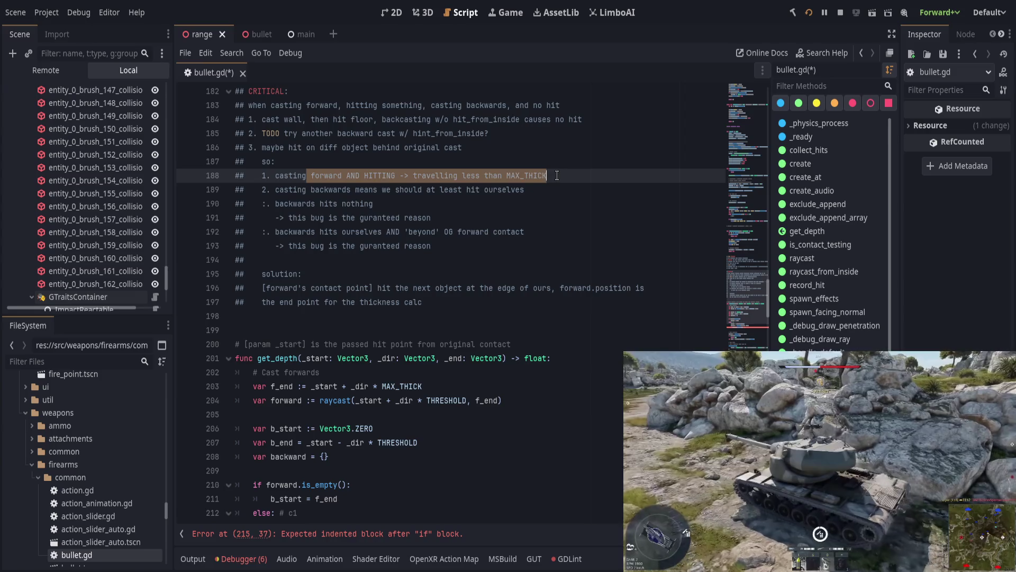
pyautogui.click(558, 178)
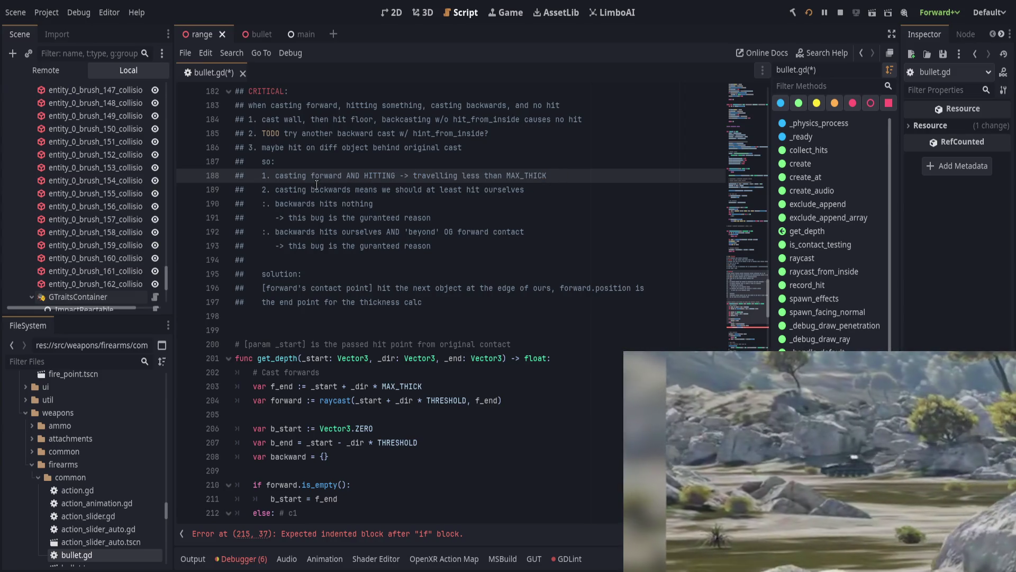
pyautogui.click(541, 187)
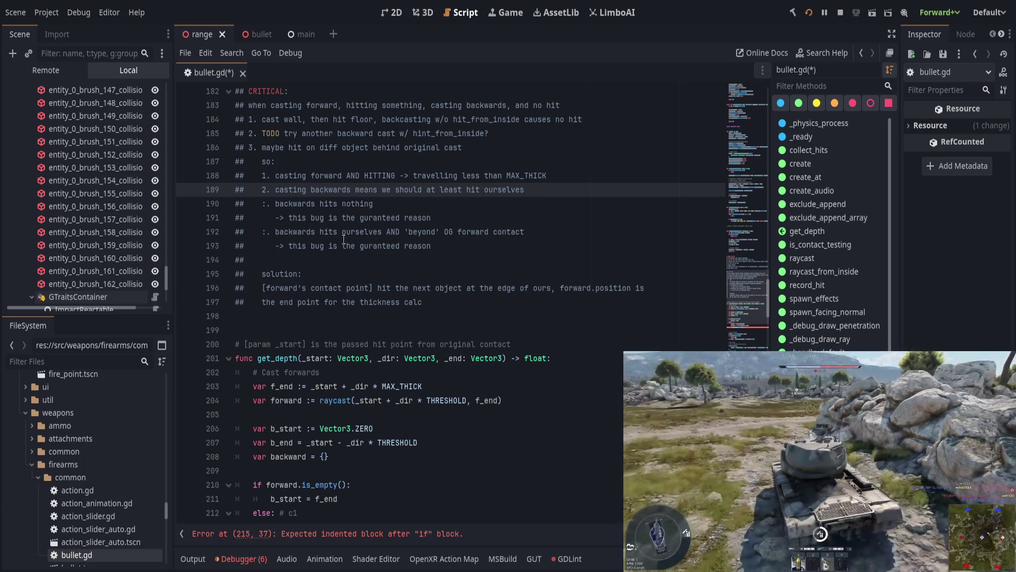
pyautogui.click(543, 231)
pyautogui.click(505, 218)
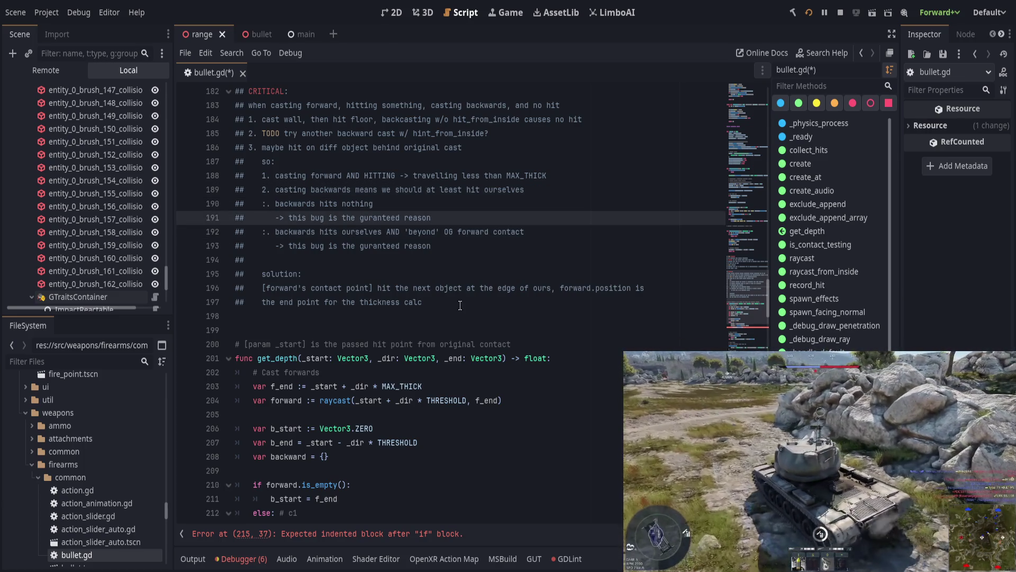
pyautogui.scroll(-1, 460, 305)
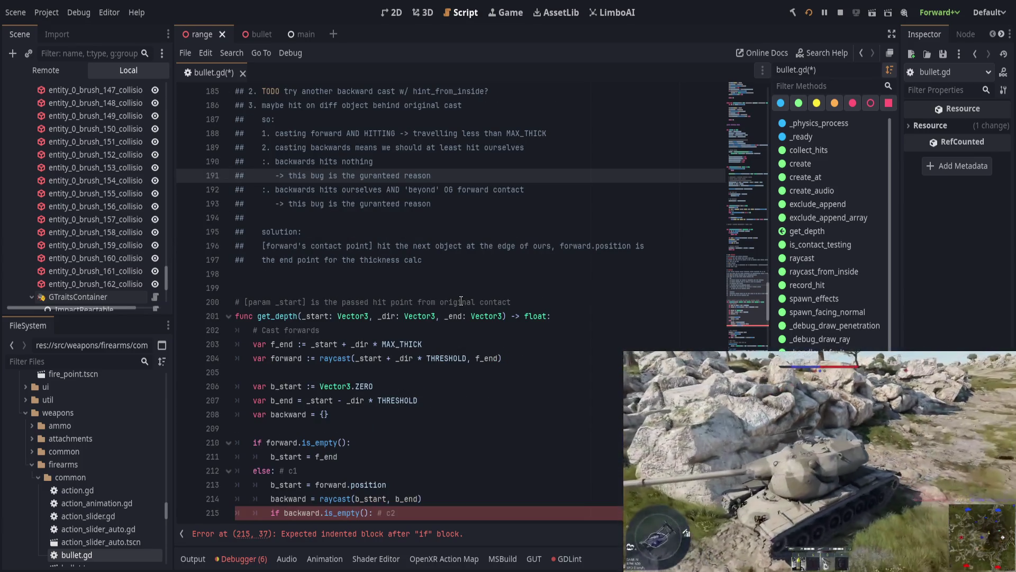
pyautogui.doubleClick(286, 400)
pyautogui.click(316, 400)
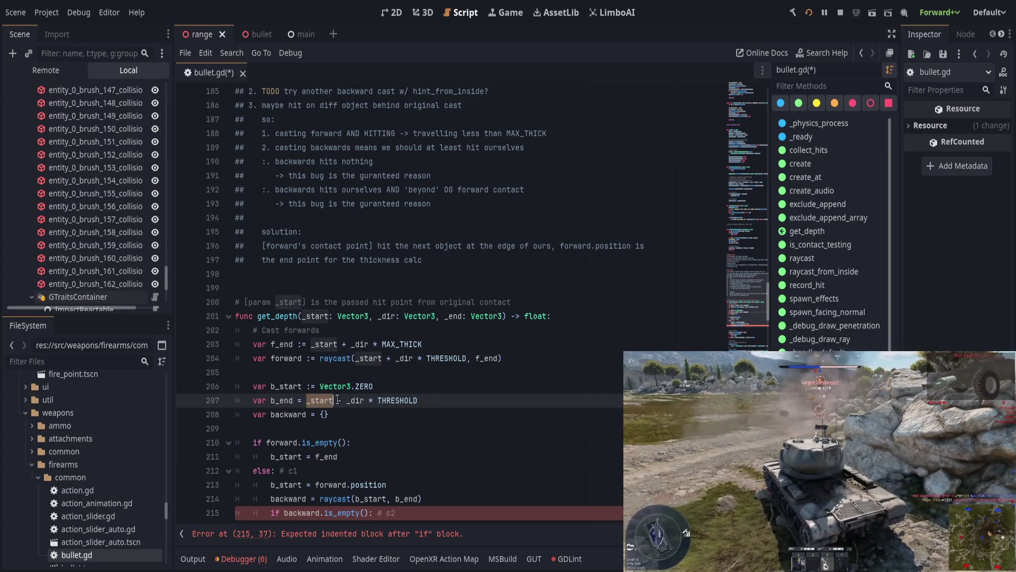
pyautogui.moveTo(468, 203)
pyautogui.mouseDown()
pyautogui.moveTo(280, 177)
pyautogui.moveTo(262, 190)
pyautogui.mouseUp()
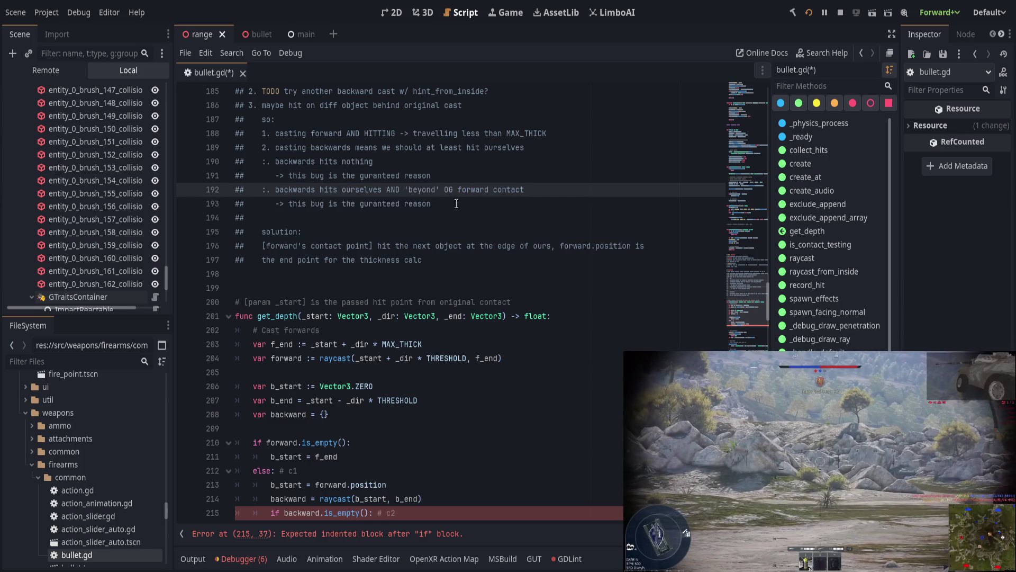
pyautogui.click(280, 190)
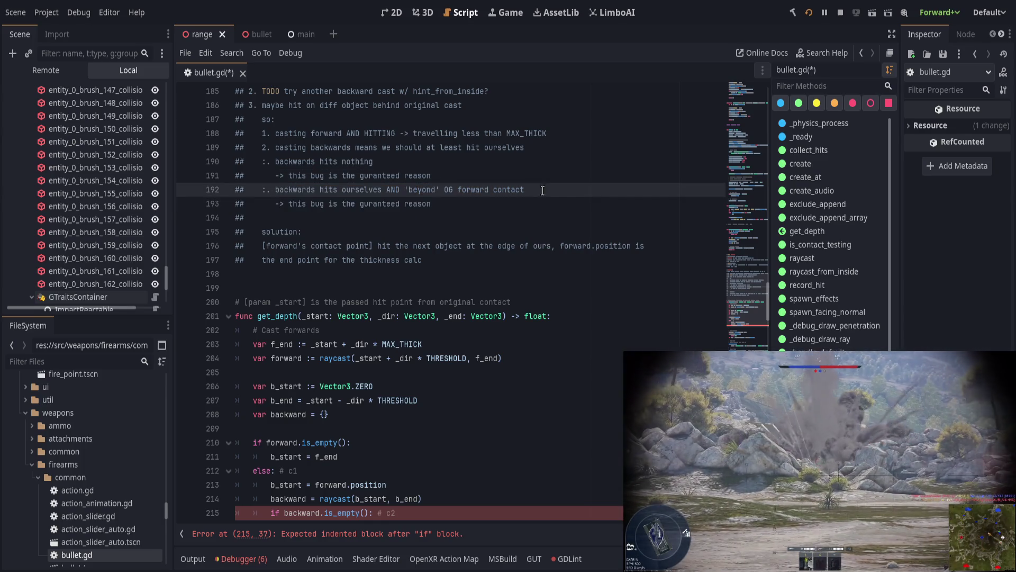
pyautogui.moveTo(320, 190); pyautogui.dragTo(564, 184)
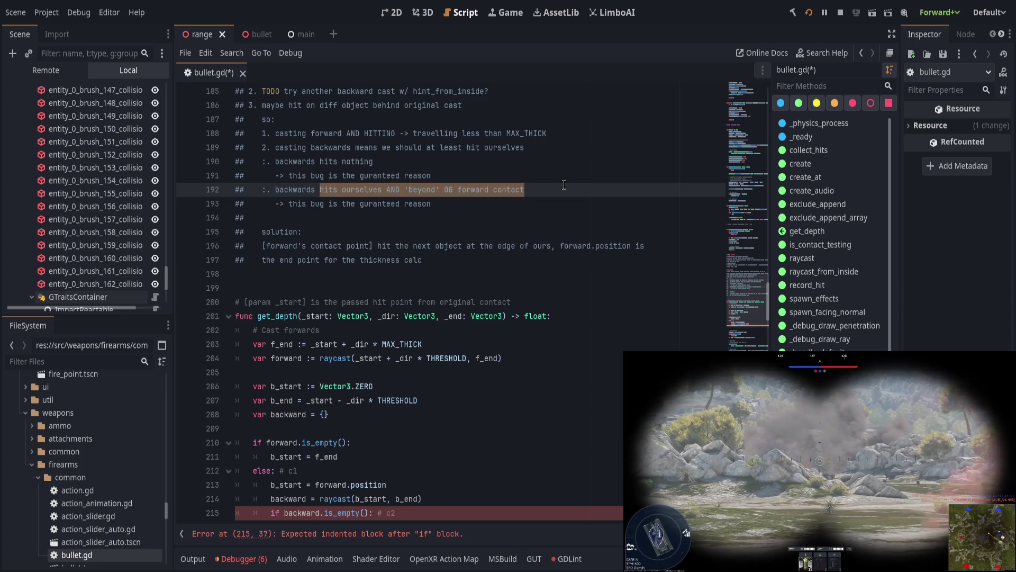
# - Reword the note to 'casts only to _start - dir * THRESHOLD' and save bullet.gd
pyautogui.write('casts only to _start - ')
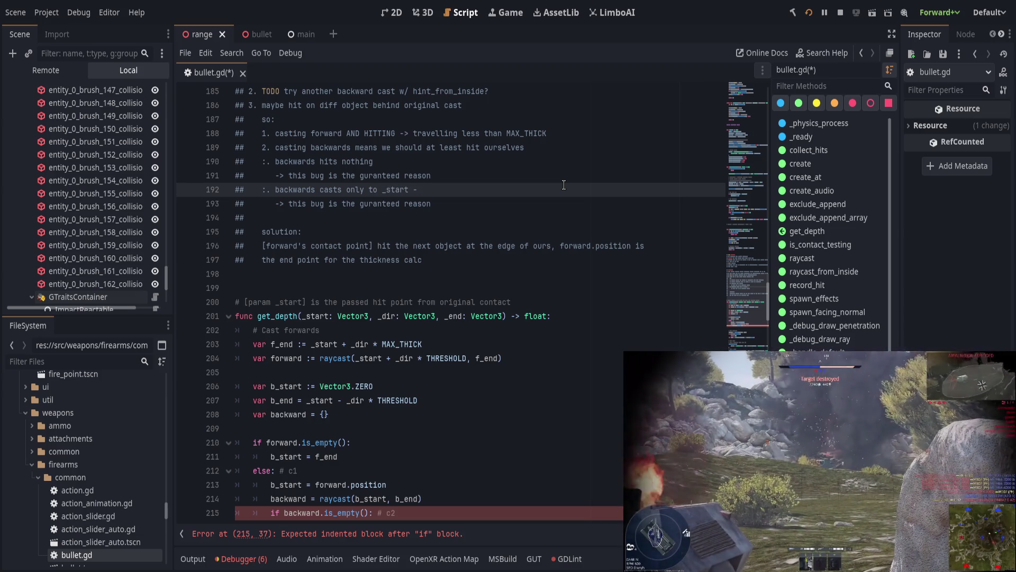
pyautogui.write('dir * THRESHOLD')
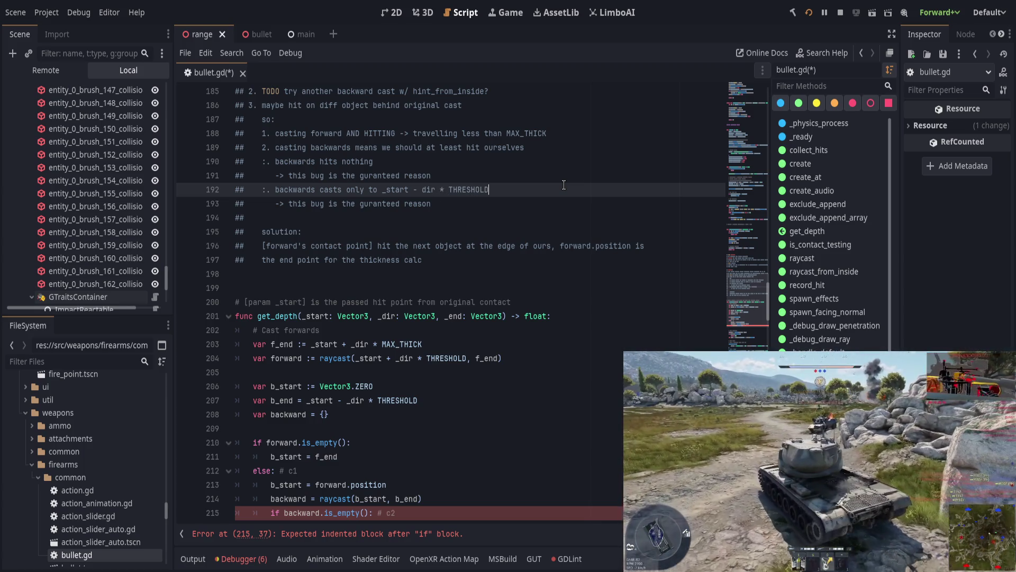
pyautogui.hotkey('ctrl', 's')
pyautogui.click(472, 203)
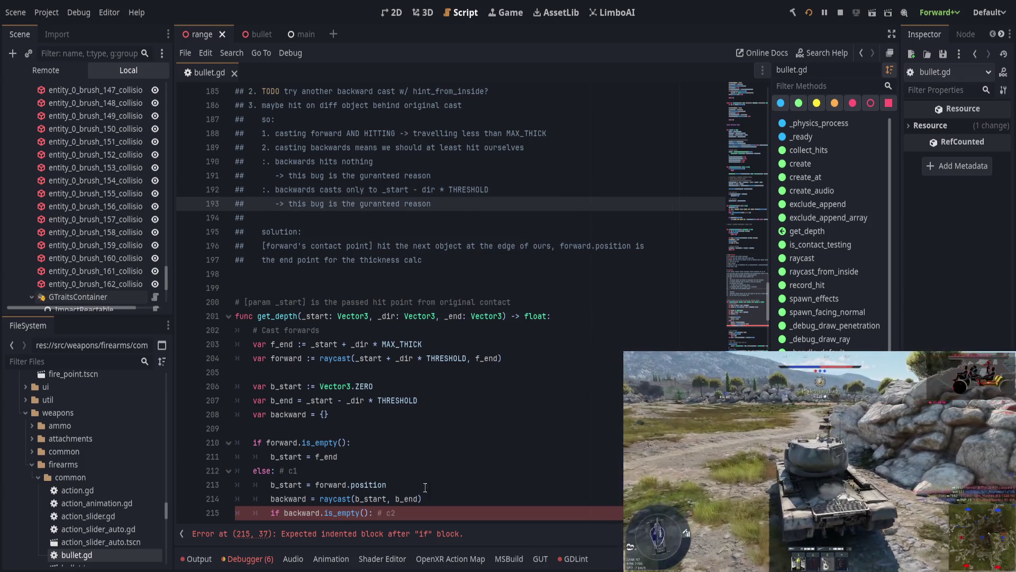
# - Place the caret on the empty line inside the c2 branch
pyautogui.click(450, 499)
pyautogui.scroll(-1, 492, 503)
pyautogui.click(477, 482)
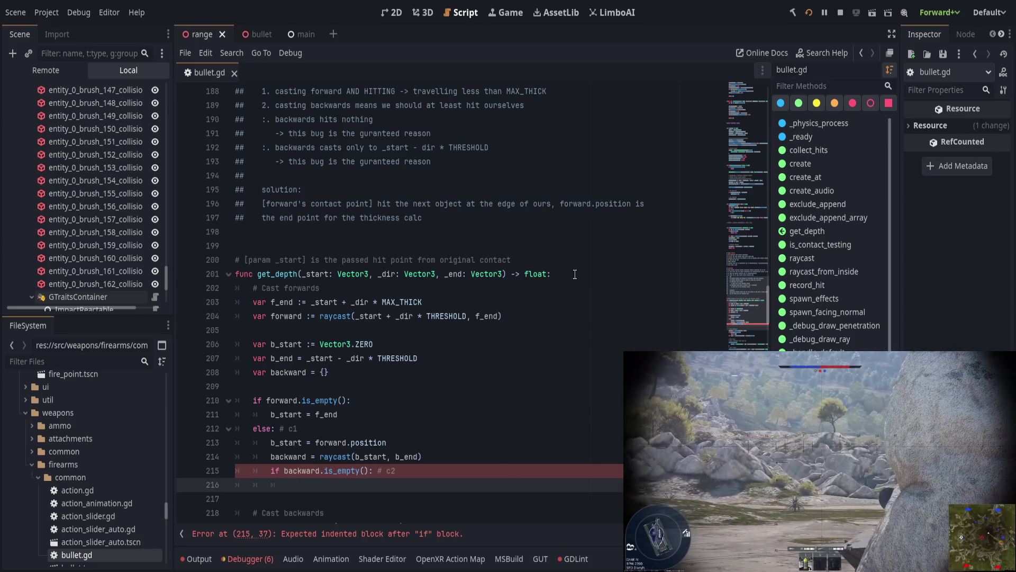
# - Add 'var depth = -100.0' as the first line of get_depth
pyautogui.click(608, 273)
pyautogui.press('Return')
pyautogui.write('var de')
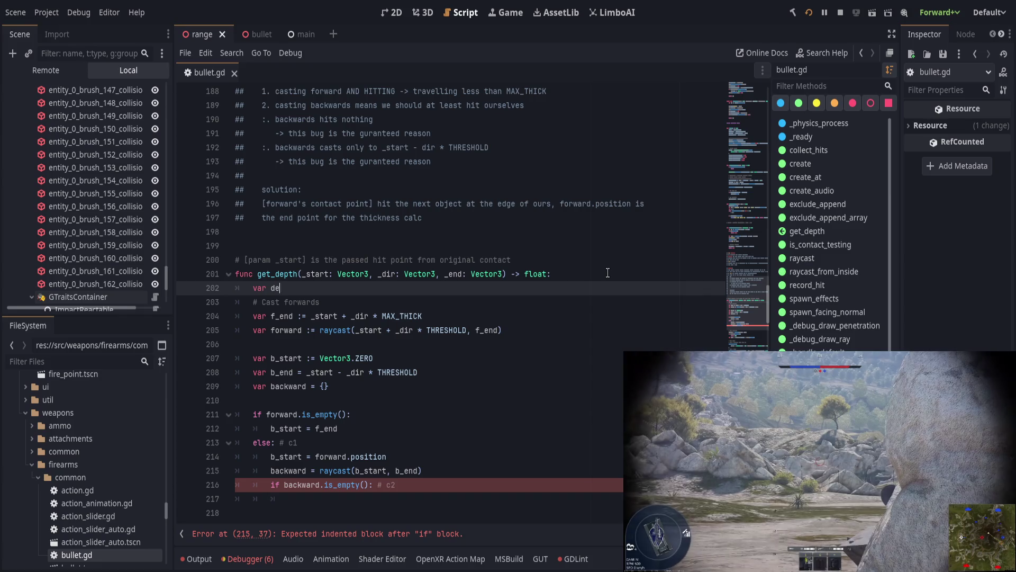
pyautogui.write('pth = -')
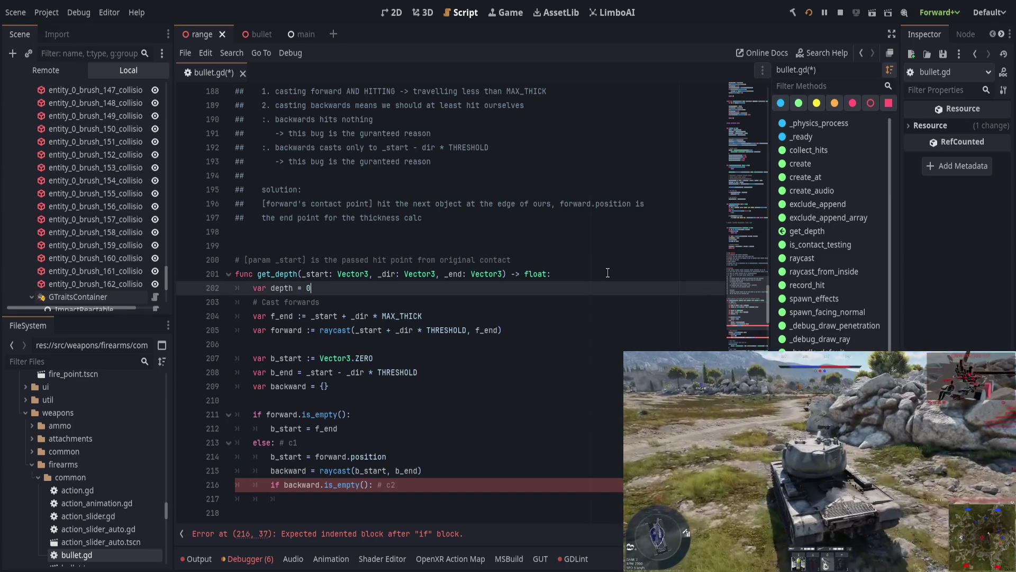
pyautogui.write('12.0')
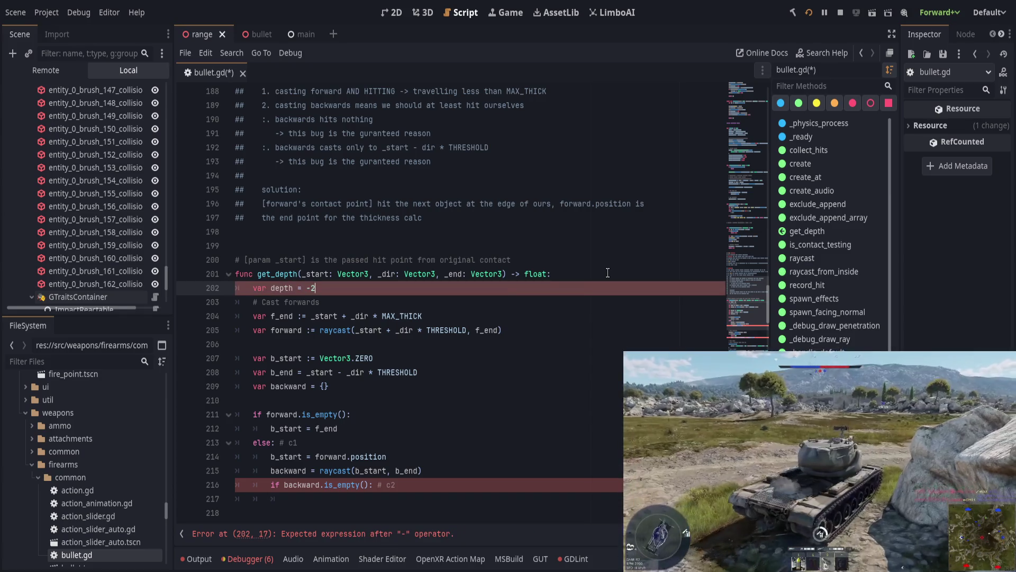
pyautogui.press('BackSpace')
pyautogui.press('BackSpace')
pyautogui.press('BackSpace')
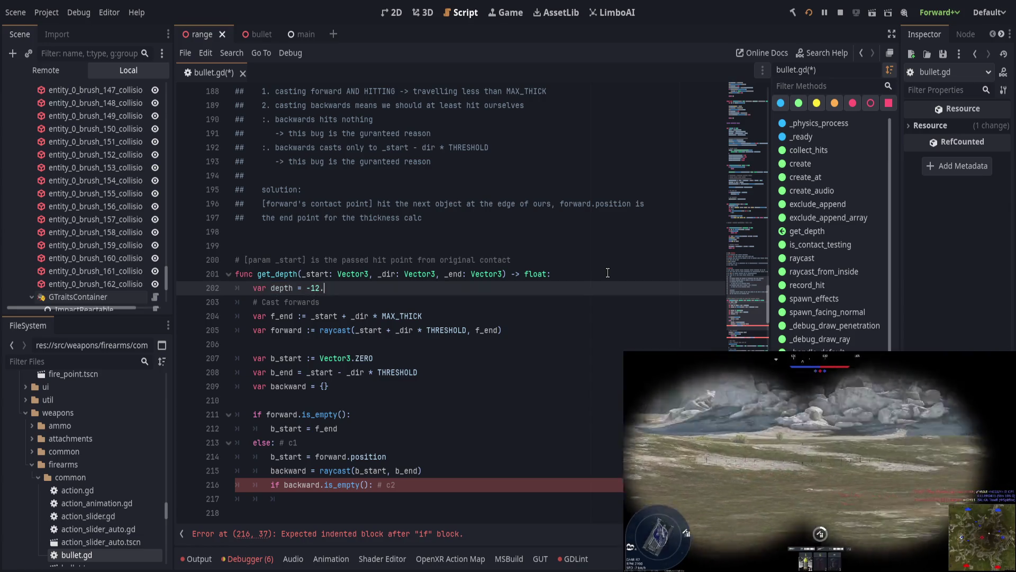
pyautogui.write('0.0')
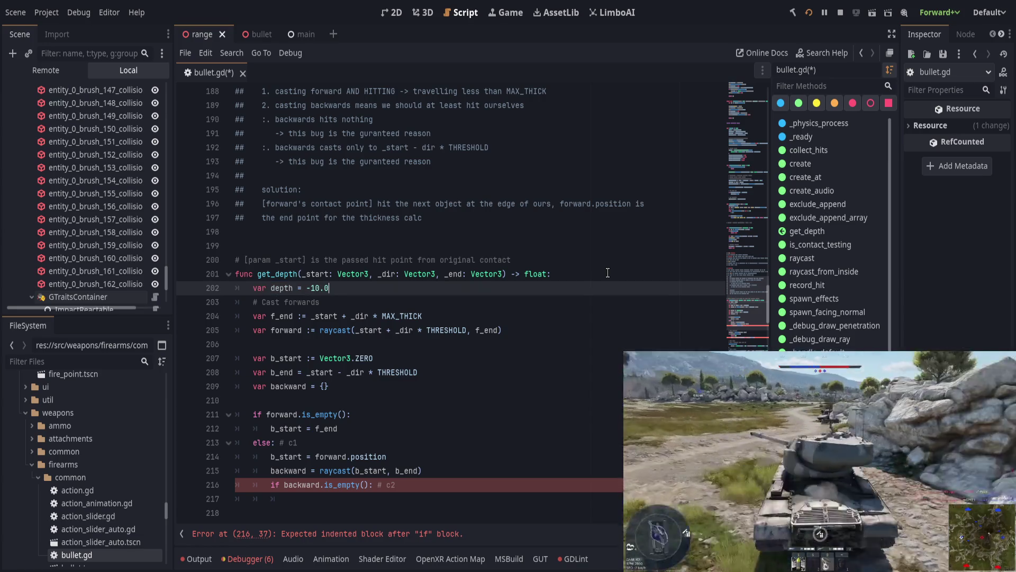
pyautogui.press('Left')
pyautogui.press('Left')
pyautogui.write('0')
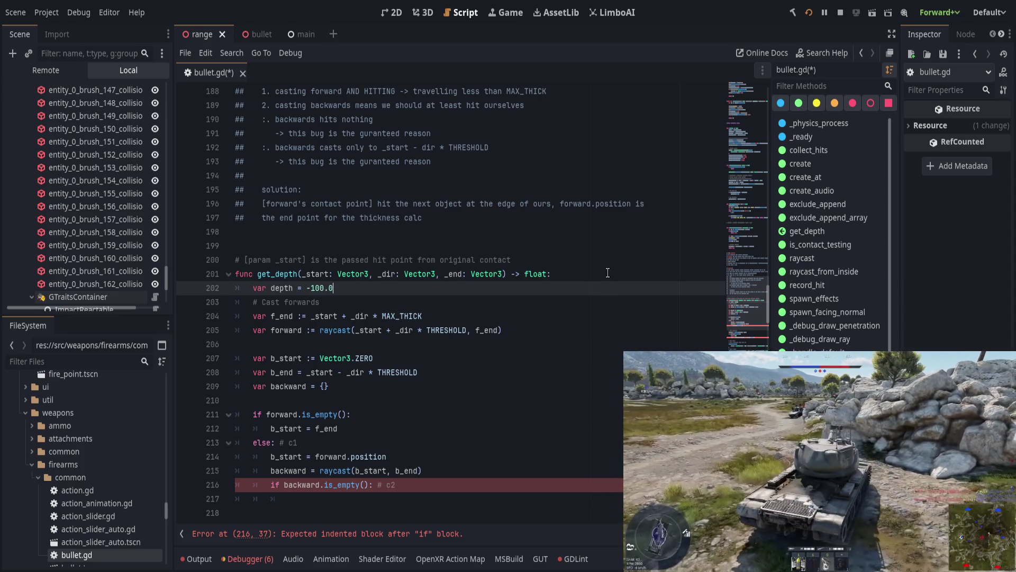
# - Remove 'var' from the depth line 223 so it reassigns depth
pyautogui.scroll(-3, 375, 390)
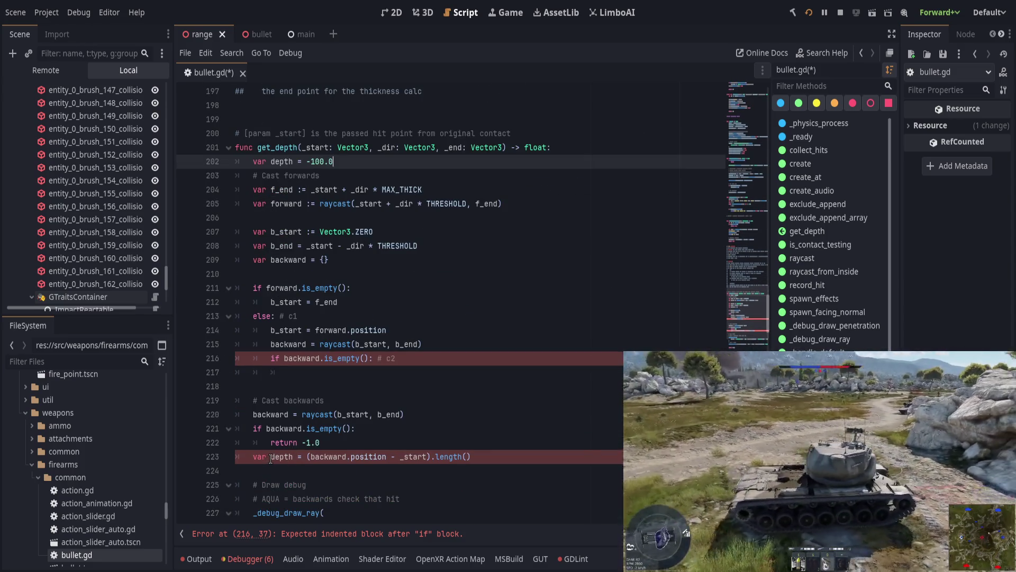
pyautogui.click(271, 458)
pyautogui.press('BackSpace')
pyautogui.press('BackSpace')
pyautogui.press('BackSpace')
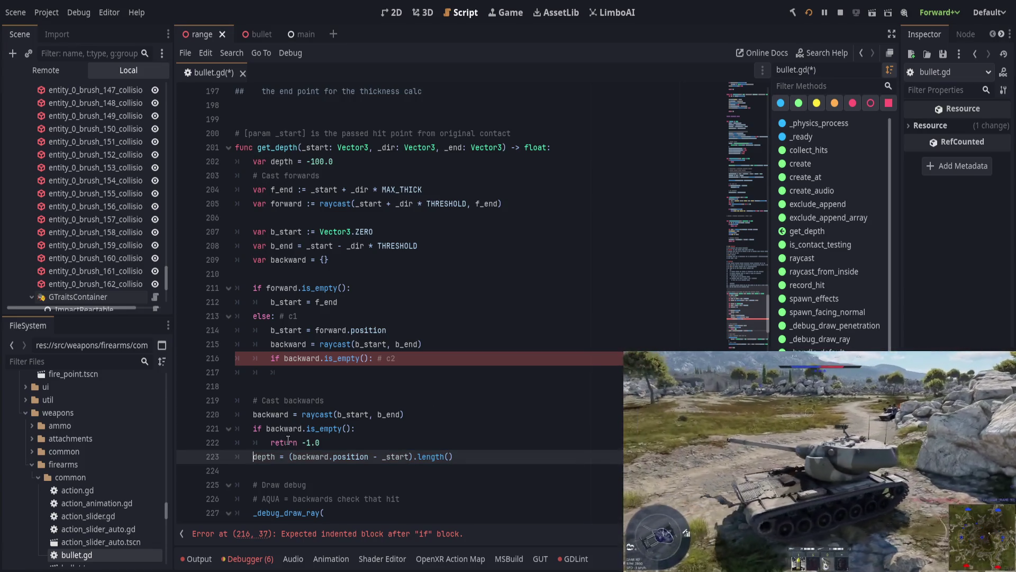
pyautogui.click(409, 357)
pyautogui.click(453, 375)
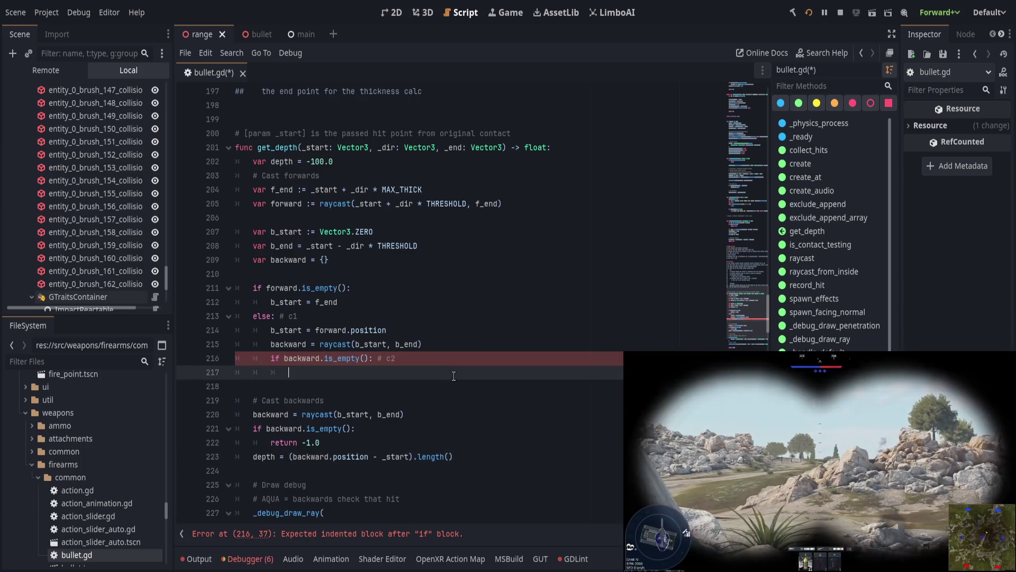
# - Write 'depth = (forward.position - b_start).length()' on line 217 and save bullet.gd
pyautogui.write('depth =')
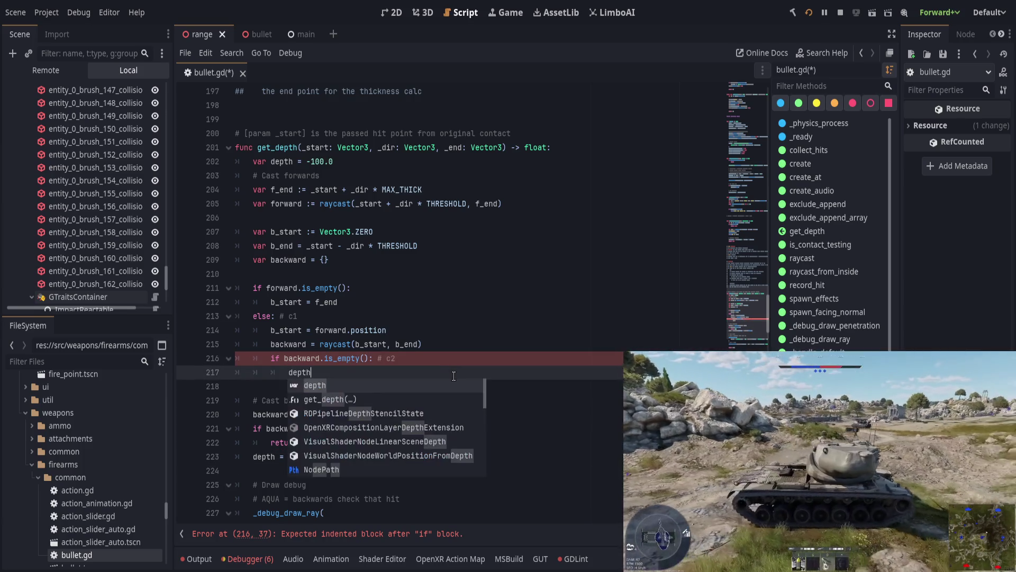
pyautogui.press('Escape')
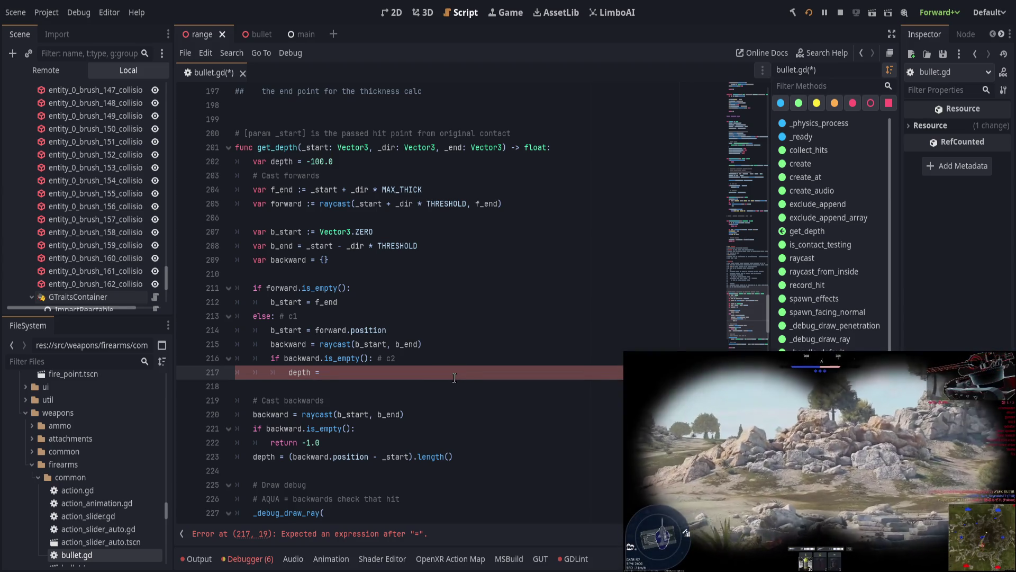
pyautogui.scroll(2, 454, 378)
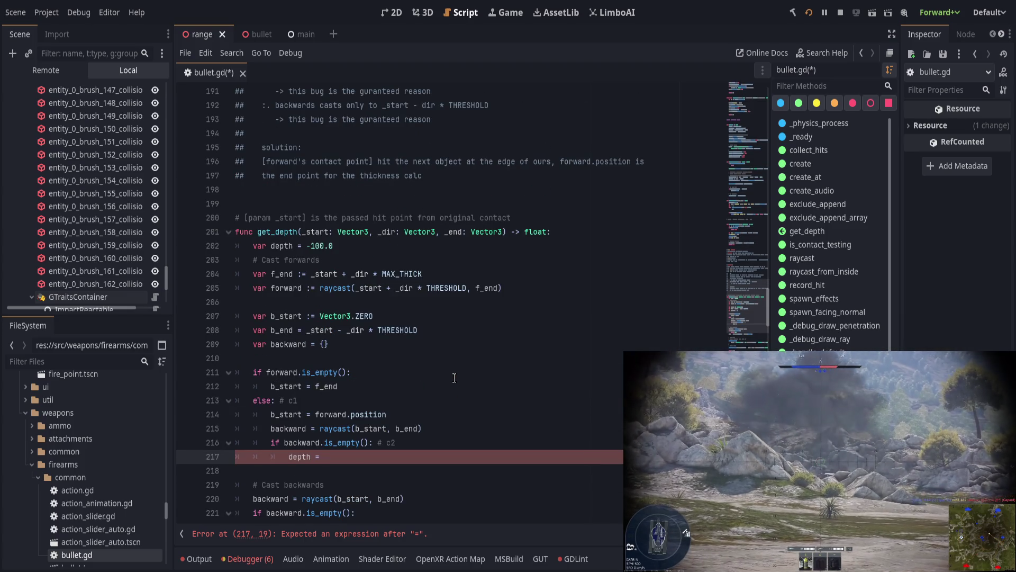
pyautogui.scroll(1, 449, 378)
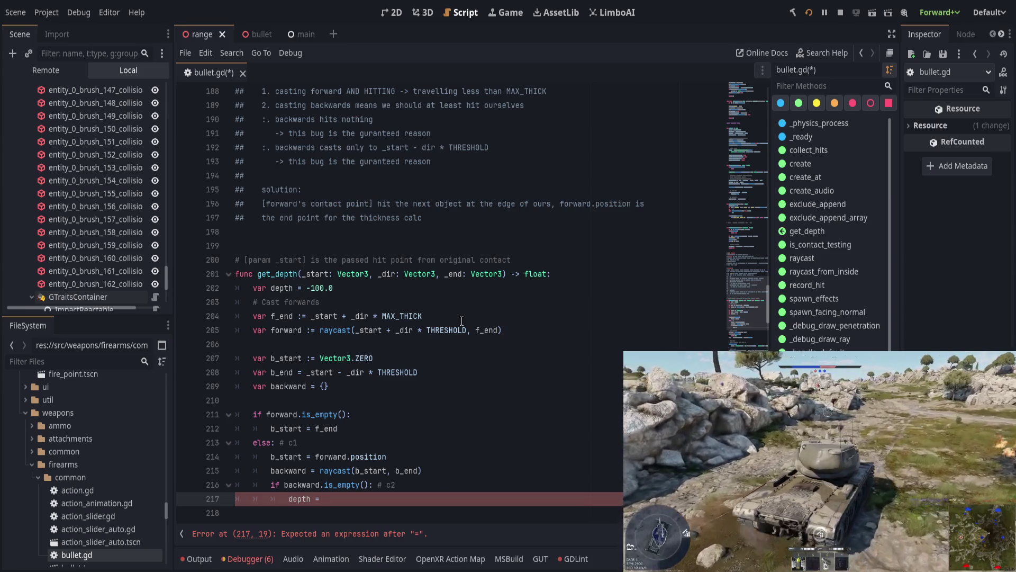
pyautogui.write('forward.')
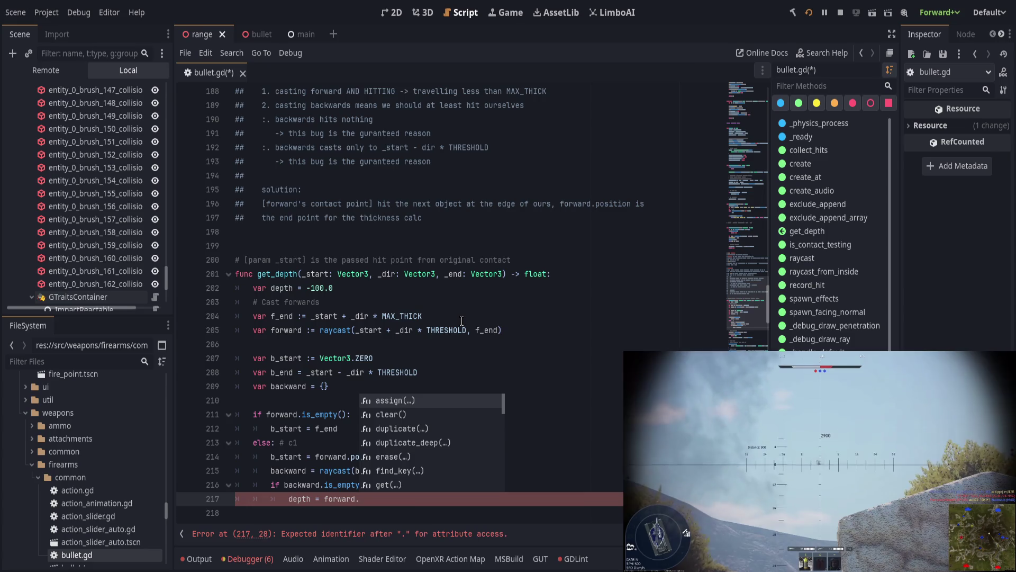
pyautogui.write('position - b')
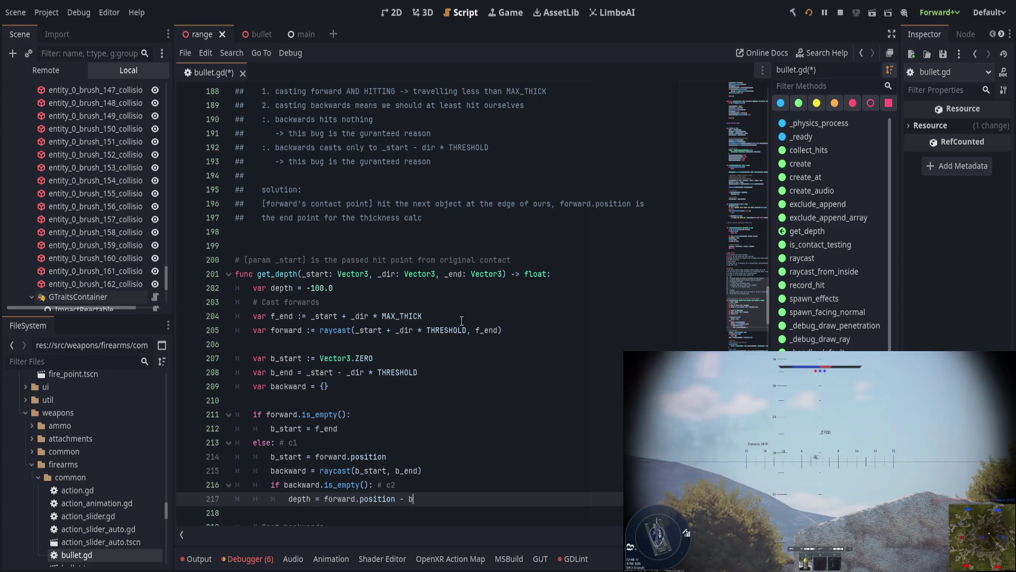
pyautogui.write('_start')
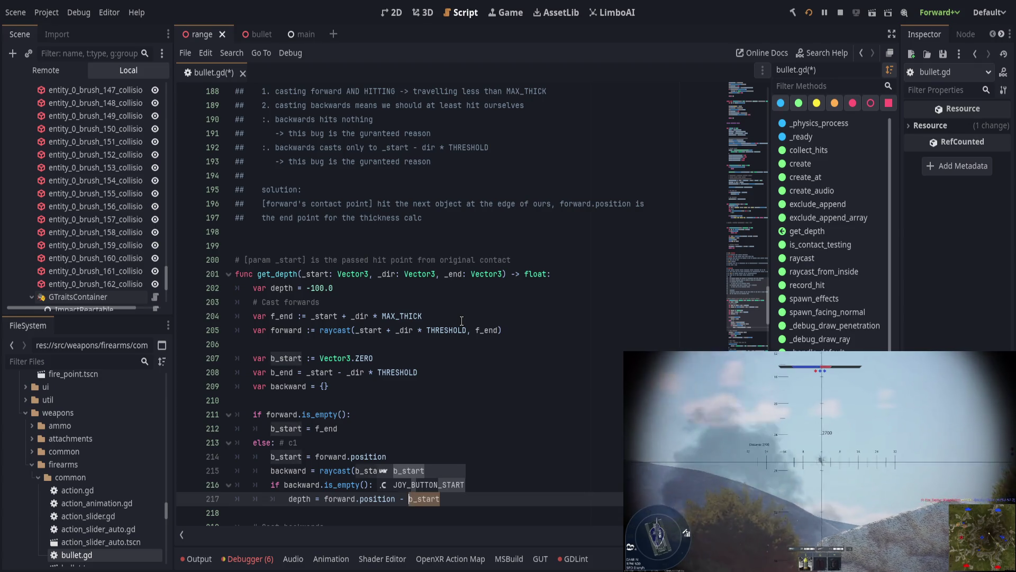
pyautogui.hotkey('ctrl', 'shift', 'Left')
pyautogui.hotkey('ctrl', 'shift', 'Left')
pyautogui.hotkey('ctrl', 'shift', 'Left')
pyautogui.write('(')
pyautogui.press('End')
pyautogui.write('.')
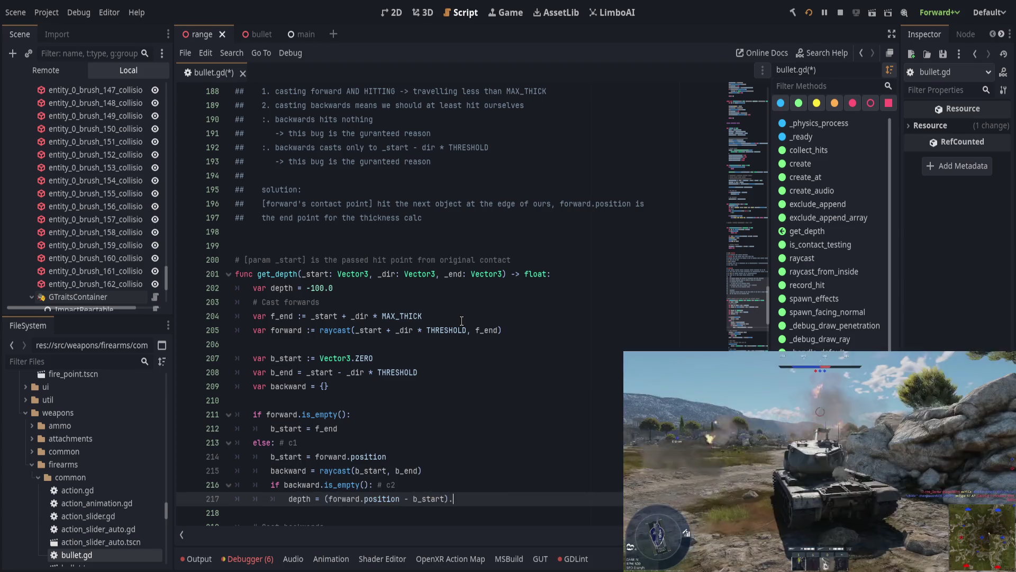
pyautogui.write('length()')
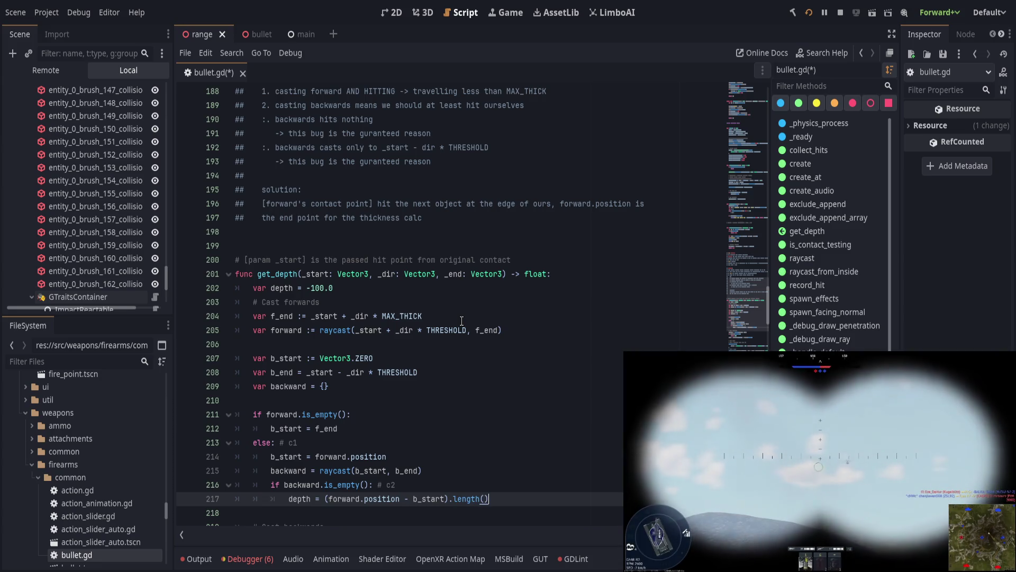
pyautogui.hotkey('ctrl', 's')
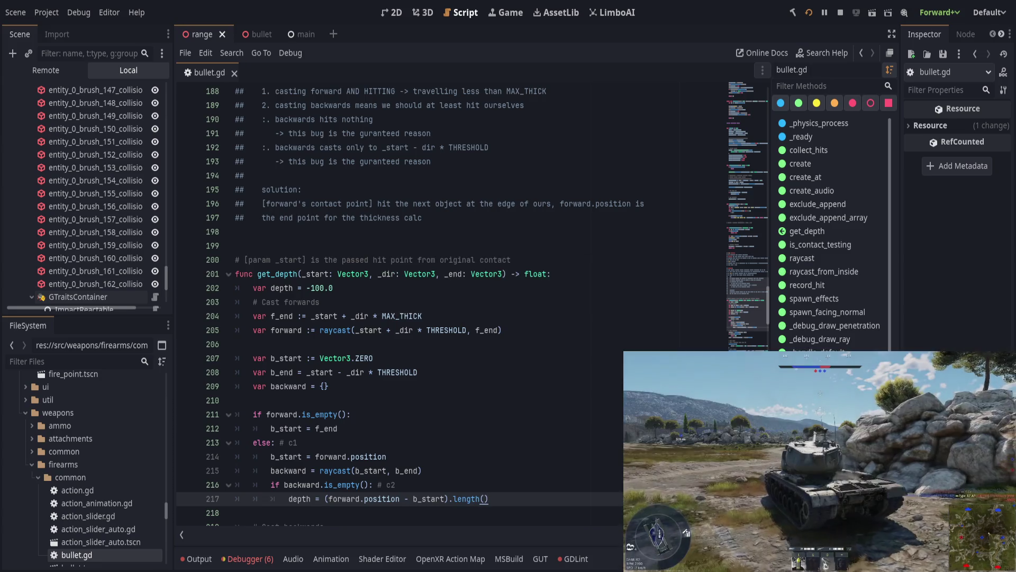
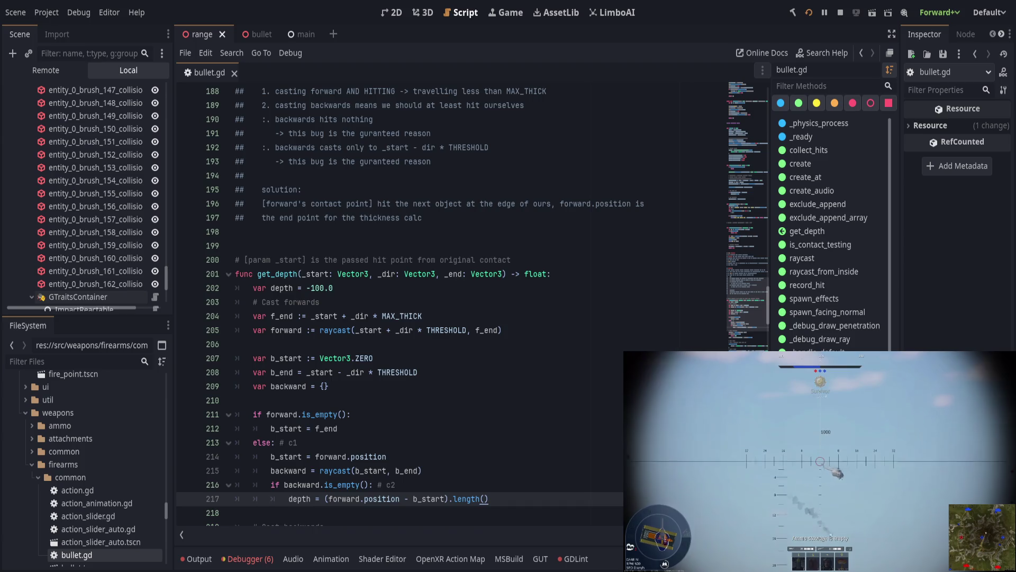
# - Put the backward depth calculation under a new else: branch
pyautogui.scroll(-3, 402, 307)
pyautogui.doubleClick(299, 372)
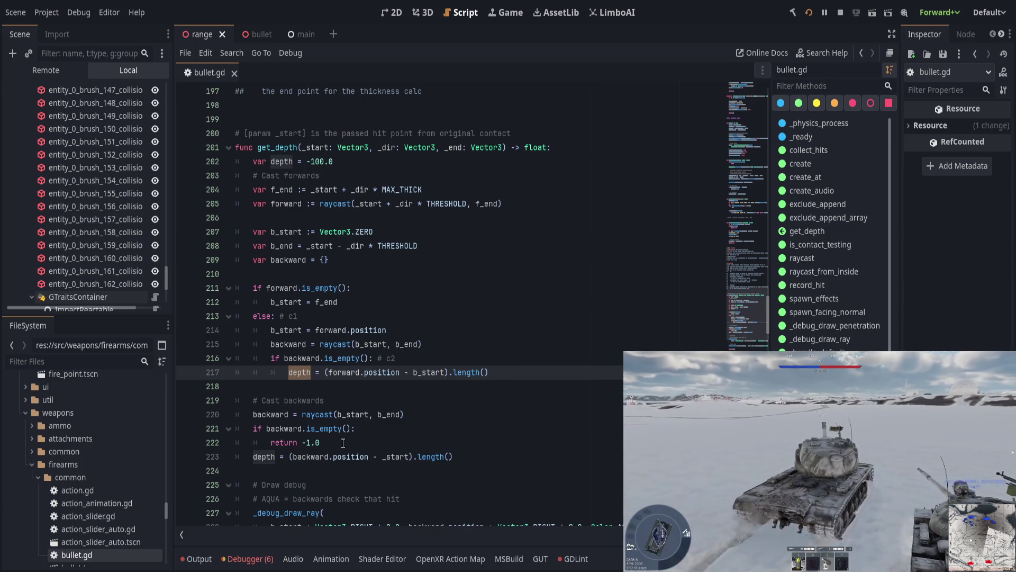
pyautogui.click(253, 456)
pyautogui.write('else:')
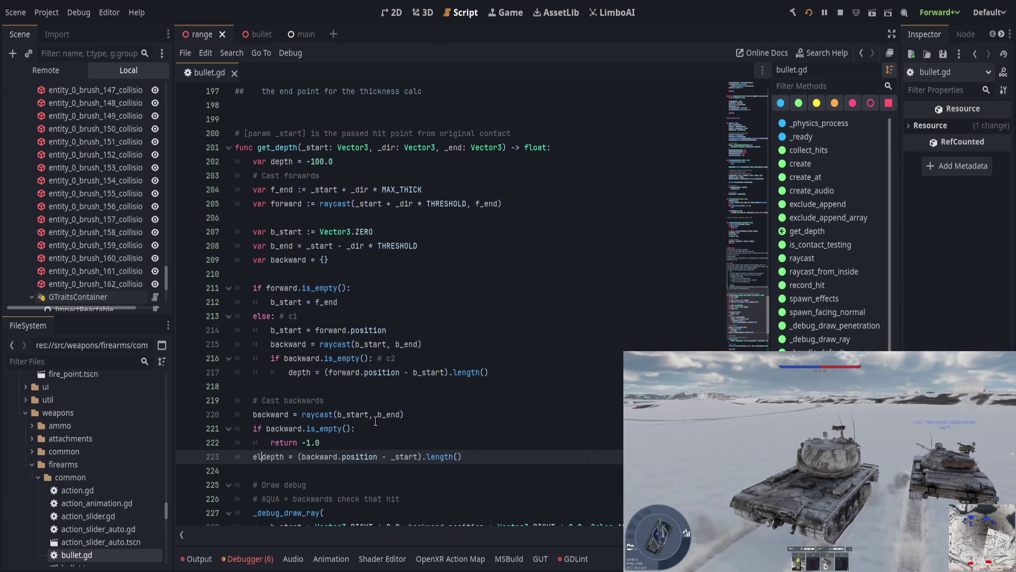
pyautogui.press('Return')
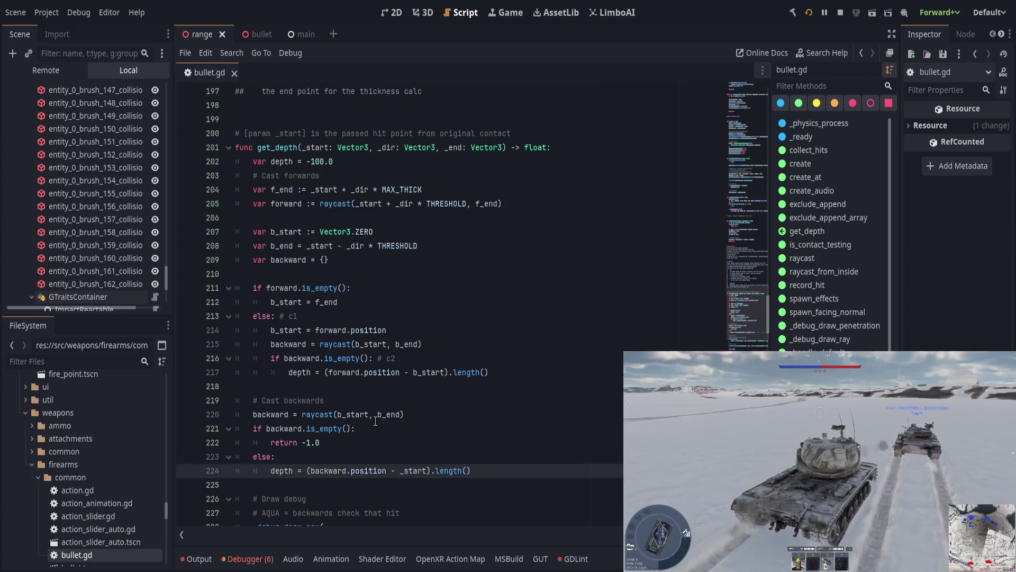
# - Change line 217's c2 depth to measure from _start instead of b_start
pyautogui.doubleClick(299, 373)
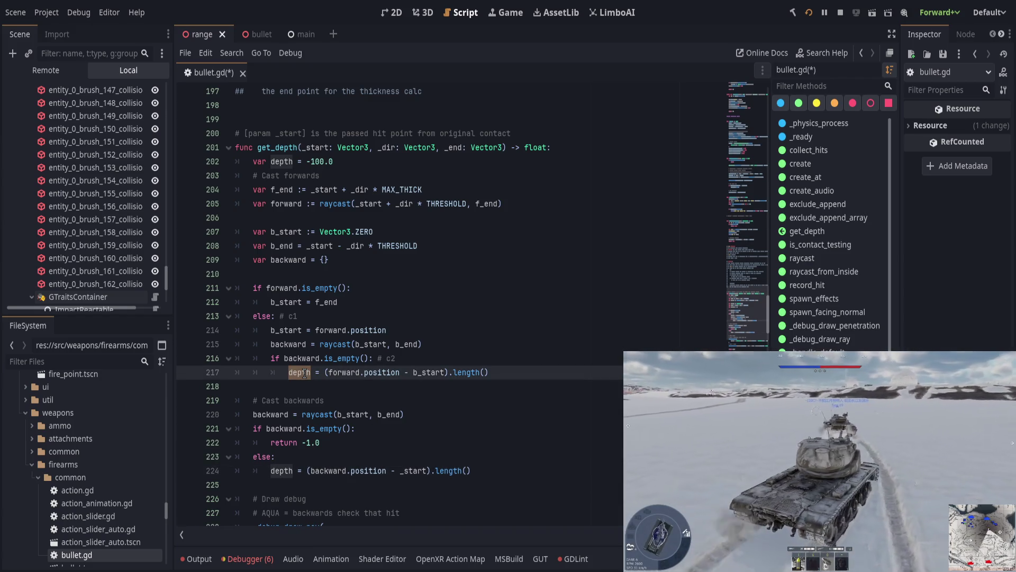
pyautogui.press('Down')
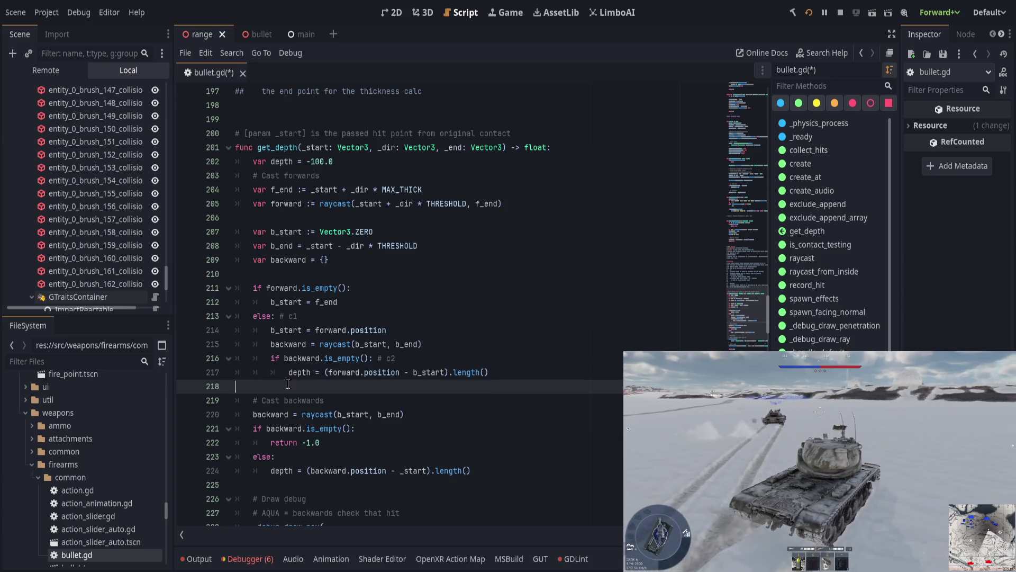
pyautogui.doubleClick(299, 372)
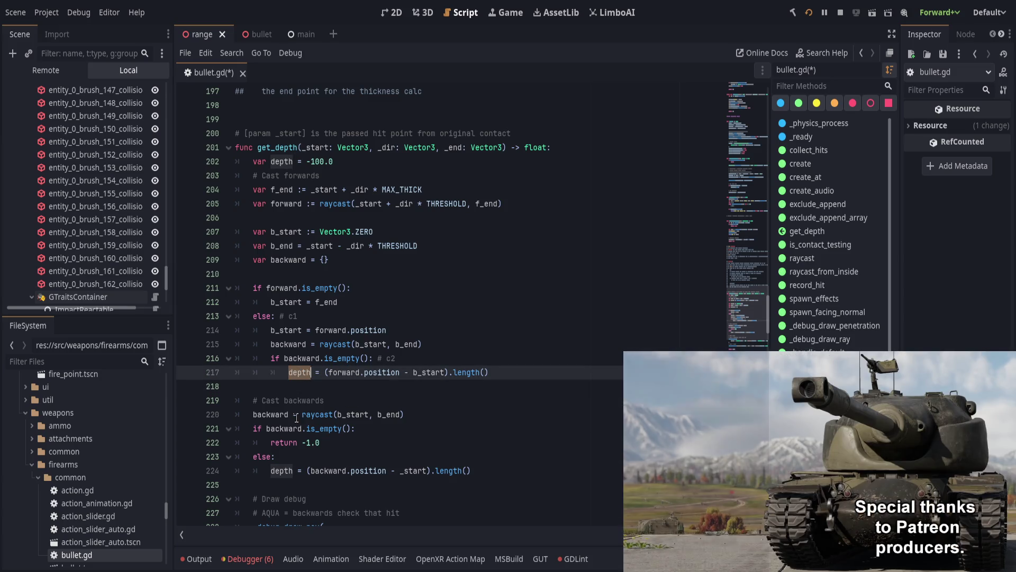
pyautogui.click(318, 388)
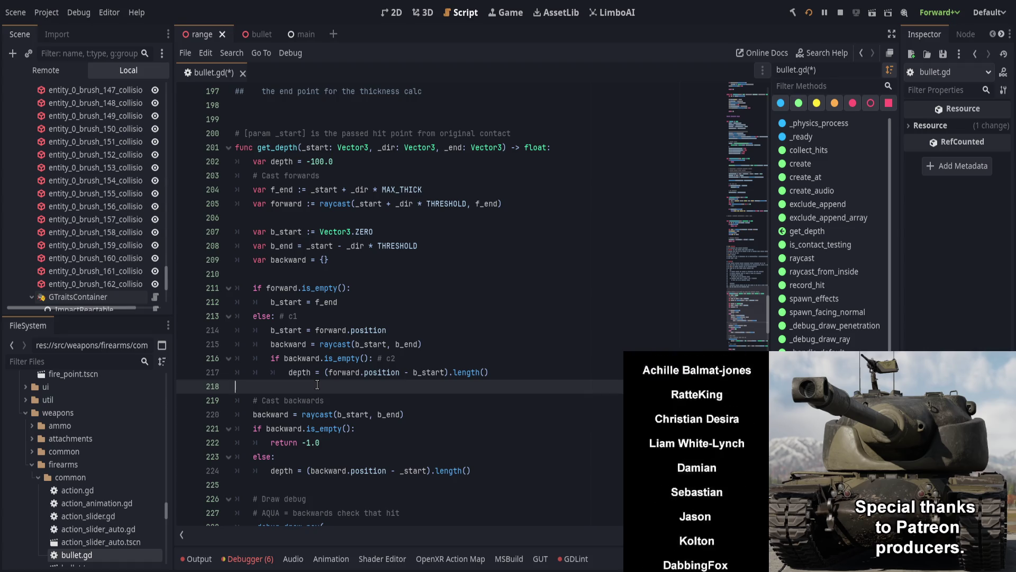
pyautogui.moveTo(288, 400)
pyautogui.mouseDown()
pyautogui.moveTo(371, 423)
pyautogui.moveTo(401, 470)
pyautogui.moveTo(532, 467)
pyautogui.mouseUp()
pyautogui.click(526, 470)
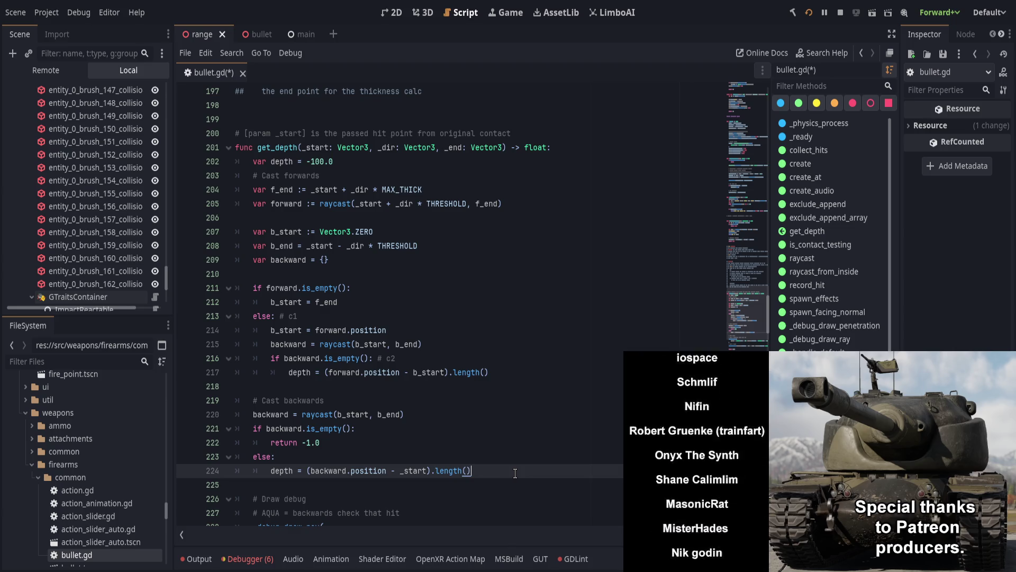
pyautogui.click(418, 373)
pyautogui.press('BackSpace')
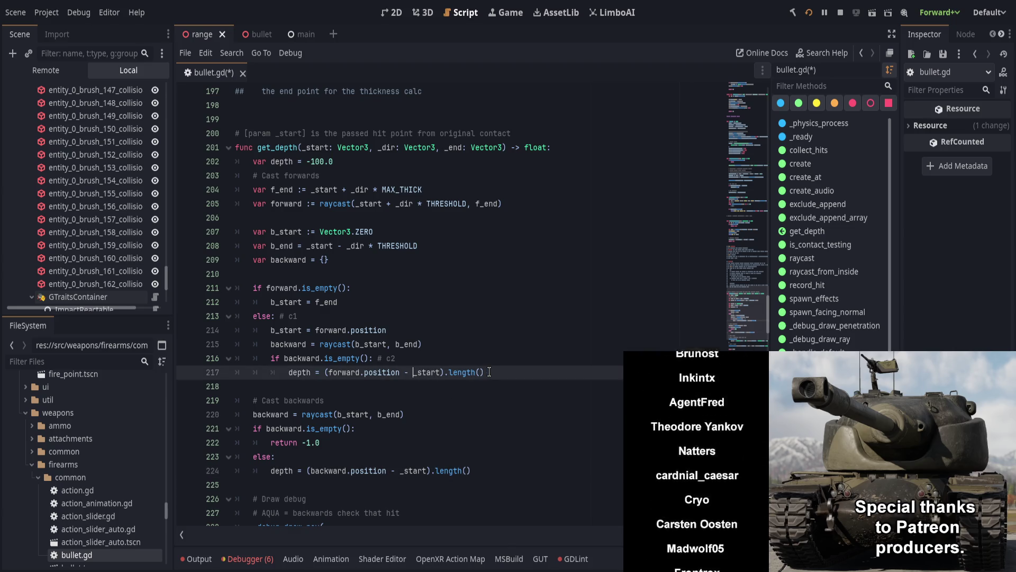
# - Move the '# Cast backwards' block up into the empty-forward branch and indent it
pyautogui.moveTo(508, 471); pyautogui.dragTo(293, 402)
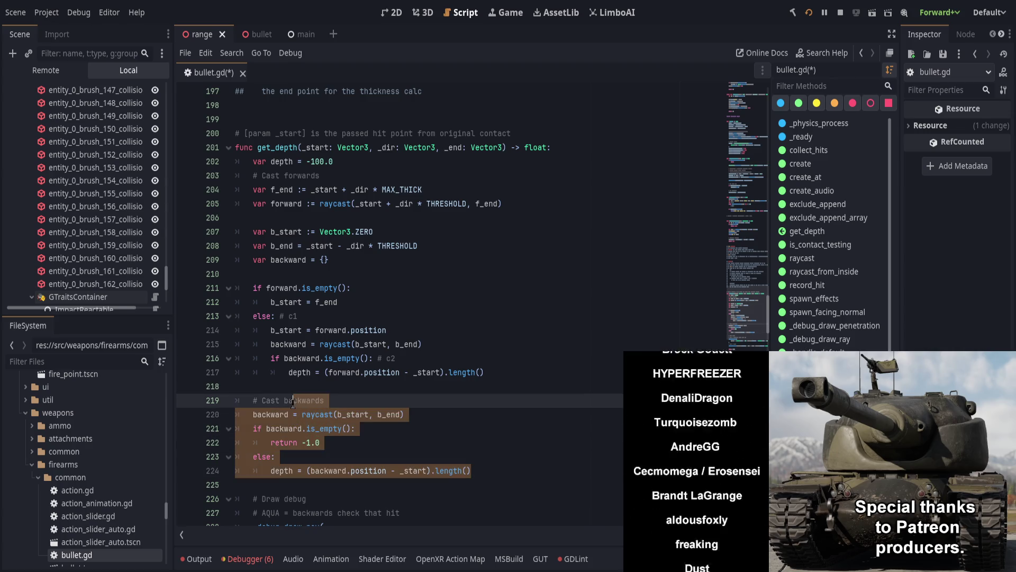
pyautogui.hotkey('alt', 'Up')
pyautogui.hotkey('alt', 'Up')
pyautogui.hotkey('alt', 'Up')
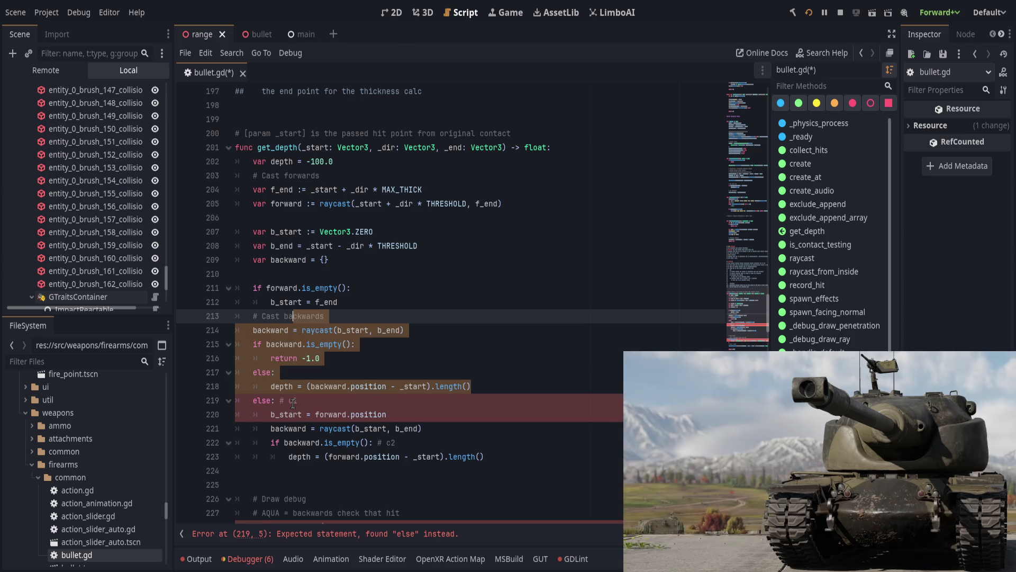
pyautogui.press('Tab')
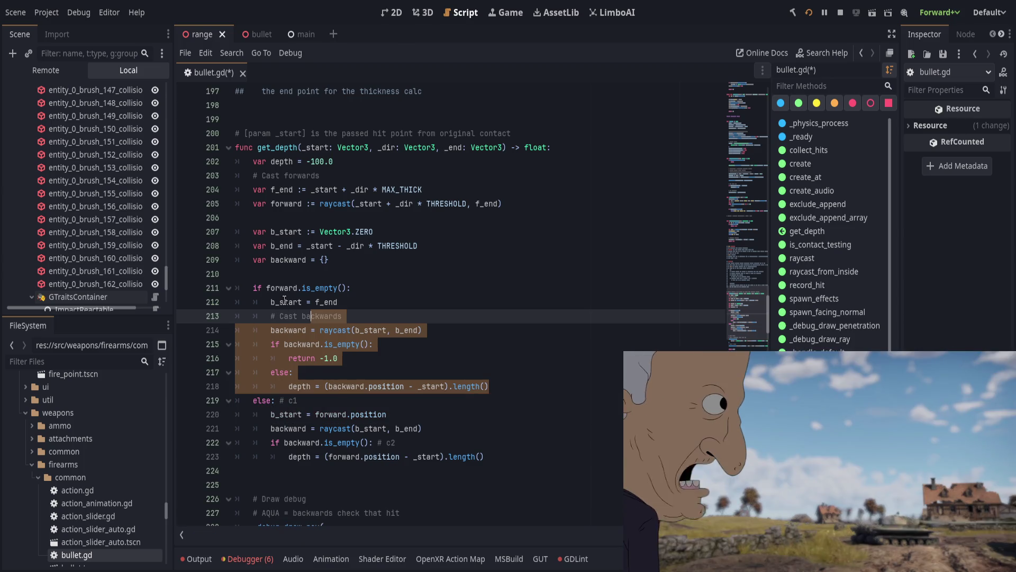
pyautogui.press('Up')
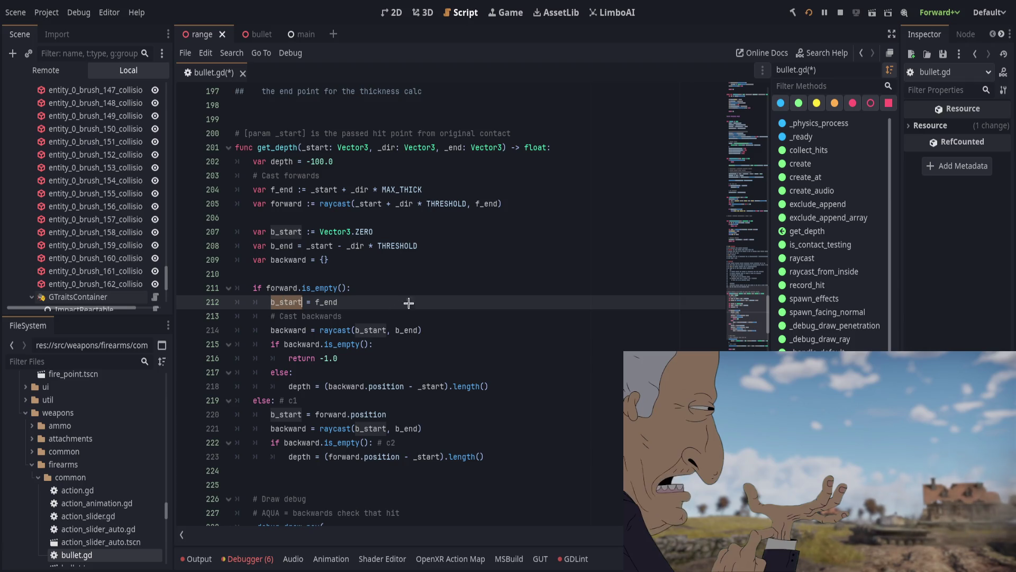
# - Review the b_start and backward uses, then relabel the # c1 and # c2 comments to # p1 and # p2
pyautogui.doubleClick(287, 301)
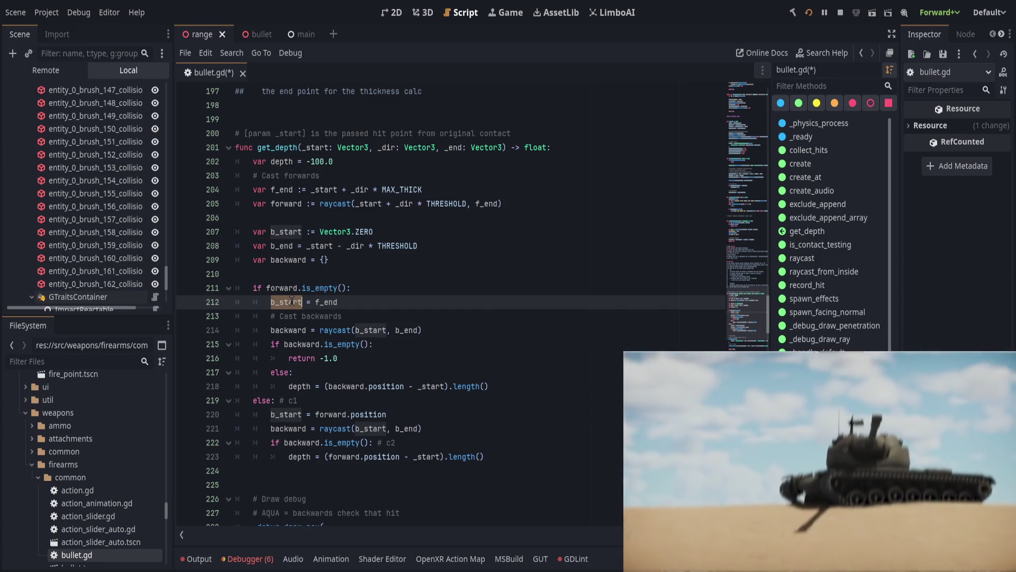
pyautogui.press('Down')
pyautogui.press('Down')
pyautogui.press('Down')
pyautogui.press('End')
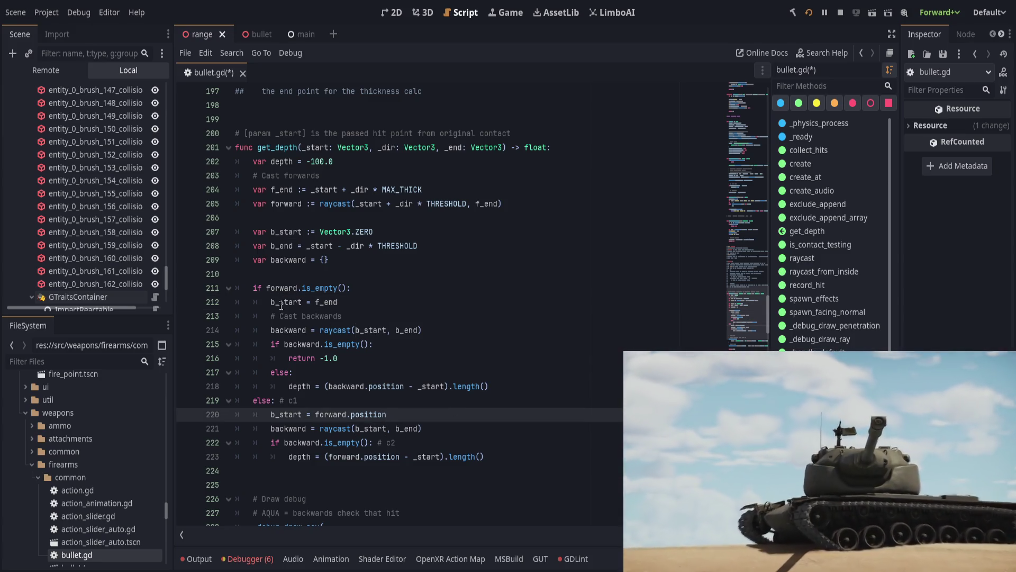
pyautogui.doubleClick(288, 329)
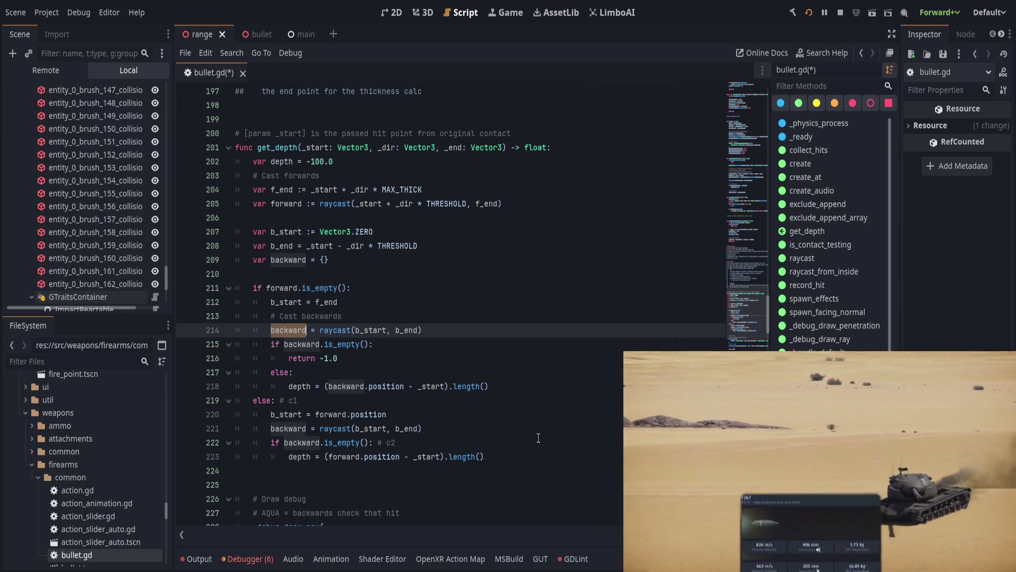
pyautogui.click(516, 402)
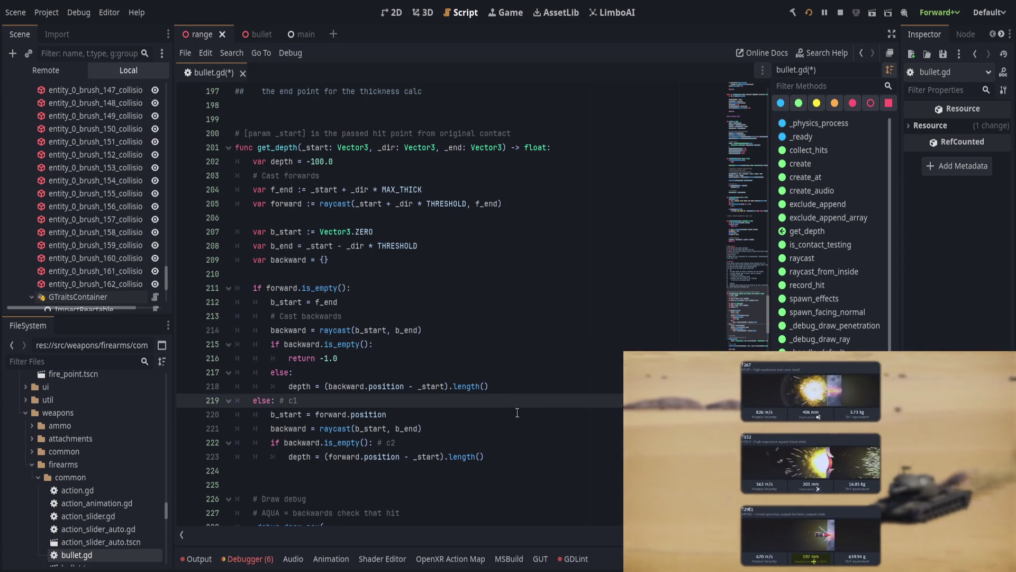
pyautogui.click(511, 443)
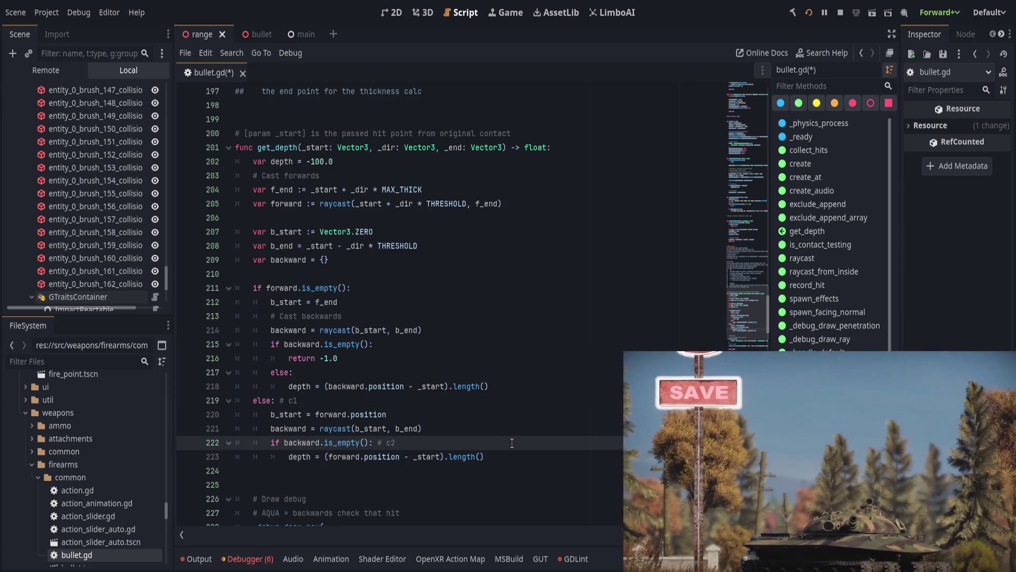
pyautogui.scroll(-1, 512, 442)
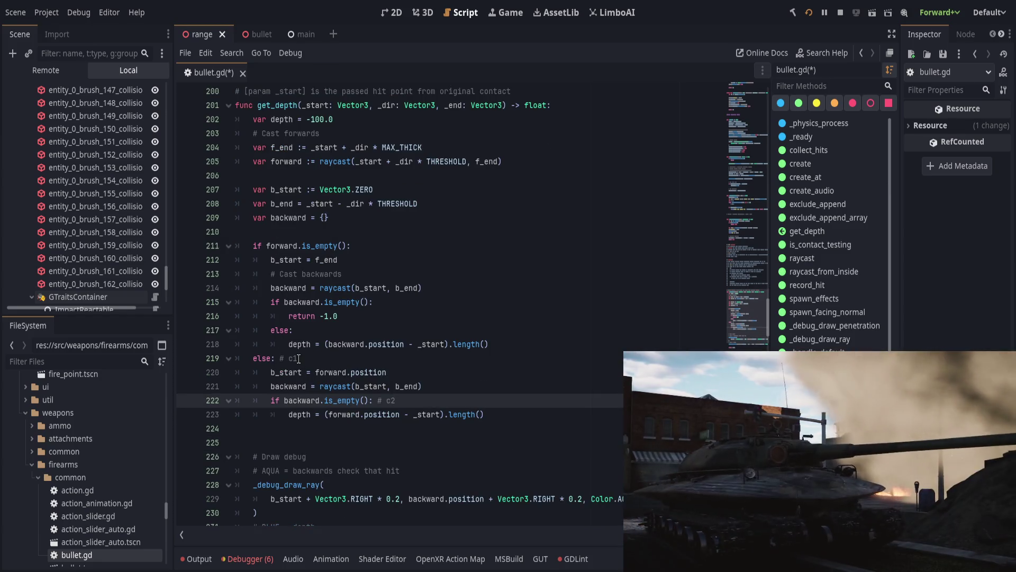
pyautogui.click(293, 357)
pyautogui.press('BackSpace')
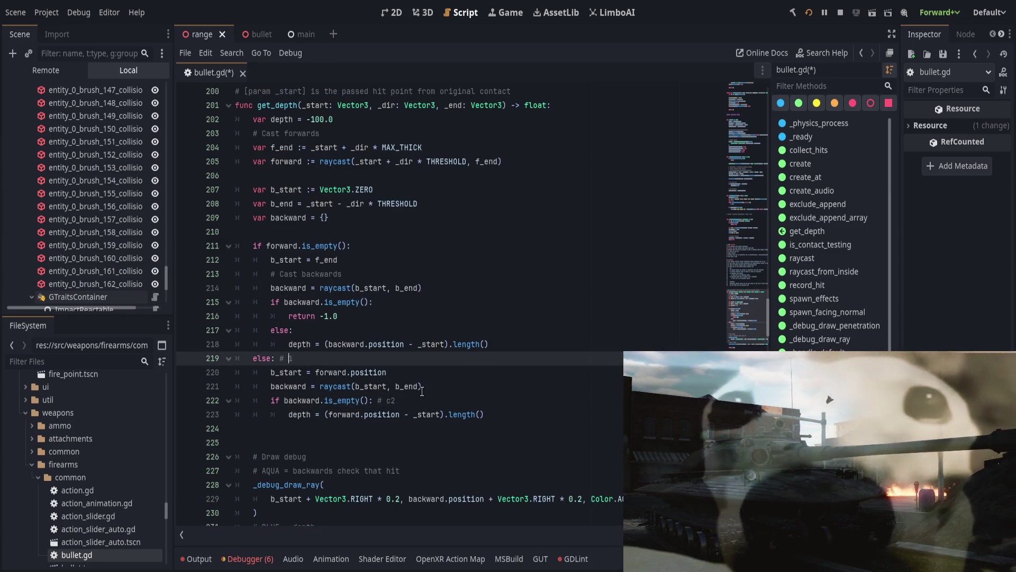
pyautogui.write('p')
pyautogui.click(391, 414)
pyautogui.click(392, 399)
pyautogui.write('p')
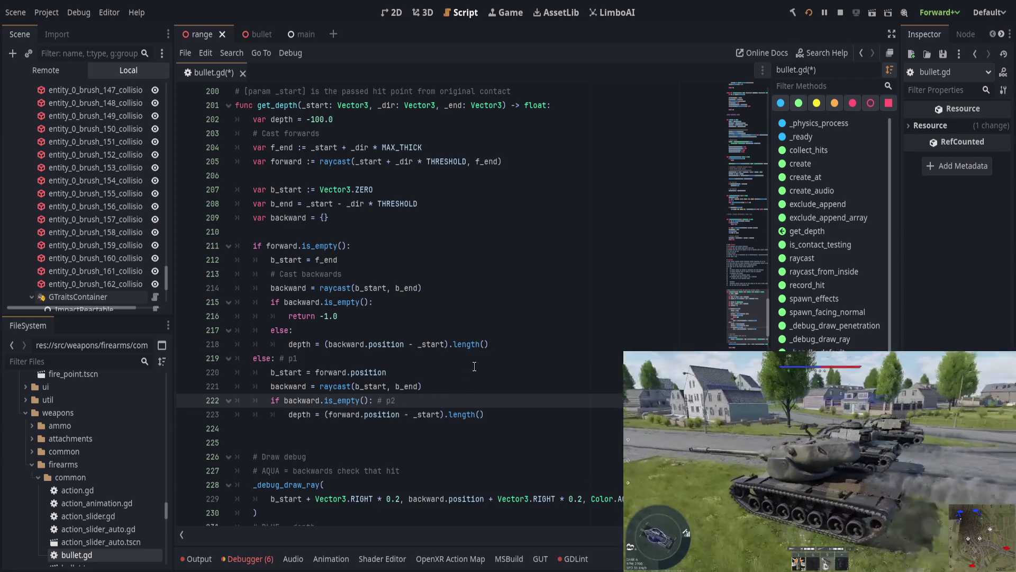
# - Prefix the first two numbered notes '1.' and '2.' with p
pyautogui.scroll(5, 503, 364)
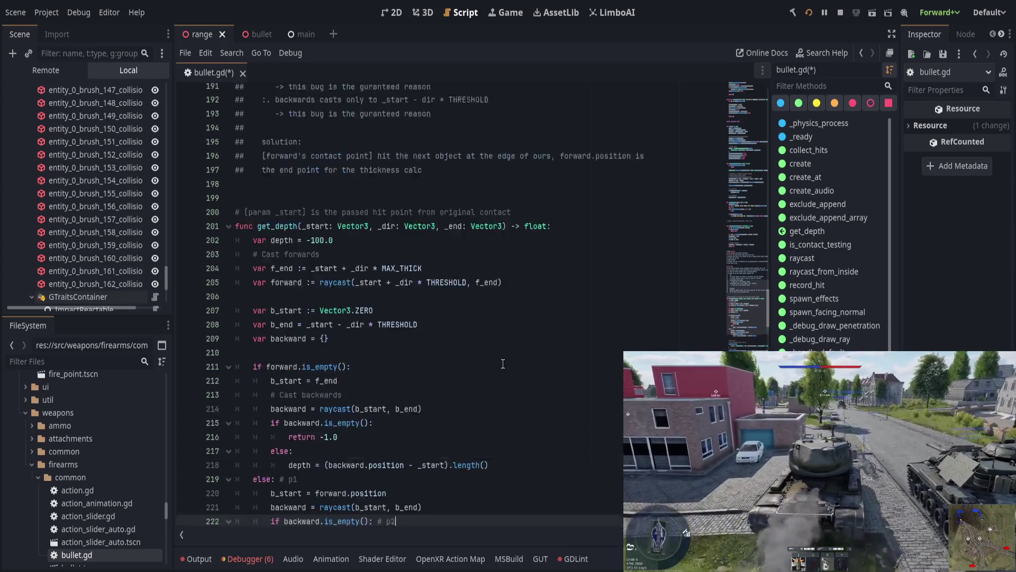
pyautogui.scroll(-5, 503, 364)
pyautogui.scroll(7, 503, 364)
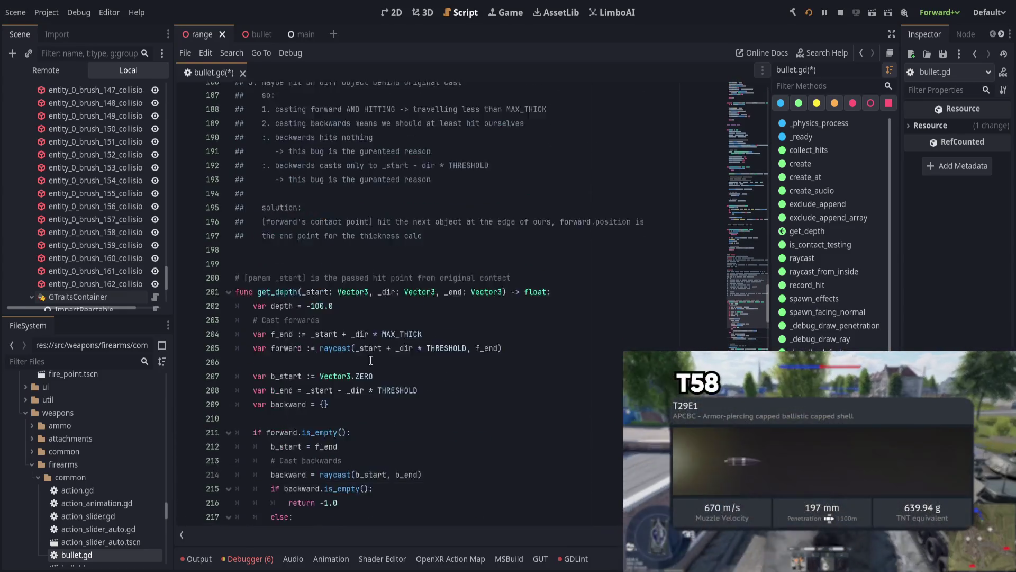
pyautogui.click(261, 218)
pyautogui.write('p')
pyautogui.press('Down')
pyautogui.press('Left')
pyautogui.write('p')
pyautogui.press('Up')
pyautogui.click(444, 245)
# - Append '# :.' to the p2 depth line, save bullet.gd and remove the extra blank line
pyautogui.scroll(-5, 415, 338)
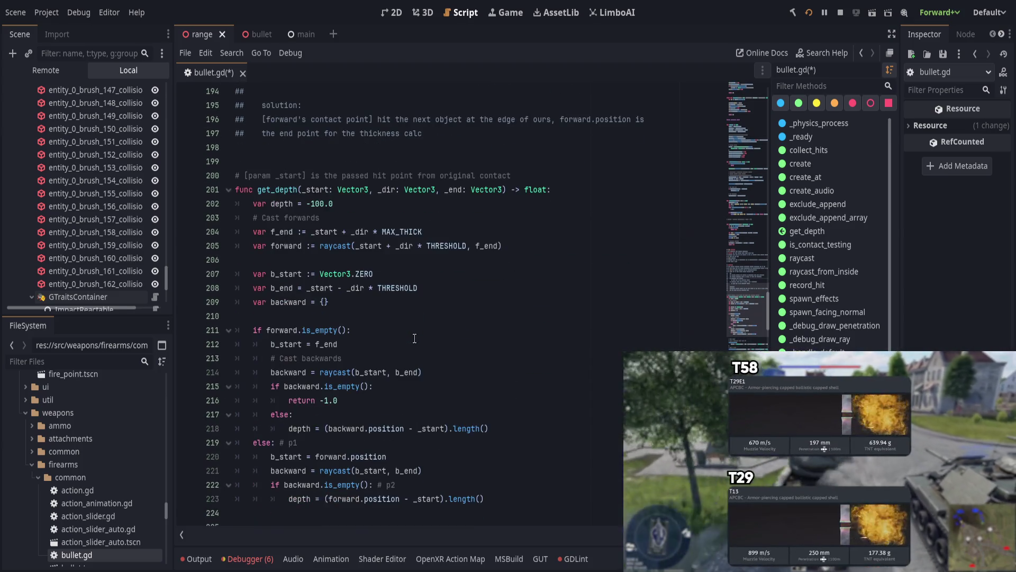
pyautogui.scroll(-1, 408, 401)
pyautogui.click(525, 446)
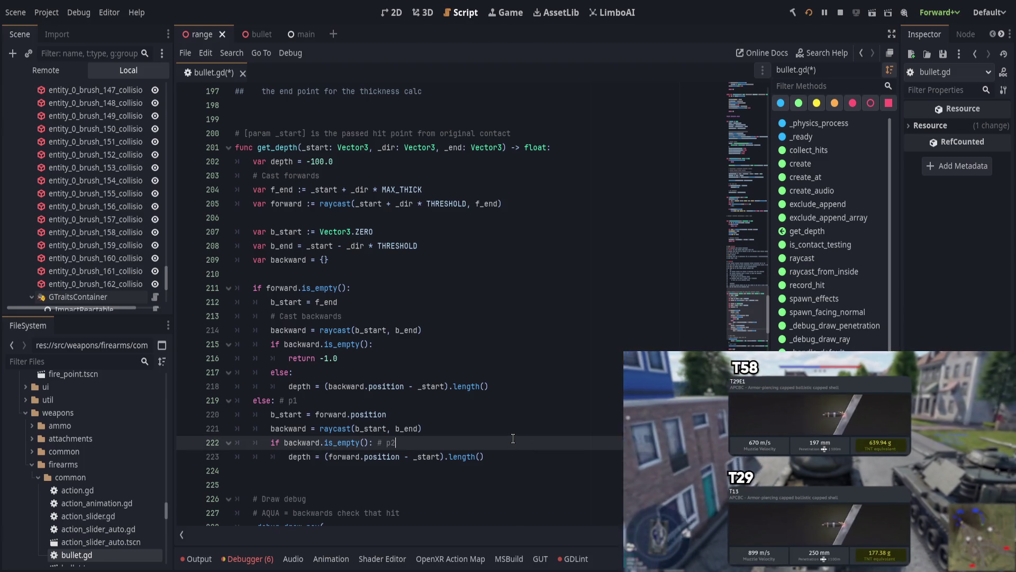
pyautogui.click(525, 458)
pyautogui.write('# :.')
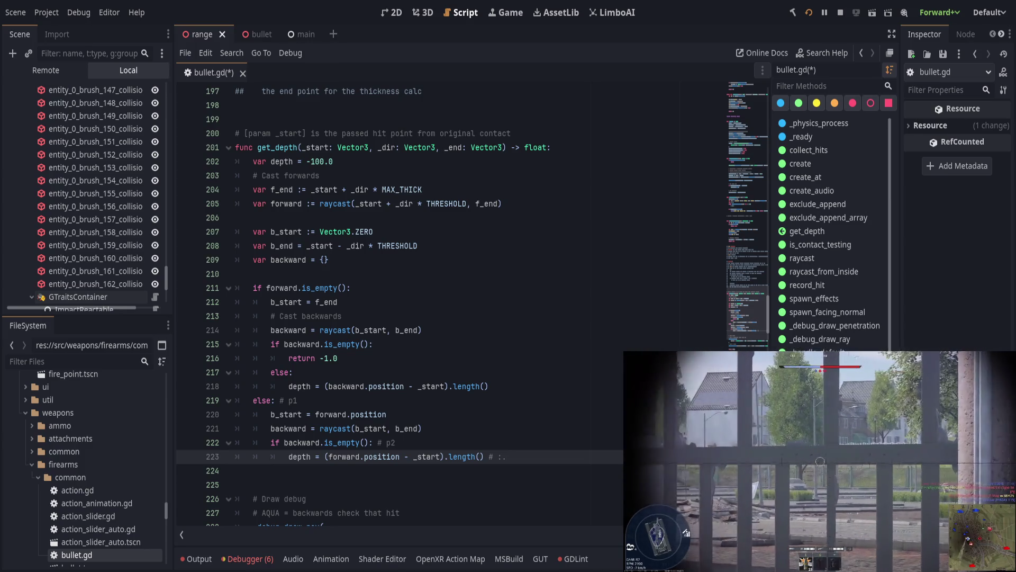
pyautogui.click(387, 303)
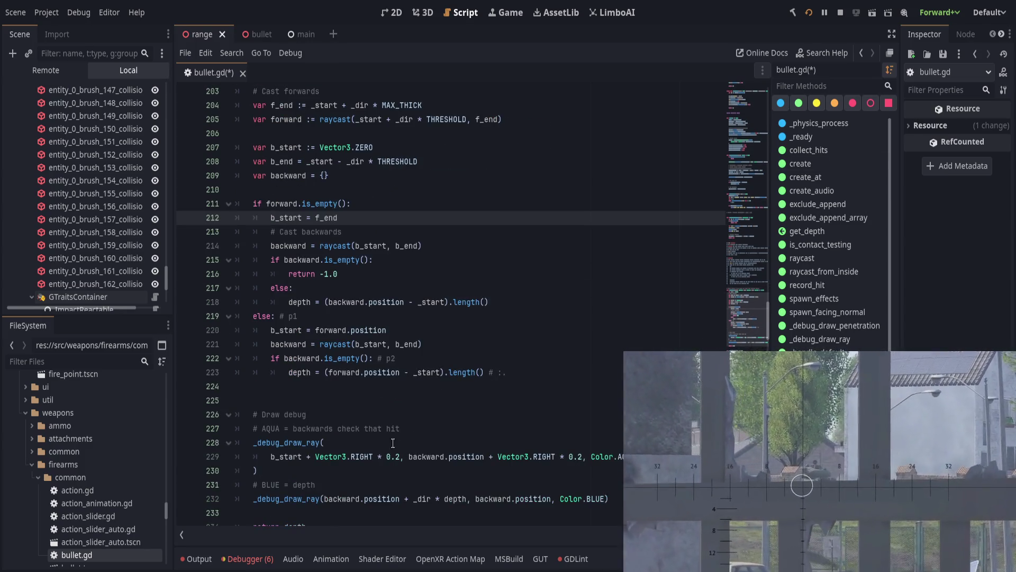
pyautogui.scroll(-2, 388, 318)
pyautogui.click(387, 398)
pyautogui.hotkey('ctrl', 's')
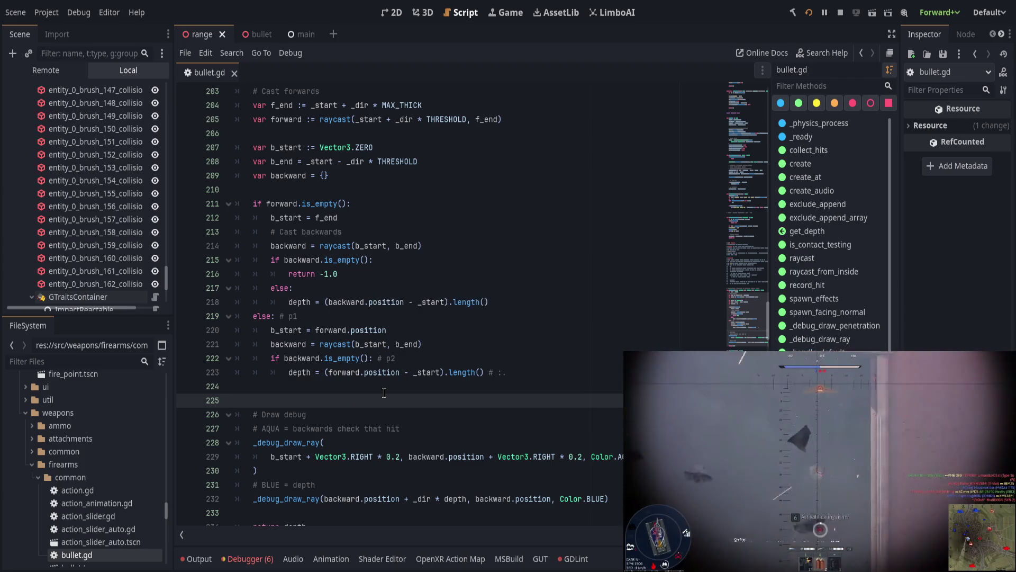
pyautogui.scroll(-1, 383, 392)
pyautogui.press('Delete')
# - Run a shot test that halts get_depth at line 227 on an invalid 'position' Dictionary access
pyautogui.hotkey('ctrl', 's')
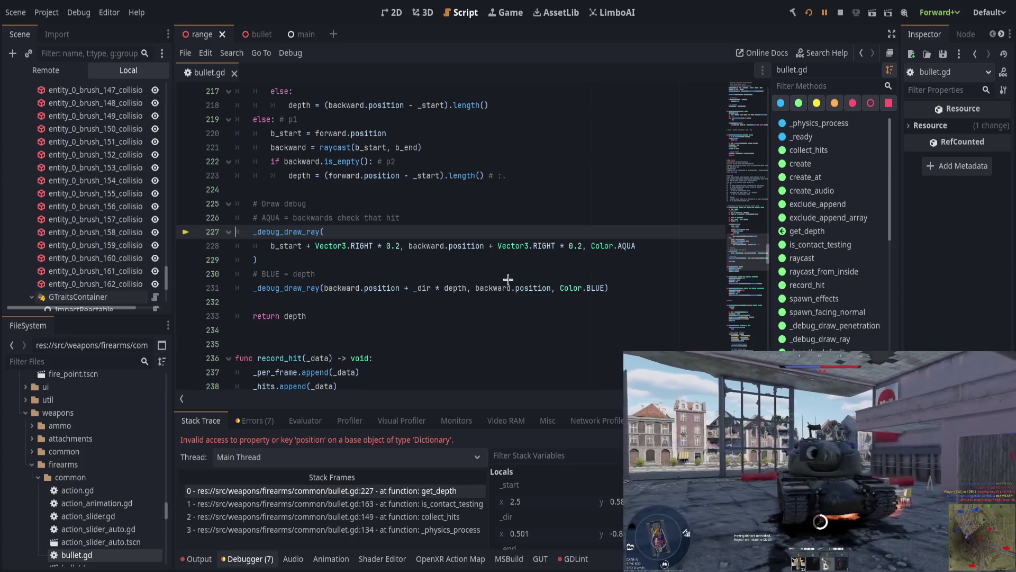
pyautogui.scroll(2, 322, 217)
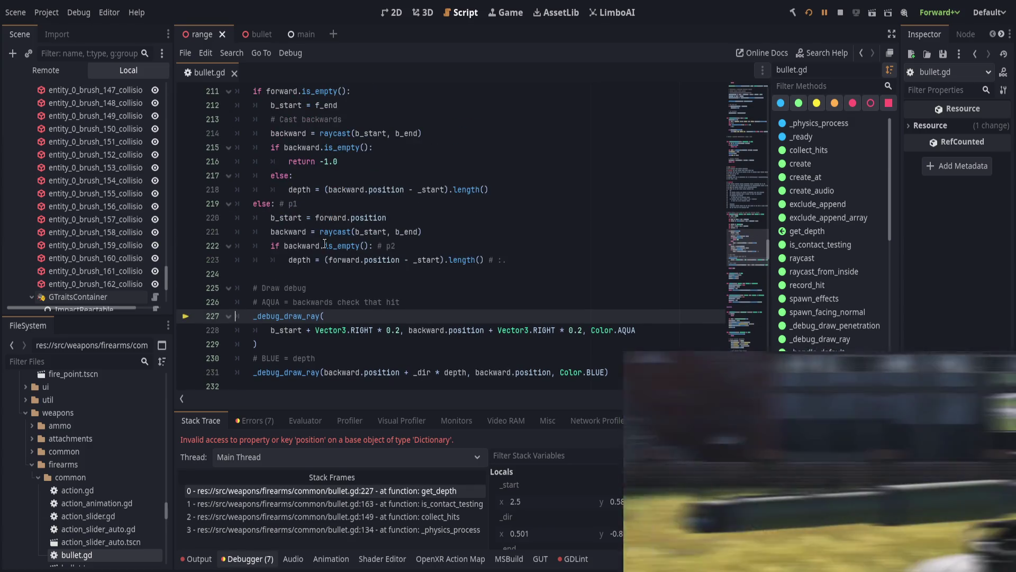
# - Move the aqua backwards-hit debug-draw block up into get_depth's else branch and indent it
pyautogui.moveTo(299, 346); pyautogui.dragTo(269, 288)
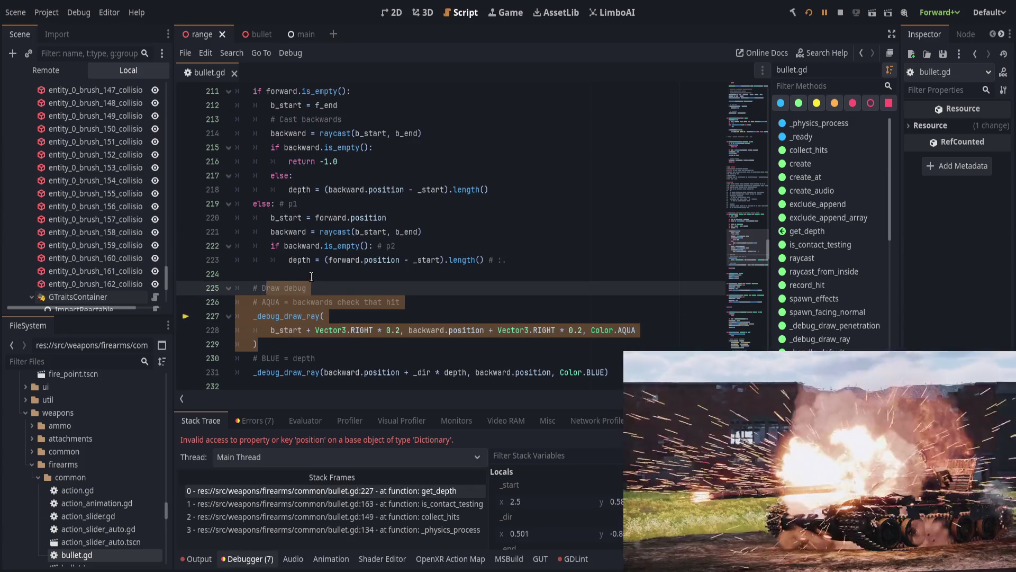
pyautogui.scroll(1, 311, 277)
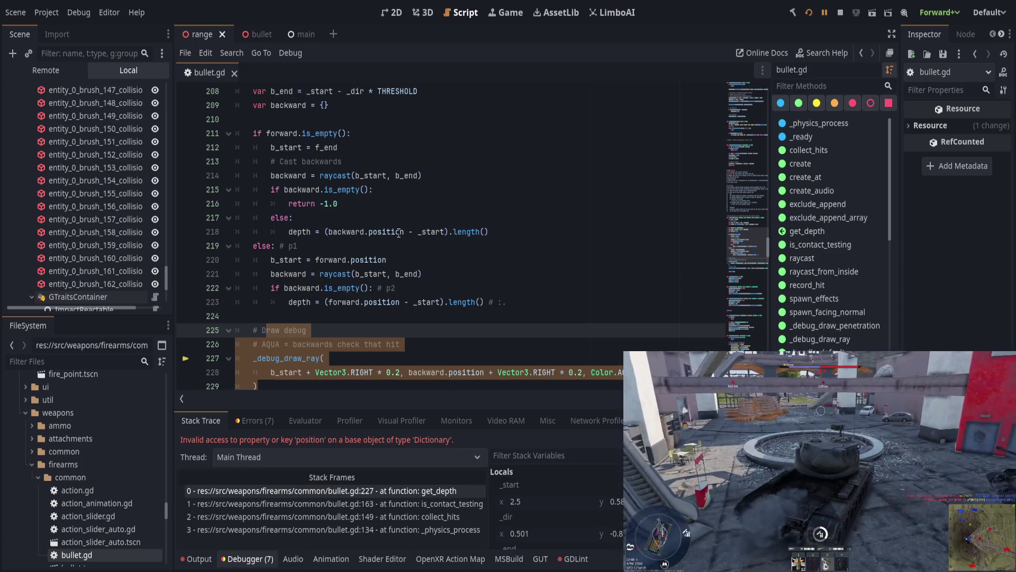
pyautogui.hotkey('alt', 'Up')
pyautogui.hotkey('alt', 'Up')
pyautogui.hotkey('alt', 'Up')
pyautogui.press('Tab')
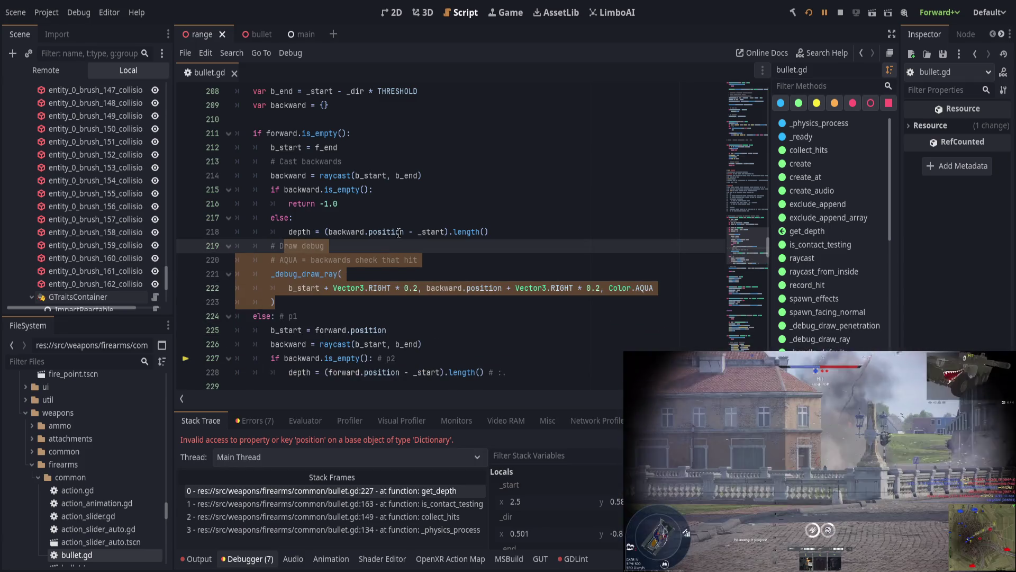
pyautogui.press('Tab')
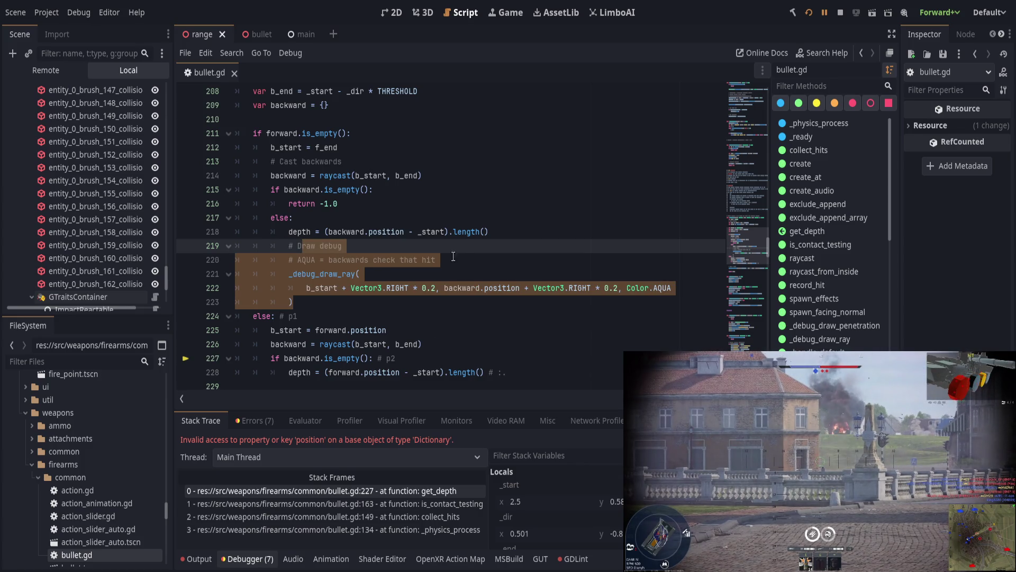
pyautogui.click(465, 245)
# - Prefix the BLUE and AQUA debug comments with 'DEBUG (', delete '# Draw debug', and save
pyautogui.scroll(-2, 343, 329)
pyautogui.click(344, 317)
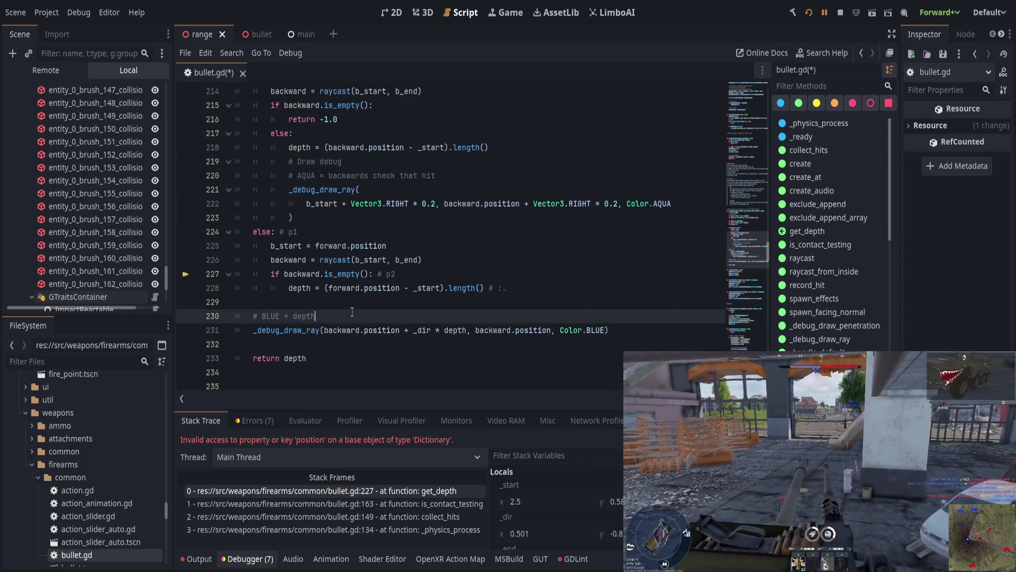
pyautogui.click(262, 316)
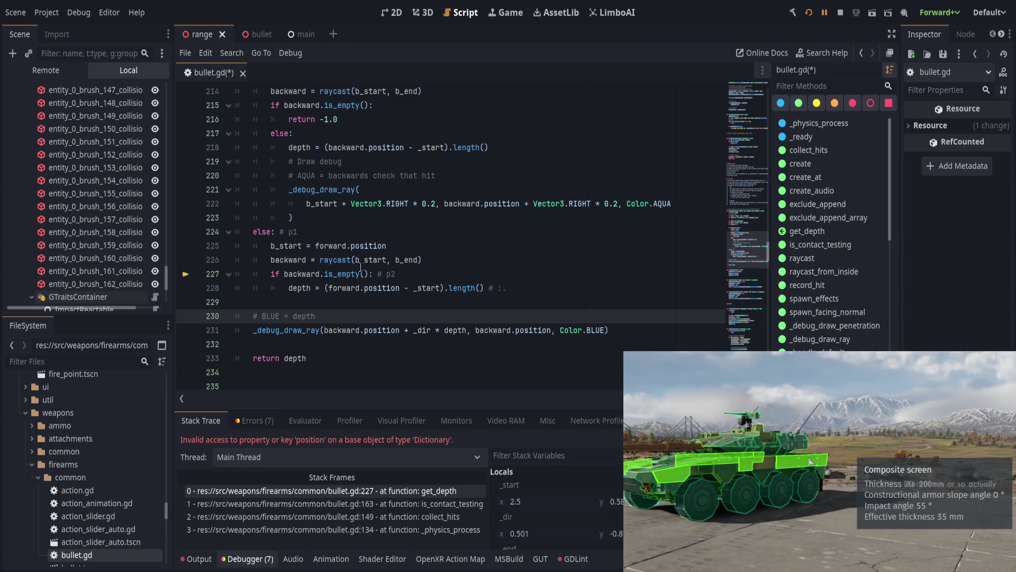
pyautogui.write('DEBUG (')
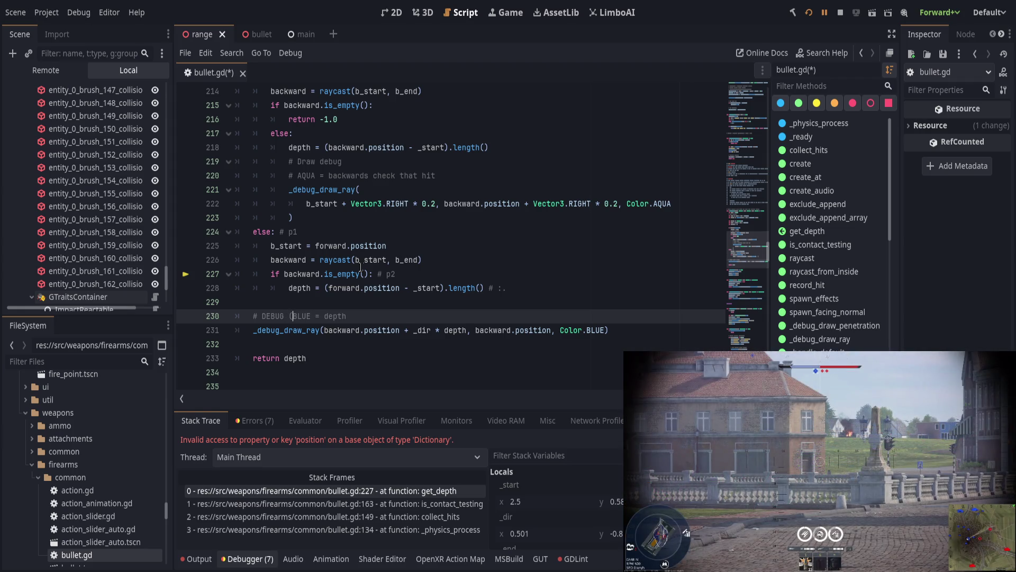
pyautogui.write(')')
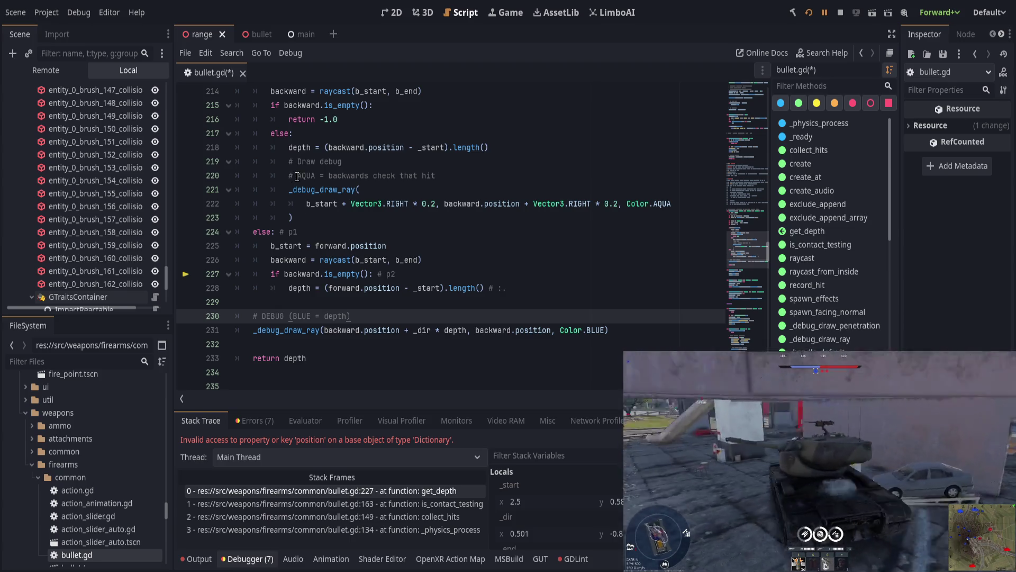
pyautogui.click(298, 177)
pyautogui.write('DEBUG (')
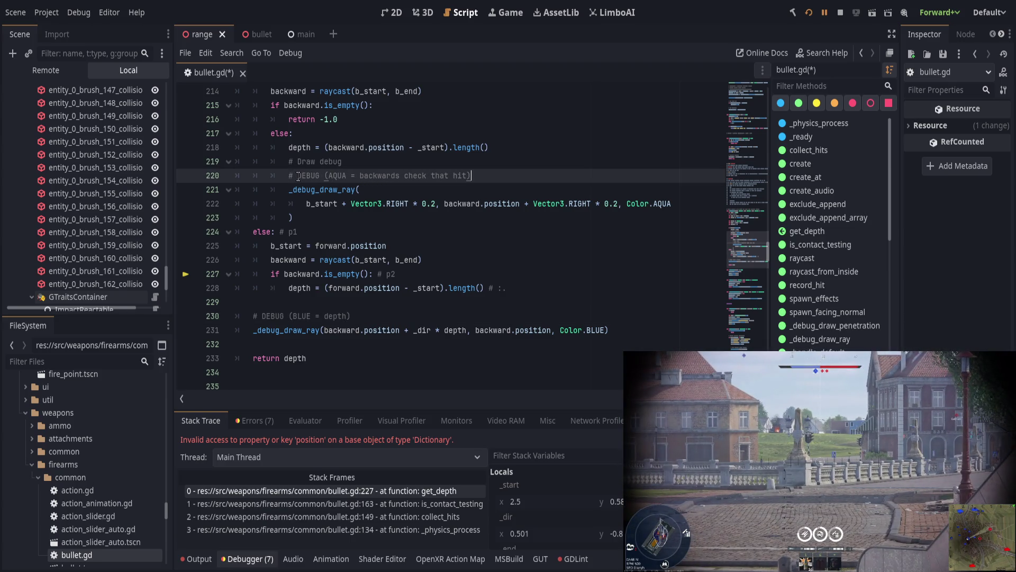
pyautogui.press('Up')
pyautogui.hotkey('ctrl', 'shift', 'k')
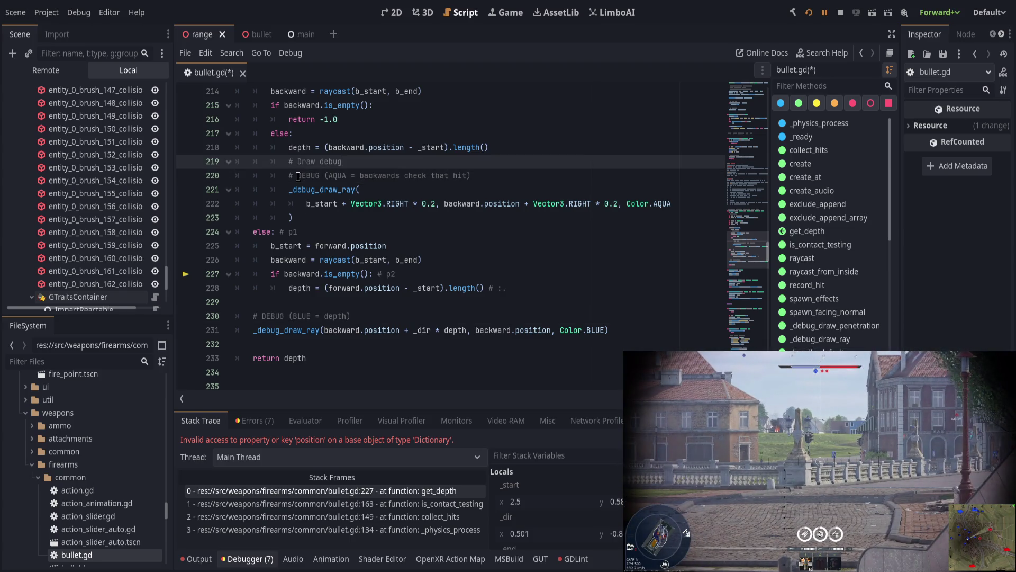
pyautogui.hotkey('ctrl', 's')
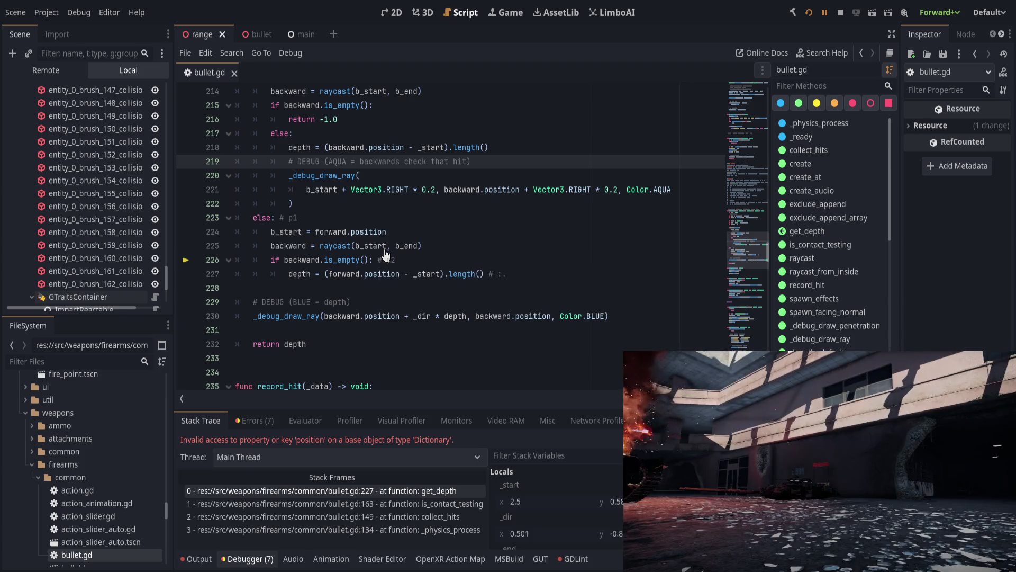
# - Add a blank line after the depth assignment on line 218 and save bullet.gd
pyautogui.scroll(1, 497, 227)
pyautogui.click(512, 189)
pyautogui.press('Return')
pyautogui.hotkey('ctrl', 's')
# - Resume the game, stop it, and read the depth d: 0.67414093017578 in the Output log before rerunning
pyautogui.press('F12')
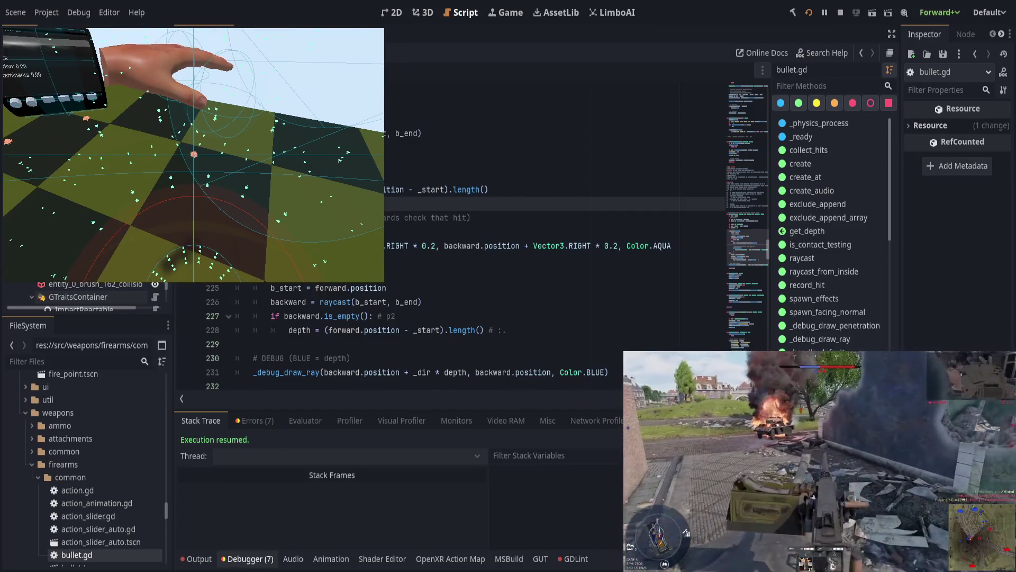
pyautogui.press('F8')
pyautogui.click(196, 558)
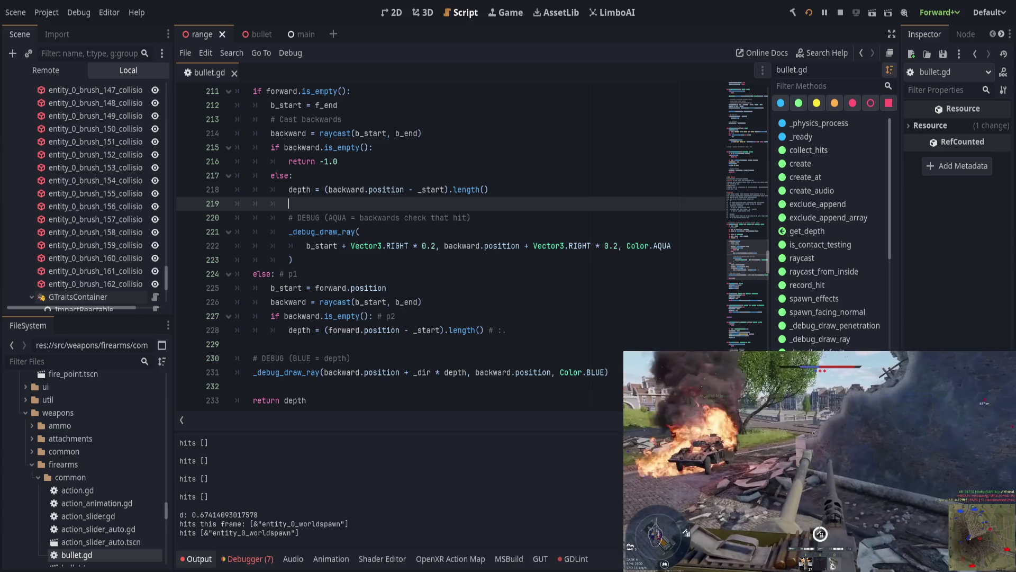
pyautogui.press('F5')
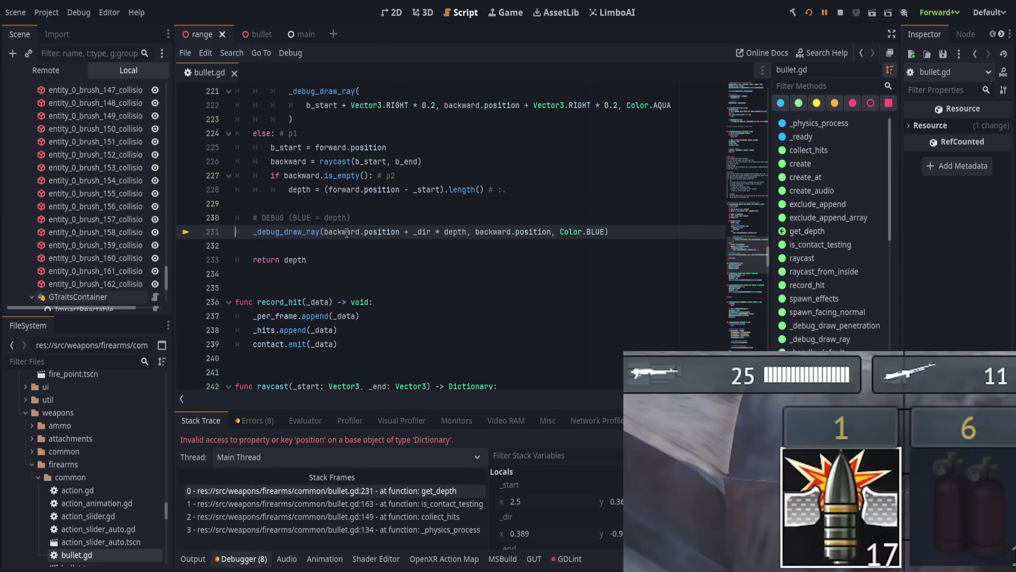
# - Inspect the backward.position usage on line 231
pyautogui.doubleClick(331, 234)
pyautogui.doubleClick(373, 232)
pyautogui.scroll(2, 366, 298)
pyautogui.doubleClick(345, 316)
pyautogui.moveTo(345, 316); pyautogui.dragTo(372, 316)
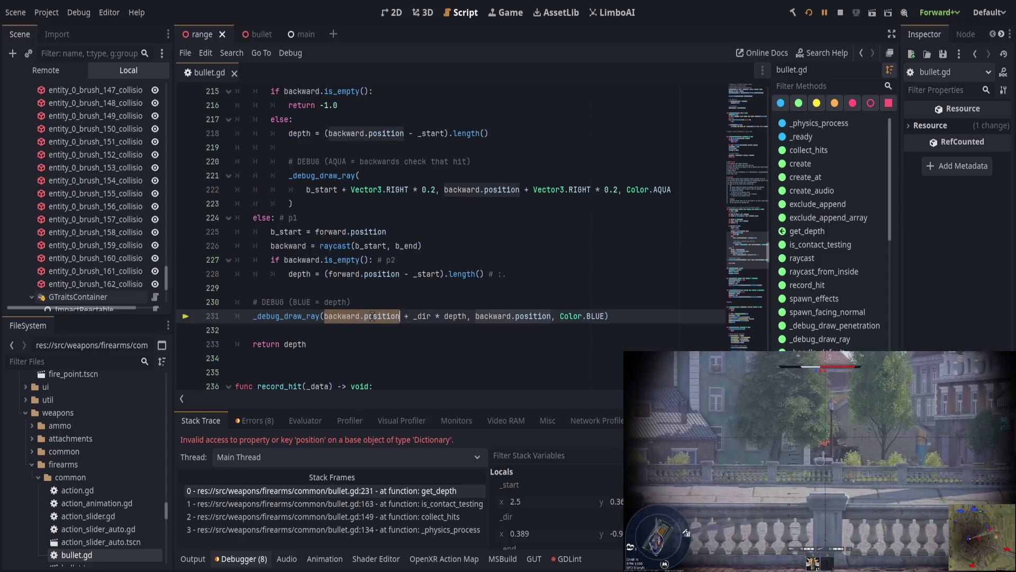
pyautogui.scroll(1, 471, 316)
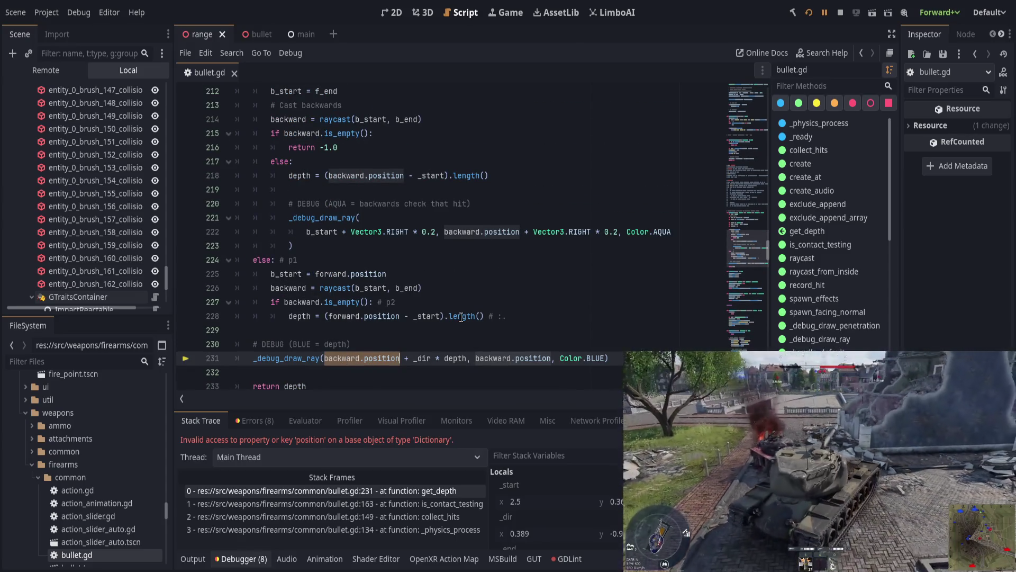
# - Move the BLUE = depth comment and draw-ray lines into the else branch after the aqua drawing, fixing indentation
pyautogui.moveTo(612, 358); pyautogui.dragTo(162, 347)
pyautogui.hotkey('ctrl', 'c')
pyautogui.press('Delete')
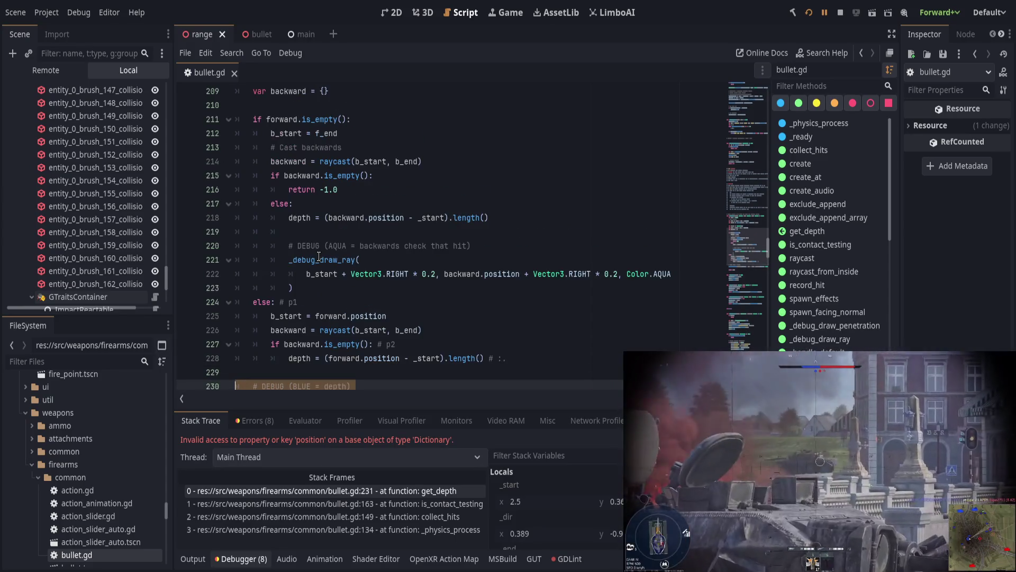
pyautogui.scroll(1, 342, 292)
pyautogui.click(372, 279)
pyautogui.press('Return')
pyautogui.hotkey('ctrl', 'v')
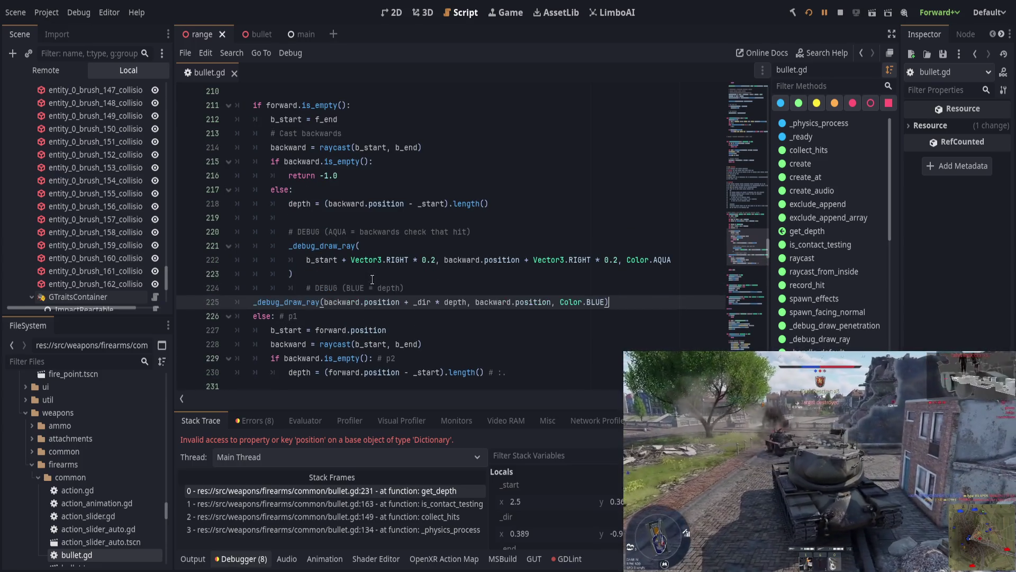
pyautogui.moveTo(307, 301); pyautogui.dragTo(457, 301)
pyautogui.press('Tab')
pyautogui.press('Tab')
pyautogui.click(470, 289)
pyautogui.hotkey('shift', 'Tab')
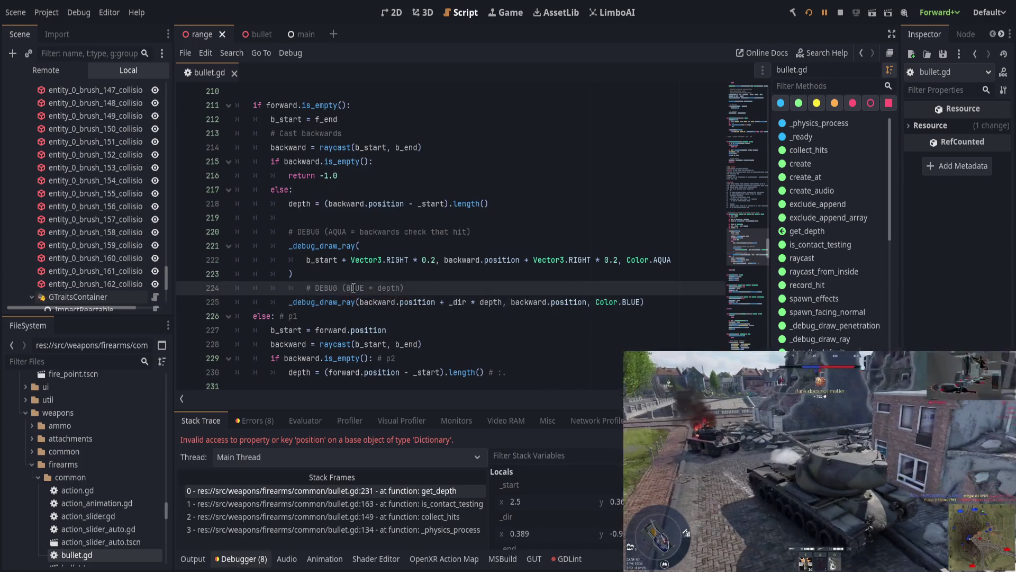
# - Open a new line at the end of the p2 branch
pyautogui.click(411, 316)
pyautogui.click(486, 359)
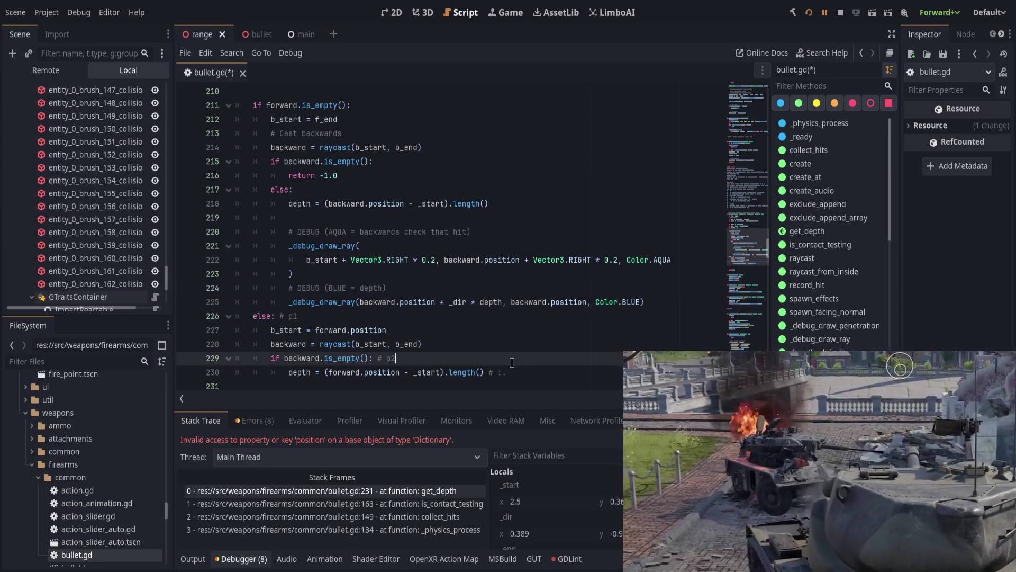
pyautogui.click(558, 371)
pyautogui.press('Return')
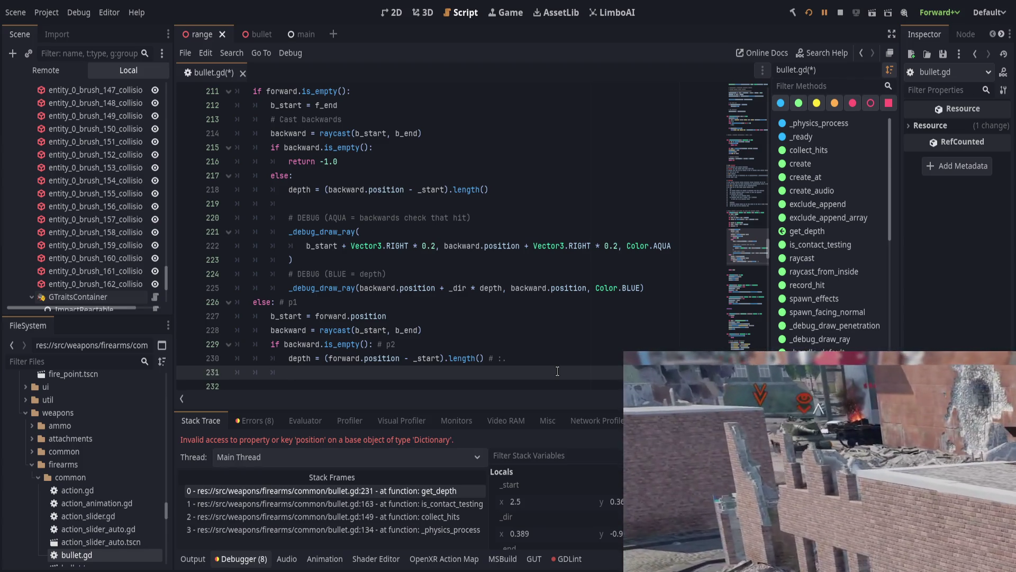
# - Add _debug_draw_ray(forward.position + _dir * depth, _start, Color.DARK_BLUE) to the p2 branch
pyautogui.write('_debureay')
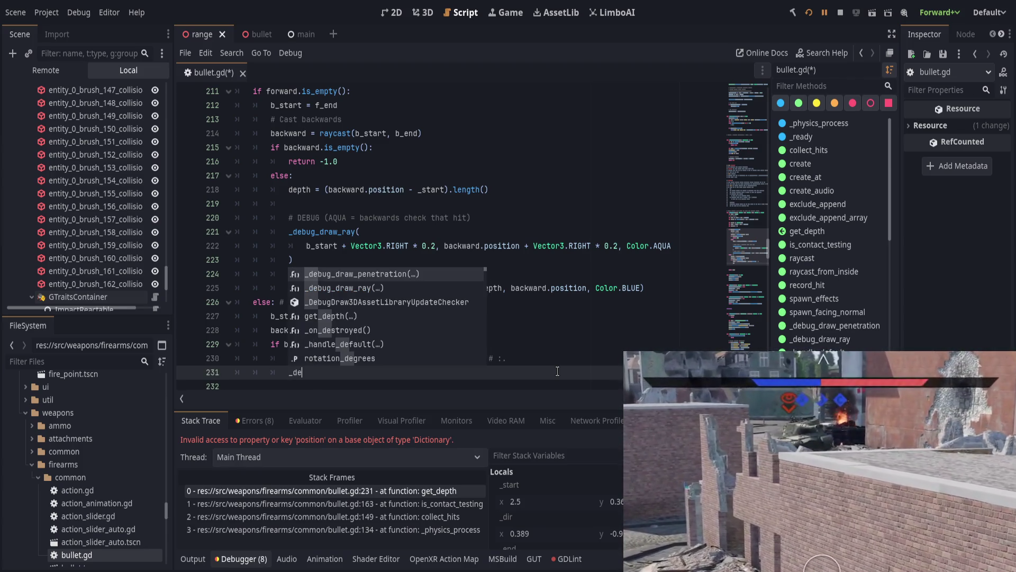
pyautogui.press('BackSpace')
pyautogui.press('BackSpace')
pyautogui.press('BackSpace')
pyautogui.write('ay')
pyautogui.press('Return')
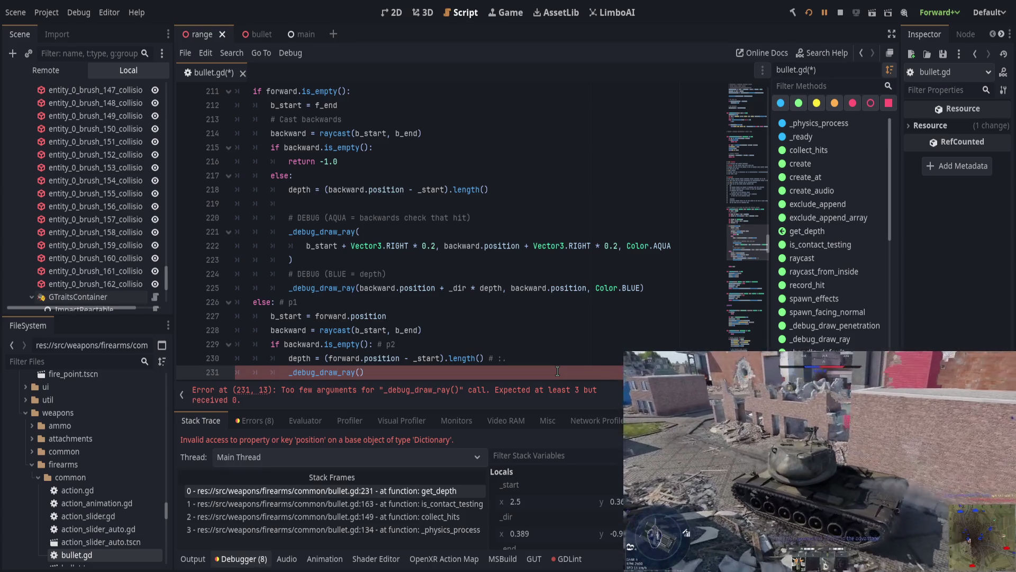
pyautogui.write('forward.')
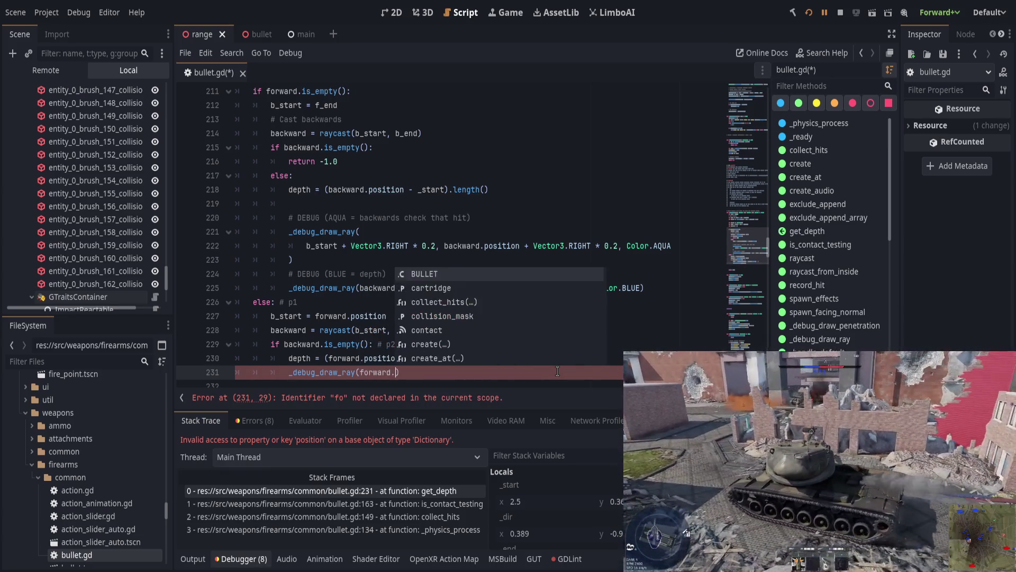
pyautogui.write('position + _d')
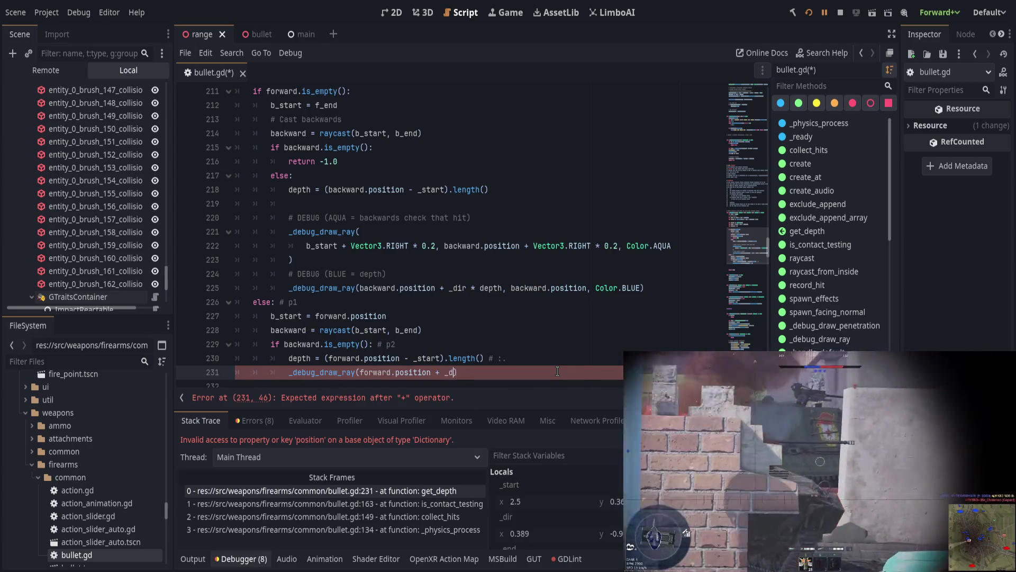
pyautogui.write('ir * depth, _start')
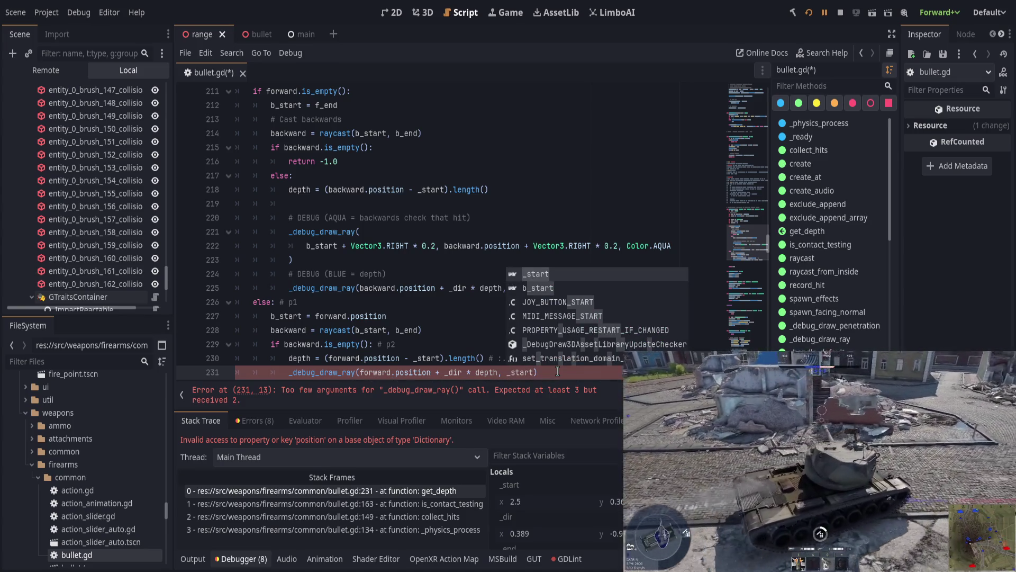
pyautogui.press('Escape')
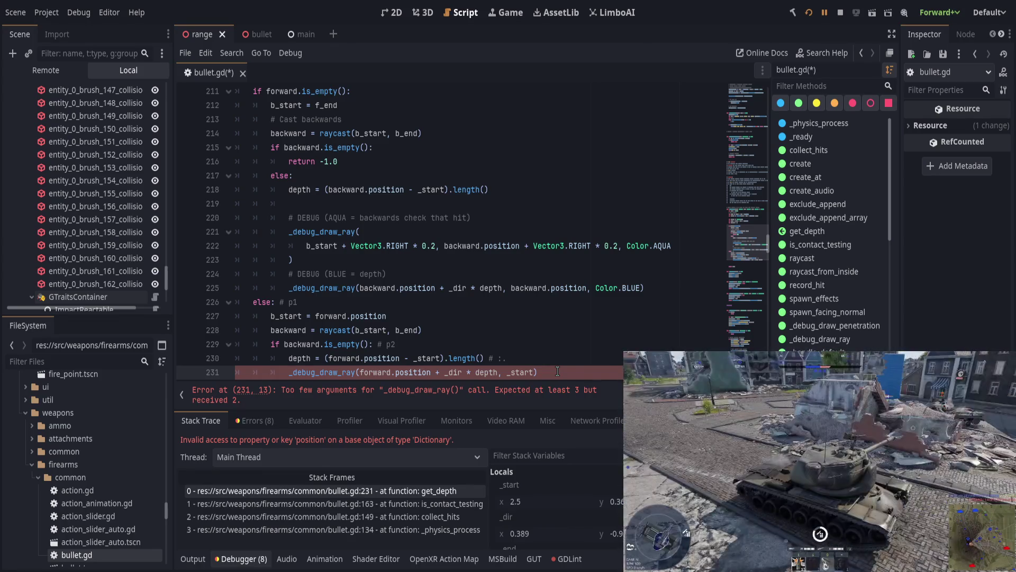
pyautogui.press('BackSpace')
pyautogui.write(', Col')
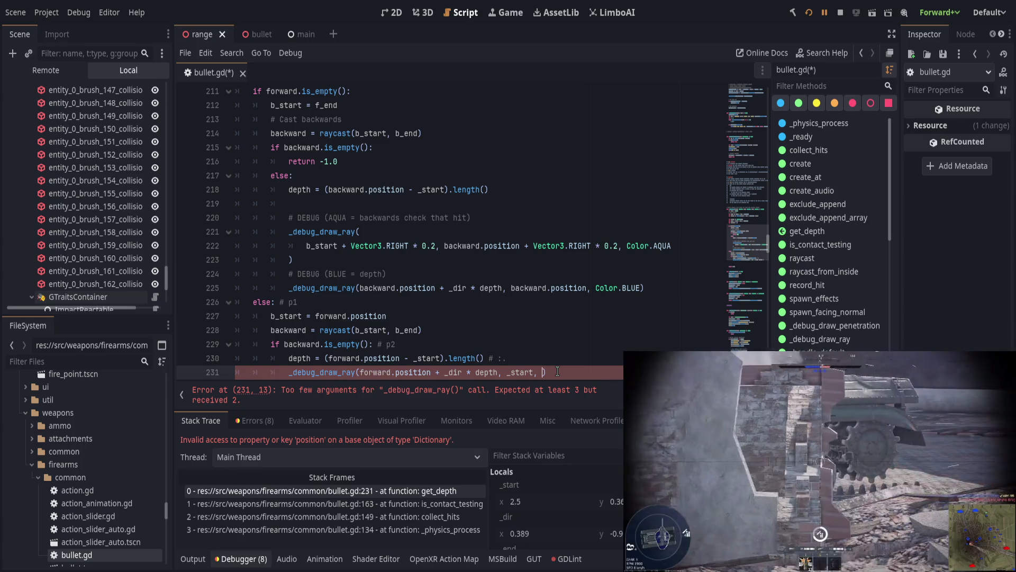
pyautogui.write('or.BLUE')
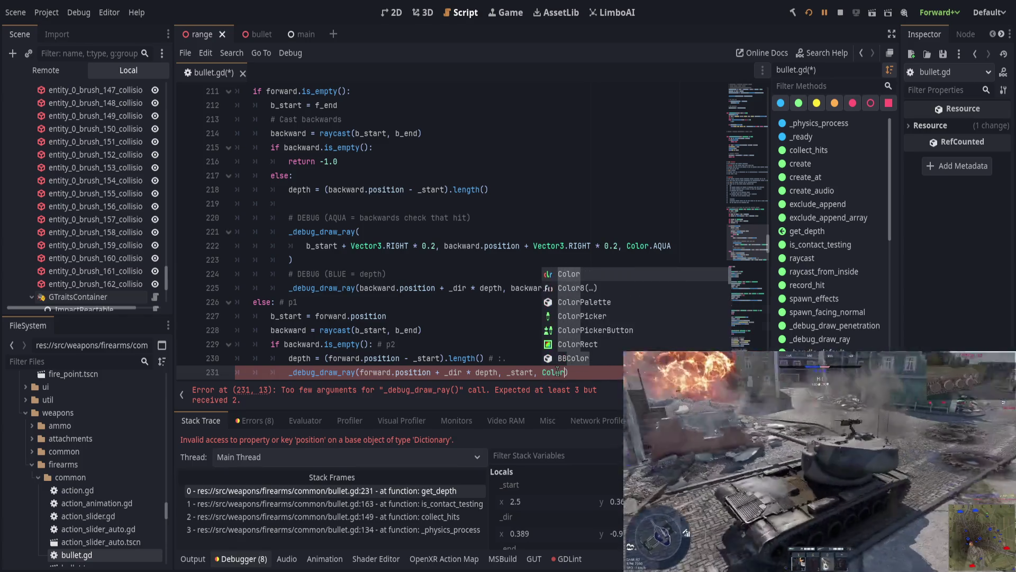
pyautogui.press('Down')
pyautogui.press('Down')
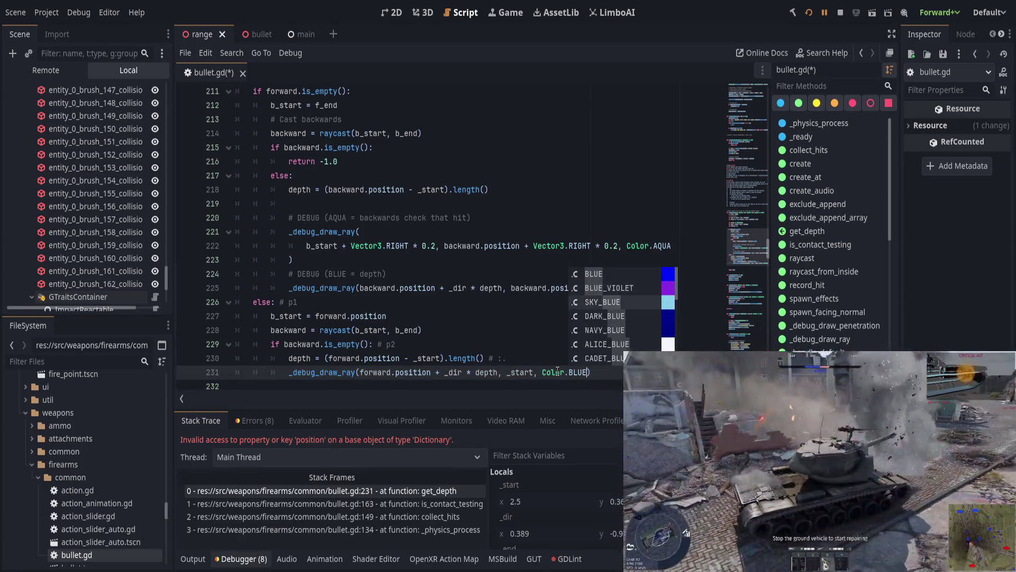
pyautogui.press('Return')
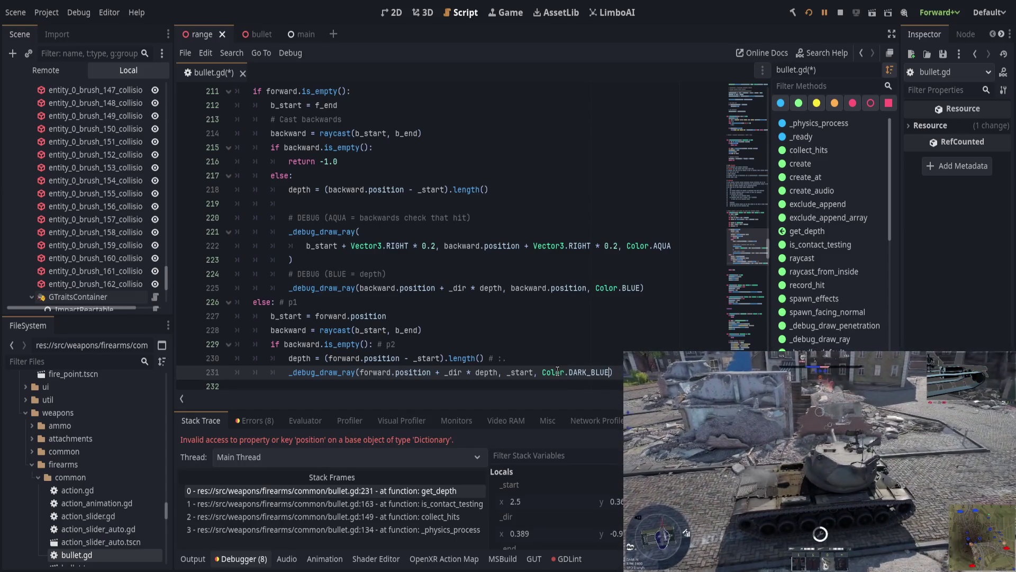
# - Save bullet.gd, delete the extra blank lines below the branch, and resume the paused game
pyautogui.hotkey('ctrl', 's')
pyautogui.scroll(-2, 564, 345)
pyautogui.hotkey('ctrl', 's')
pyautogui.click(366, 305)
pyautogui.press('Delete')
pyautogui.press('Delete')
pyautogui.hotkey('ctrl', 's')
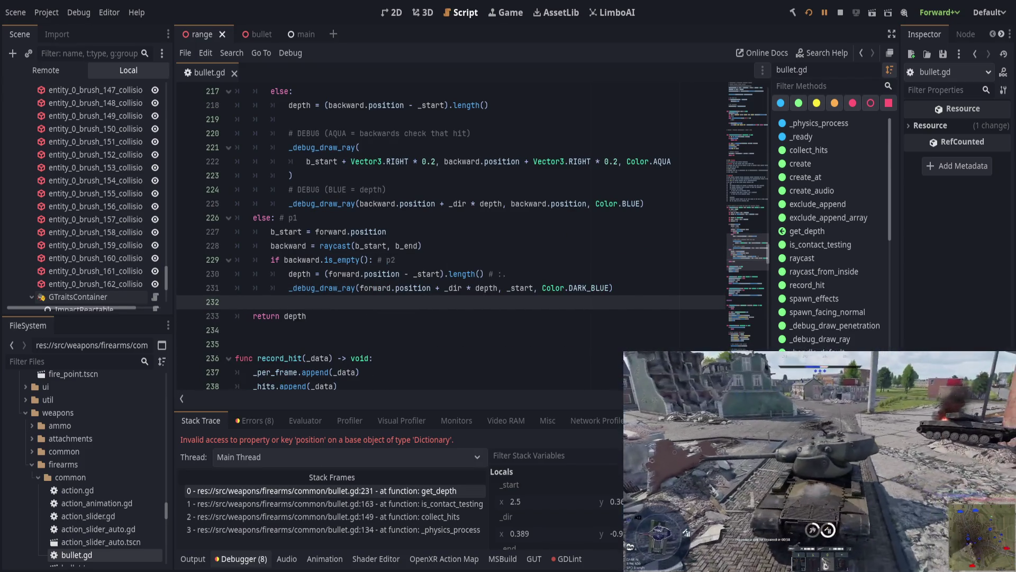
pyautogui.press('F12')
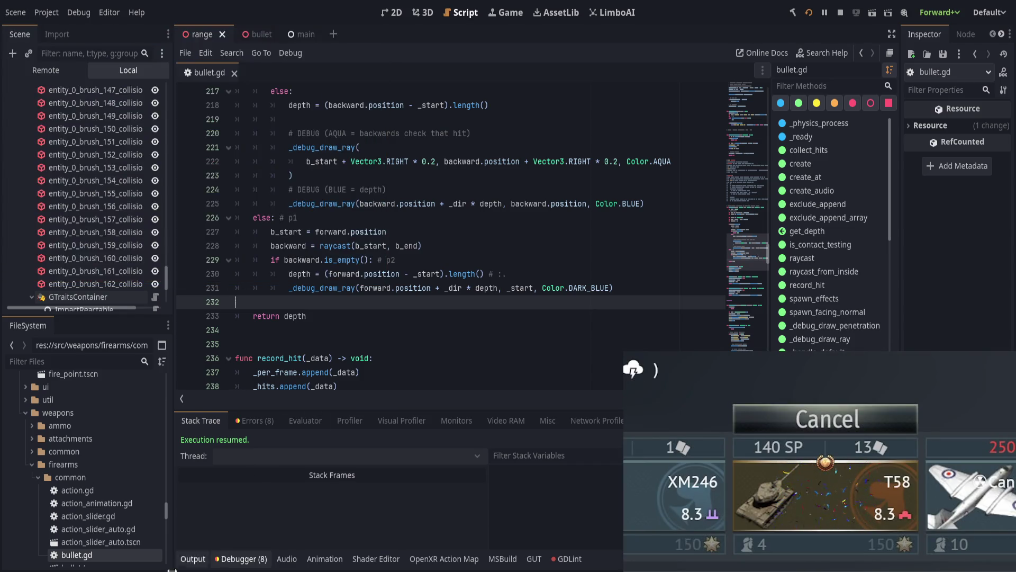
# - Show the Output log and rerun the game, firing shots that print depths like d: 0.03131076321006 and d: -100.0
pyautogui.click(193, 558)
pyautogui.press('F5')
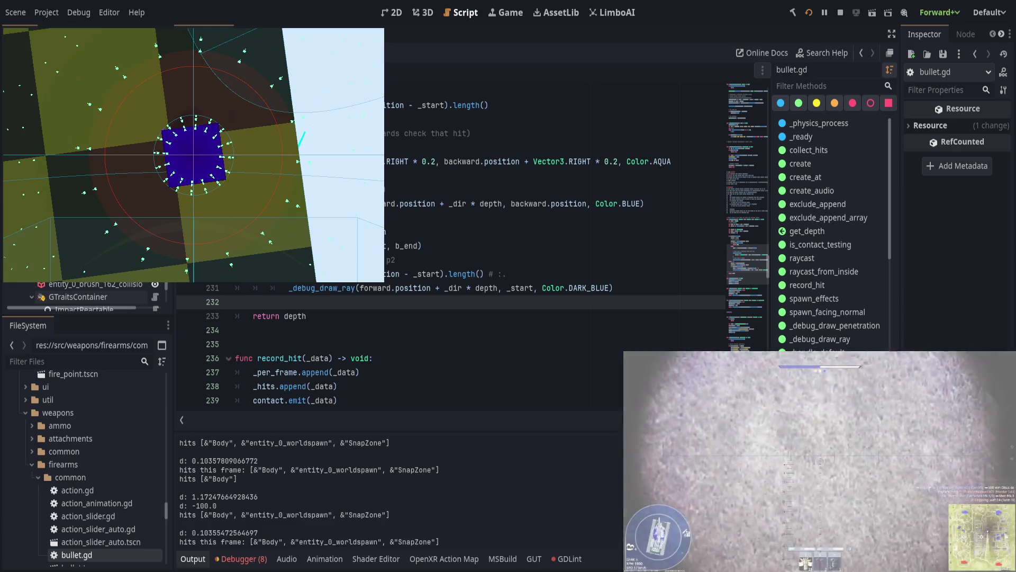
pyautogui.press('F5')
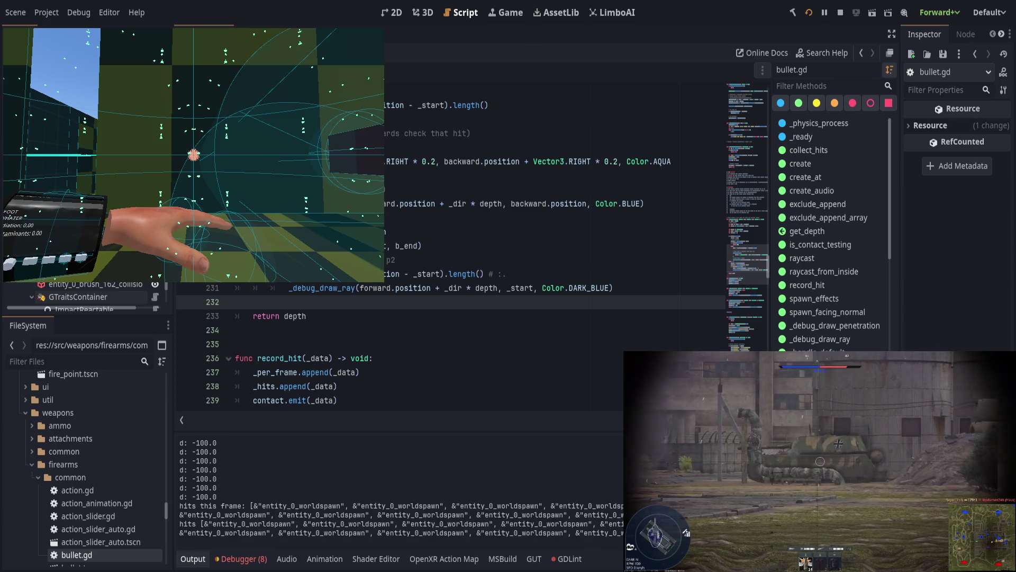
pyautogui.click(340, 495)
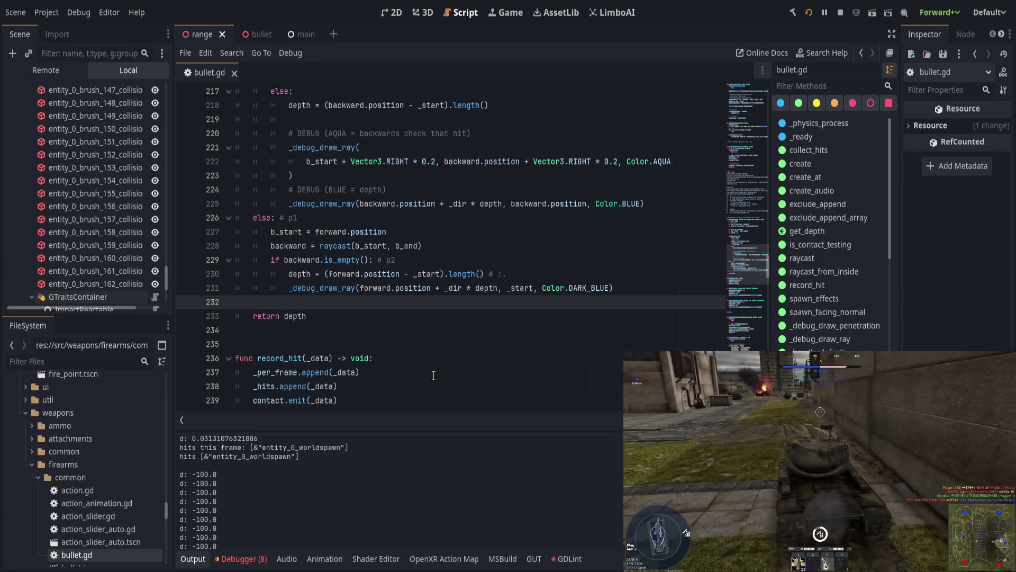
# - Review get_depth lines 212–218 and the backward uses, then select the aqua and blue debug-ray block
pyautogui.scroll(5, 433, 375)
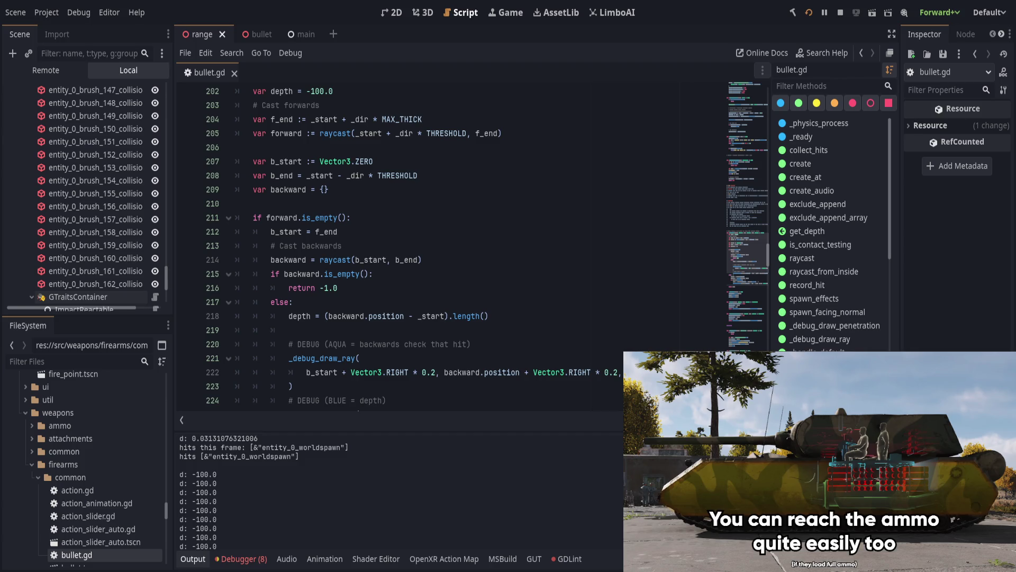
pyautogui.click(503, 232)
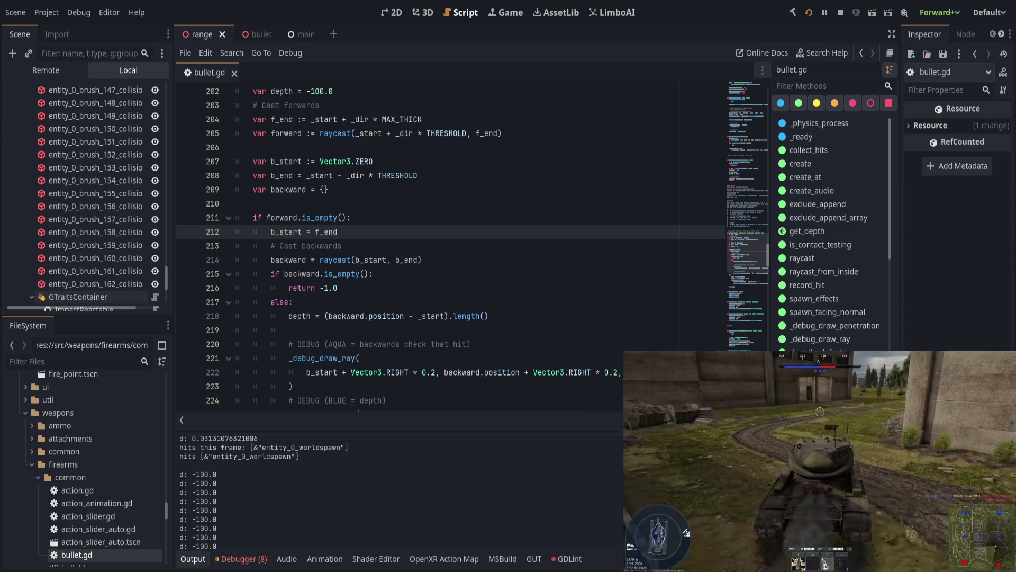
pyautogui.click(416, 316)
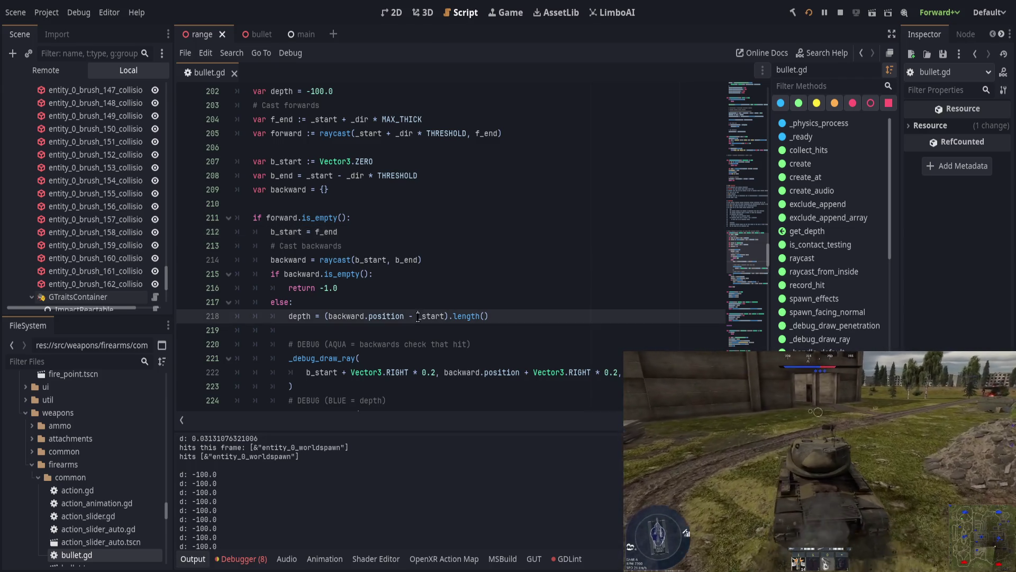
pyautogui.click(290, 260)
pyautogui.doubleClick(290, 260)
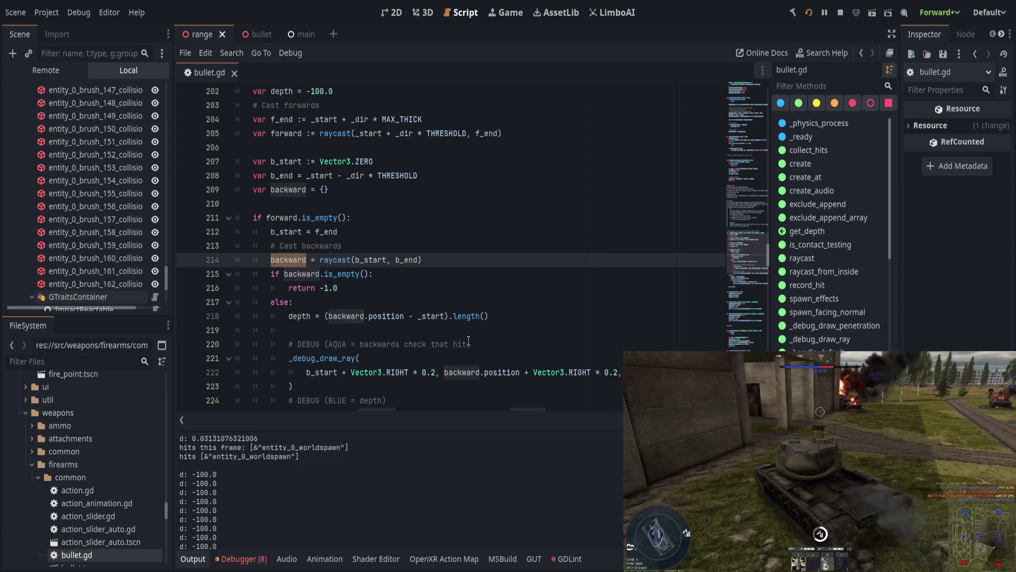
pyautogui.scroll(1, 456, 337)
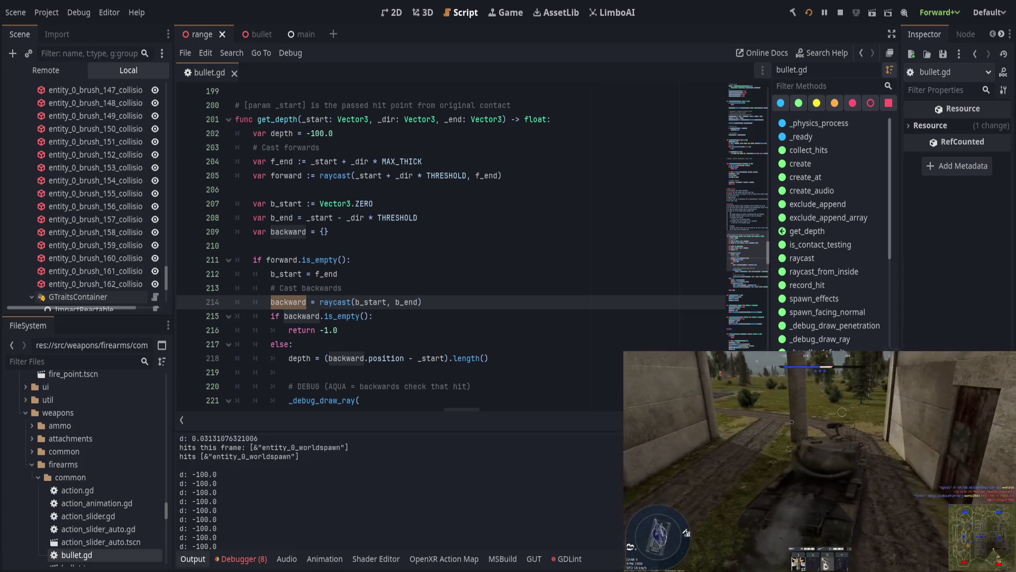
pyautogui.scroll(-2, 525, 314)
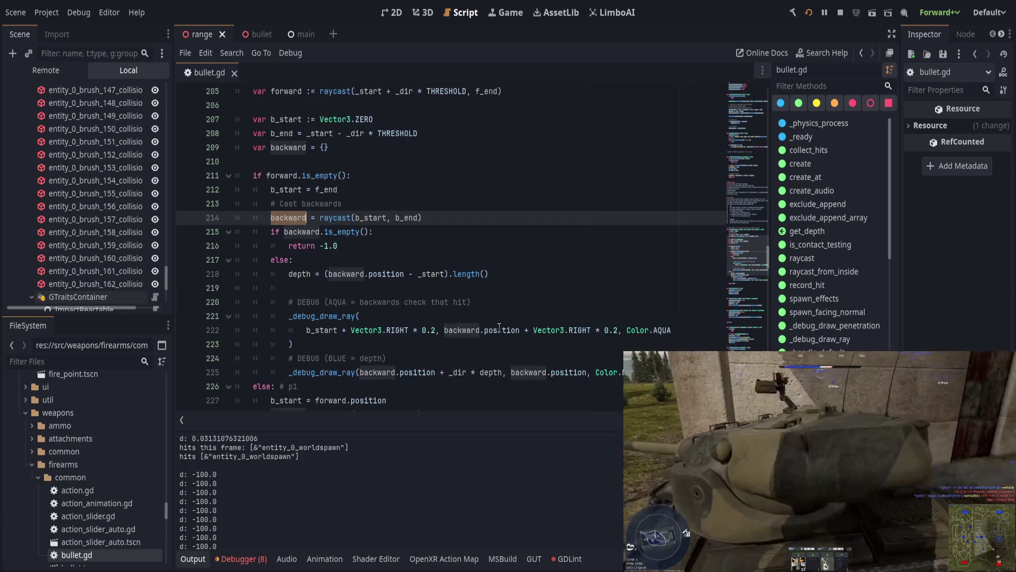
pyautogui.moveTo(238, 385)
pyautogui.mouseDown()
pyautogui.moveTo(360, 372)
pyautogui.moveTo(157, 290)
pyautogui.moveTo(159, 301)
pyautogui.mouseUp()
pyautogui.hotkey('ctrl', 'c')
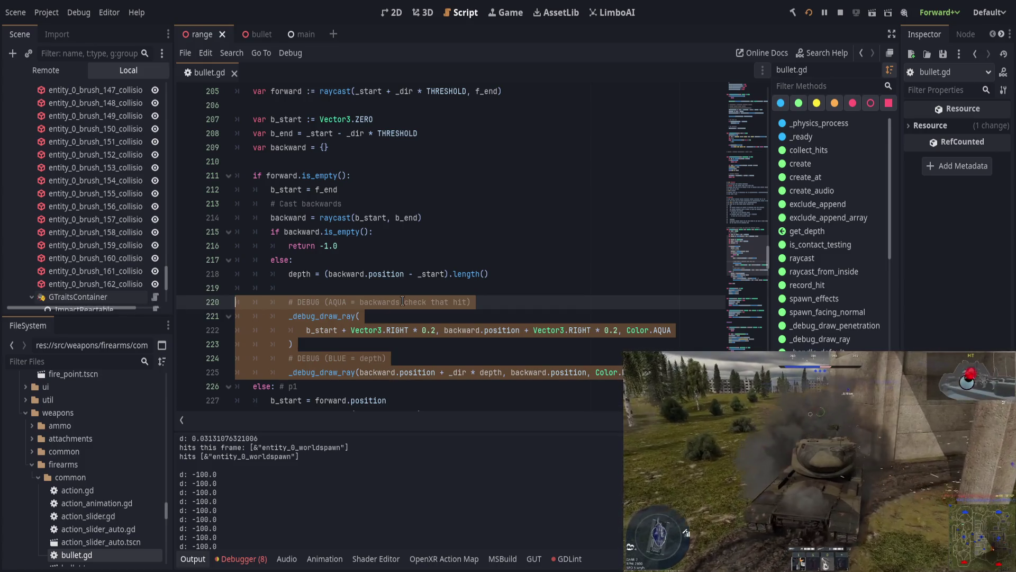
# - Move the aqua and blue debug-ray code into a new dedented _debug_draw_depth() -> void function above record_hit
pyautogui.press('Delete')
pyautogui.scroll(-3, 412, 311)
pyautogui.click(413, 312)
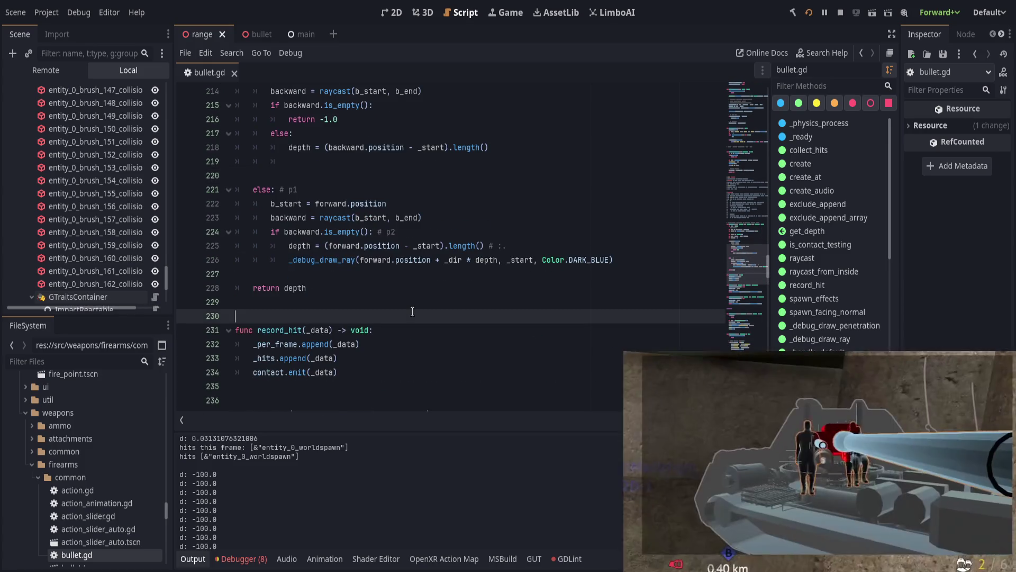
pyautogui.press('Return')
pyautogui.press('Return')
pyautogui.press('Return')
pyautogui.press('Up')
pyautogui.press('Up')
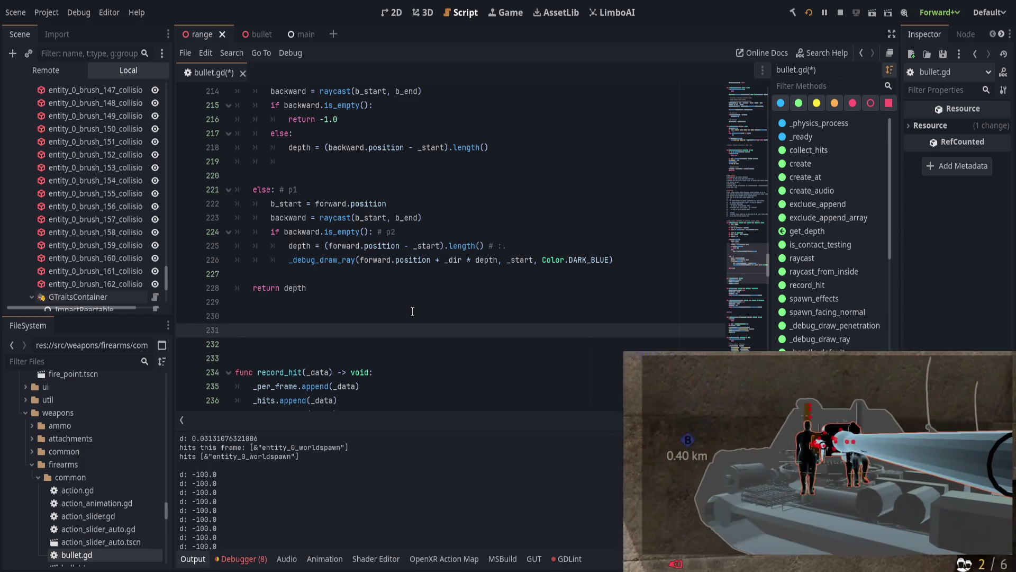
pyautogui.write('func _debug_draw')
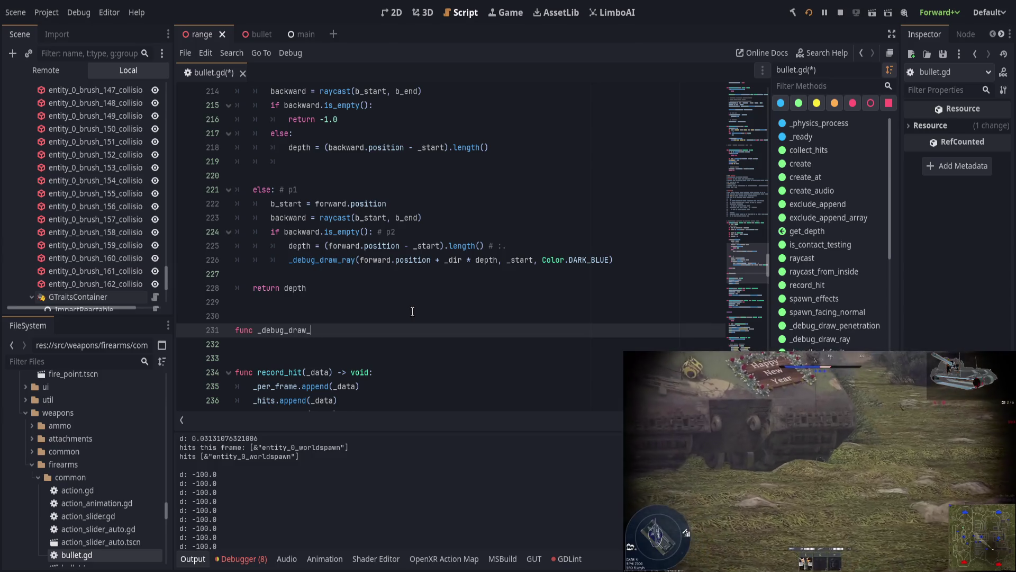
pyautogui.write('_depth() -> ')
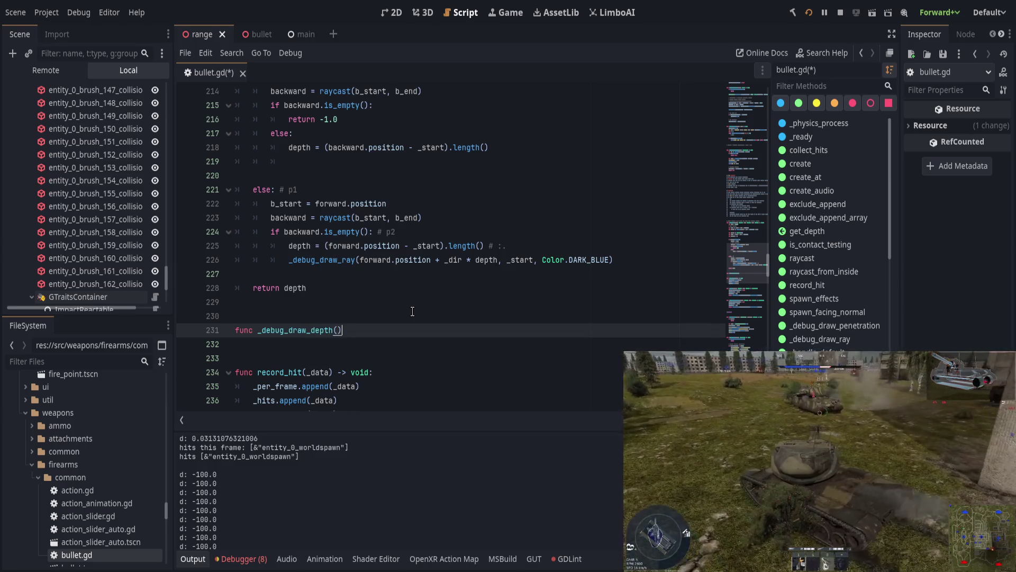
pyautogui.write('void:')
pyautogui.press('Return')
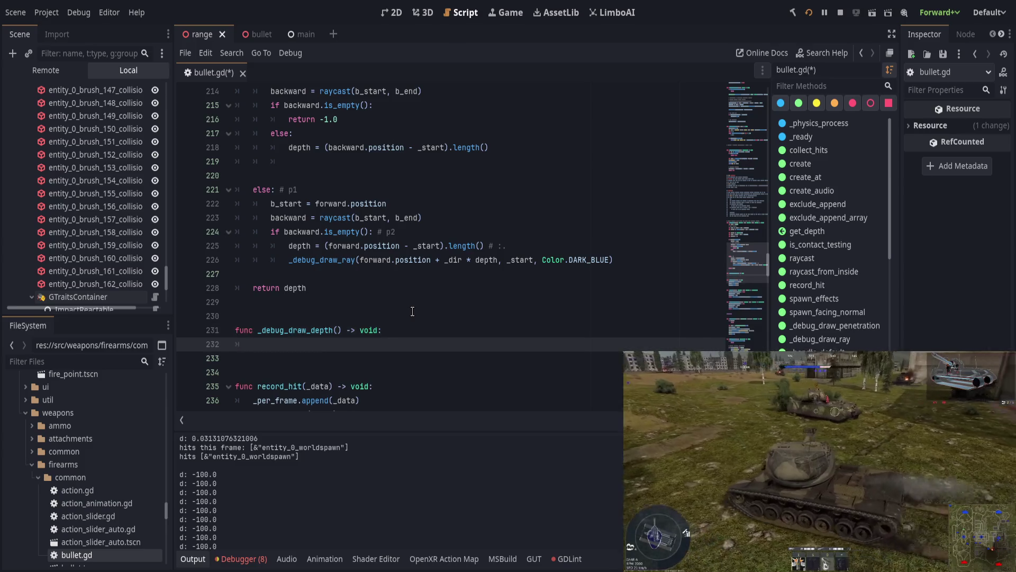
pyautogui.hotkey('ctrl', 'v')
pyautogui.moveTo(342, 330)
pyautogui.mouseDown()
pyautogui.moveTo(381, 344)
pyautogui.moveTo(412, 329)
pyautogui.mouseUp()
pyautogui.hotkey('shift', 'Tab')
pyautogui.hotkey('shift', 'Tab')
pyautogui.click(313, 262)
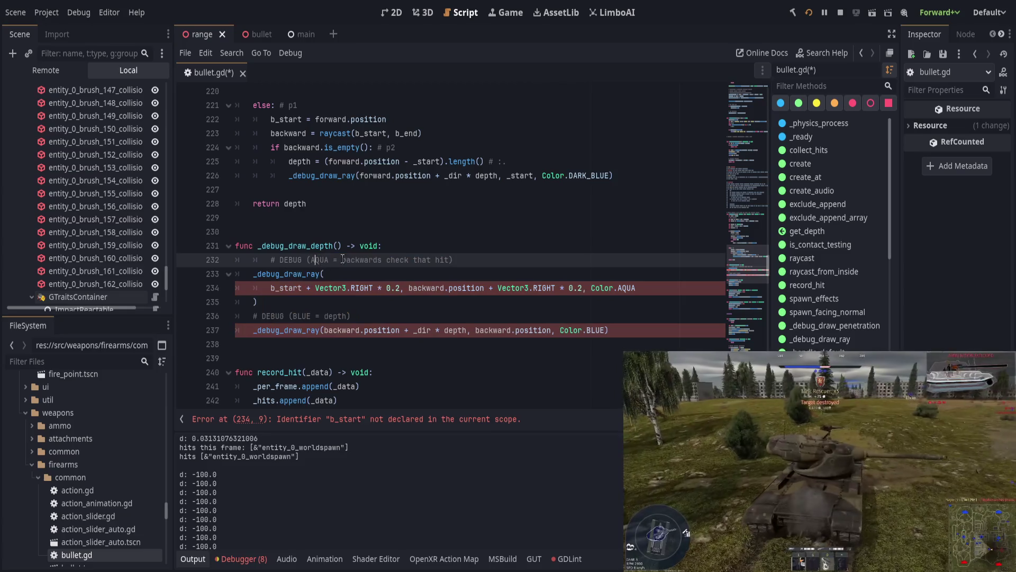
# - Give _debug_draw_depth the parameters b_start: Vector3 and b_end: Vector3
pyautogui.click(337, 245)
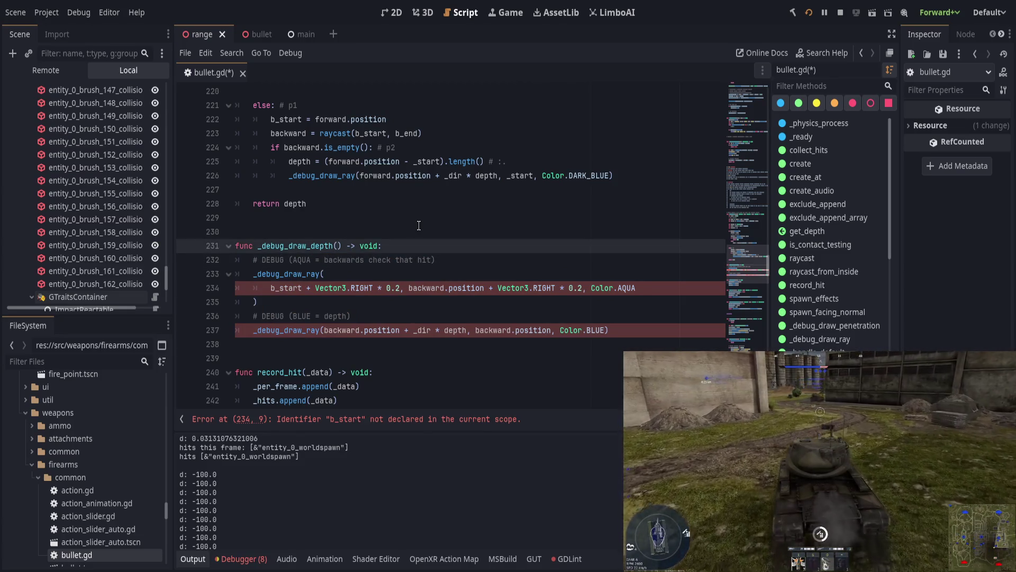
pyautogui.write('b_start')
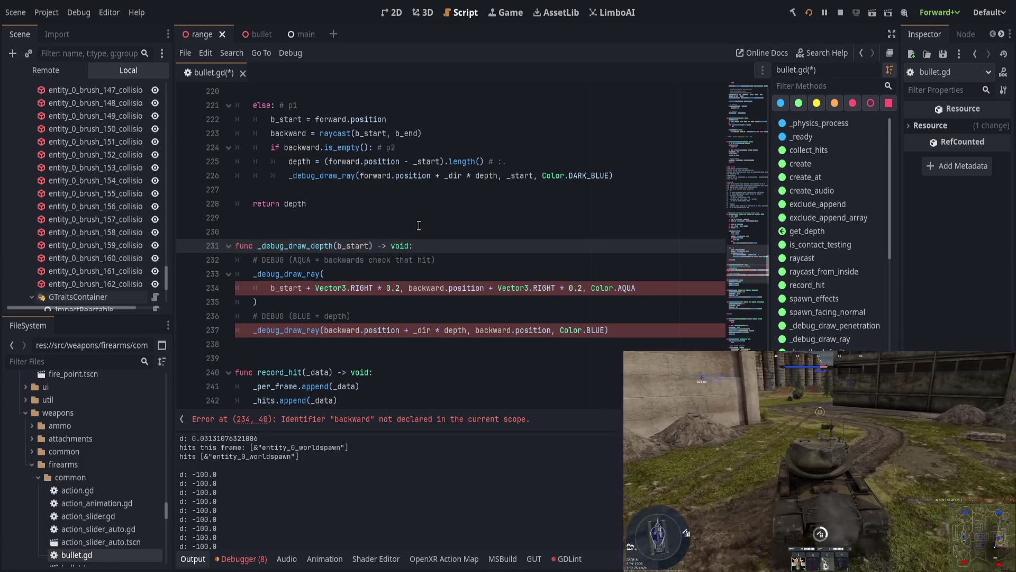
pyautogui.write(': Vector3')
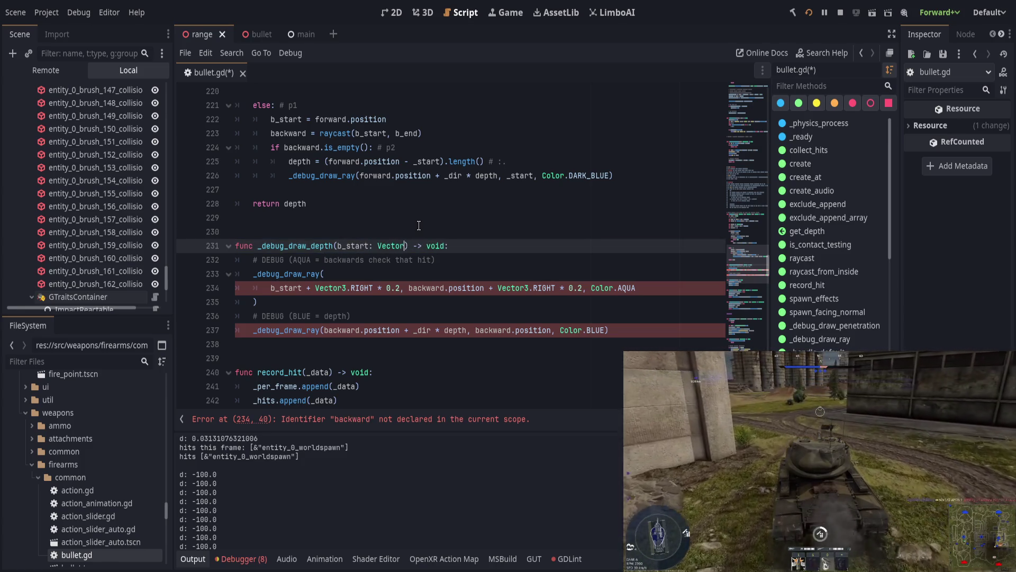
pyautogui.write(', ')
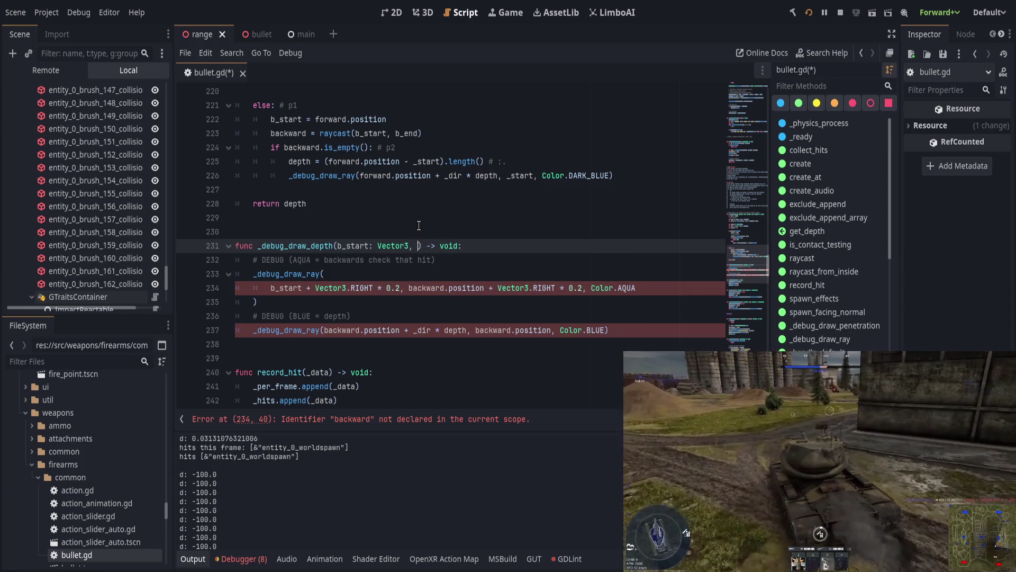
pyautogui.write('b_')
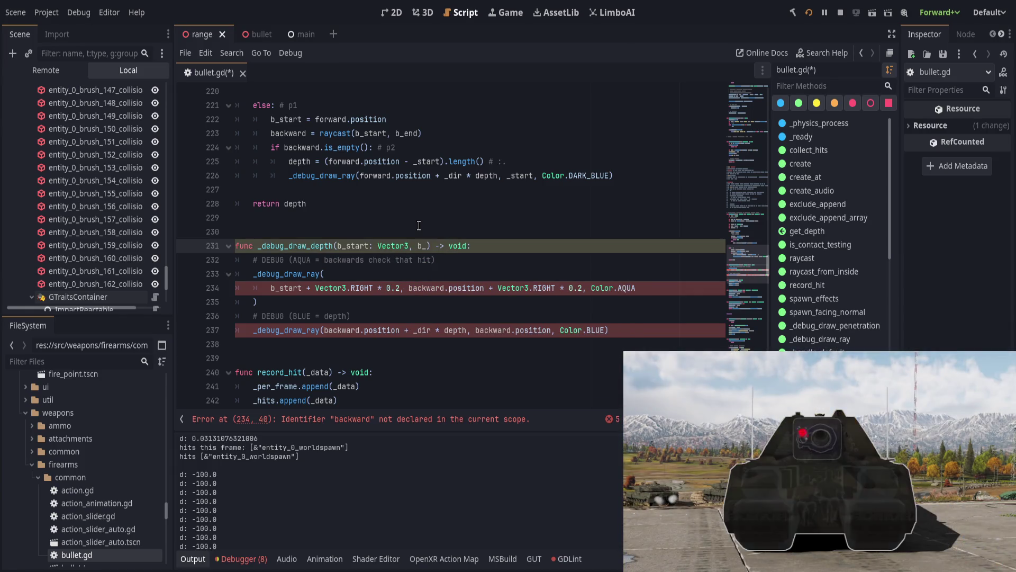
pyautogui.write('end: Vector3')
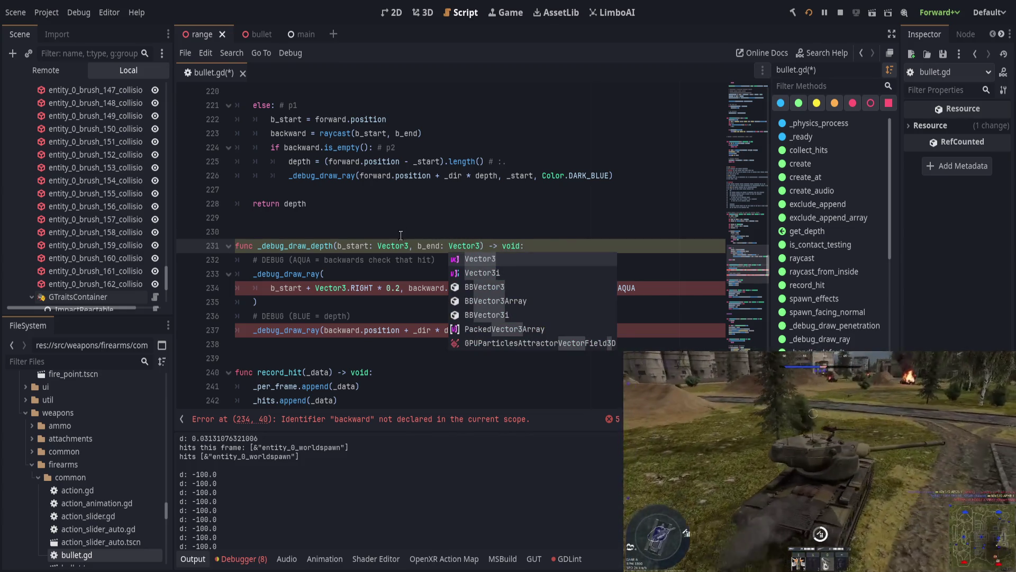
pyautogui.click(367, 245)
pyautogui.click(440, 245)
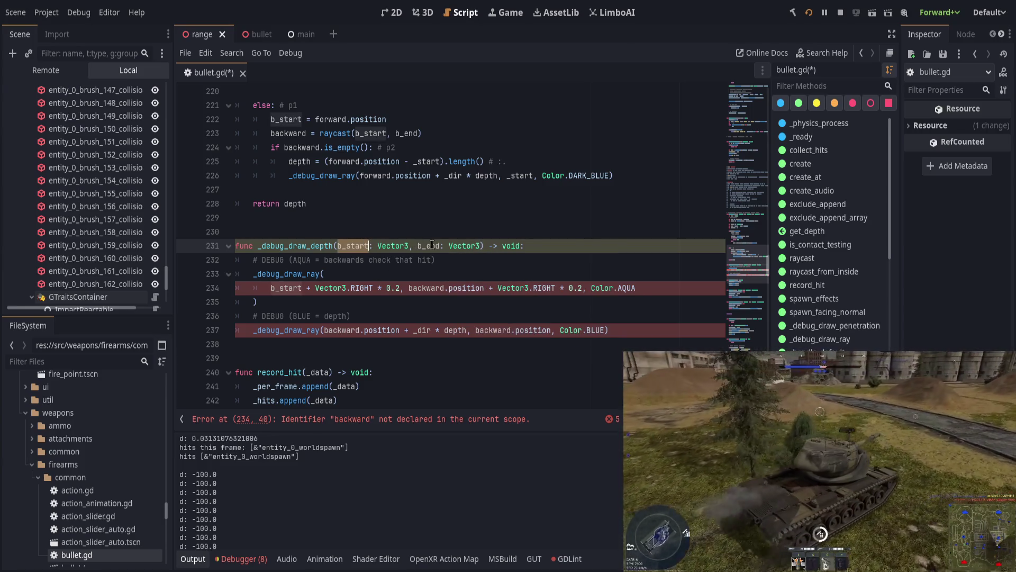
pyautogui.doubleClick(428, 289)
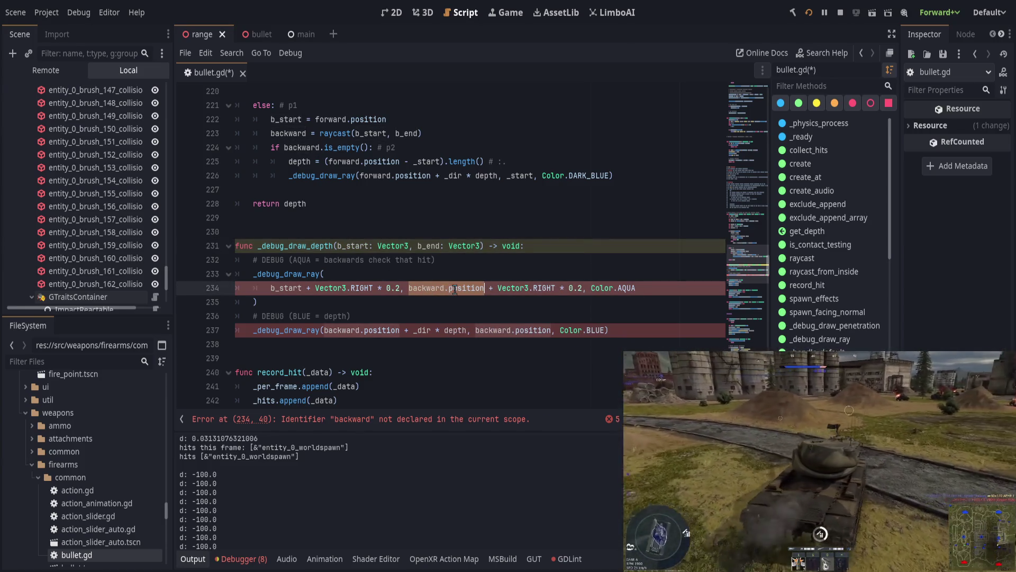
# - Replace backward.position with b_end in both debug ray calls
pyautogui.hotkey('ctrl', 'd')
pyautogui.write('b_end')
pyautogui.press('Escape')
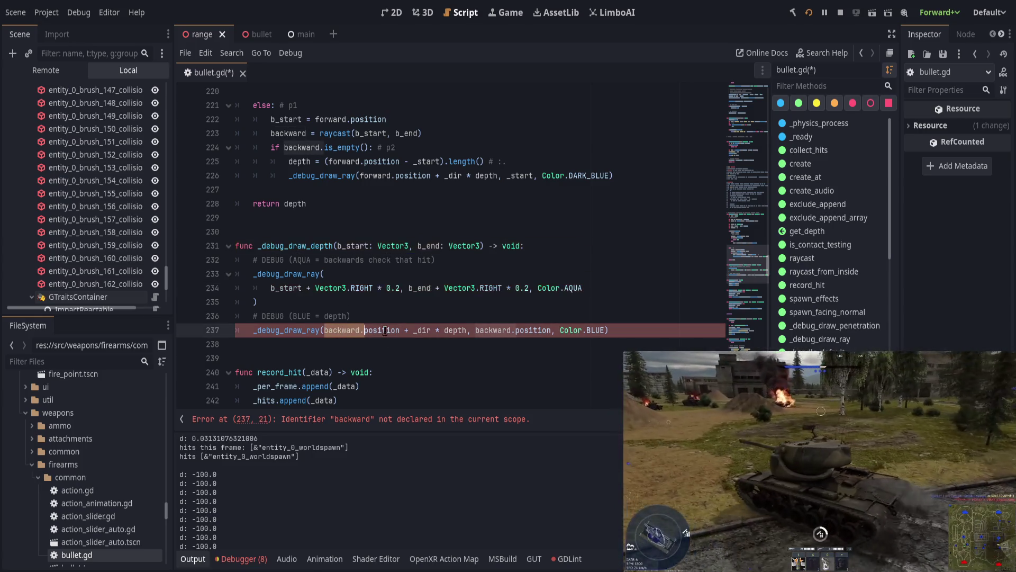
pyautogui.doubleClick(486, 332)
pyautogui.write('b_end')
# - Append a depth: float parameter to the _debug_draw_depth signature
pyautogui.click(479, 246)
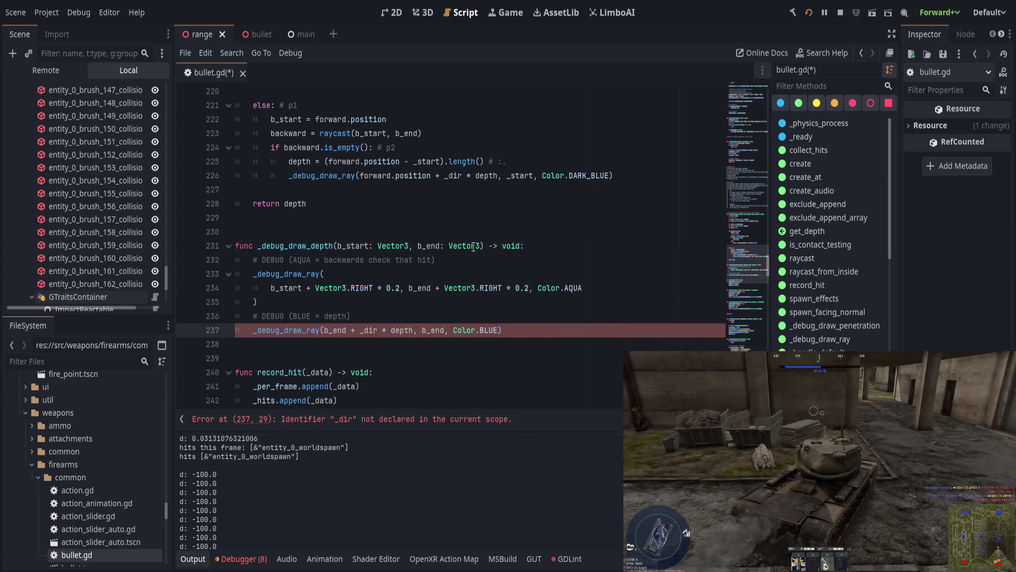
pyautogui.write(', depth')
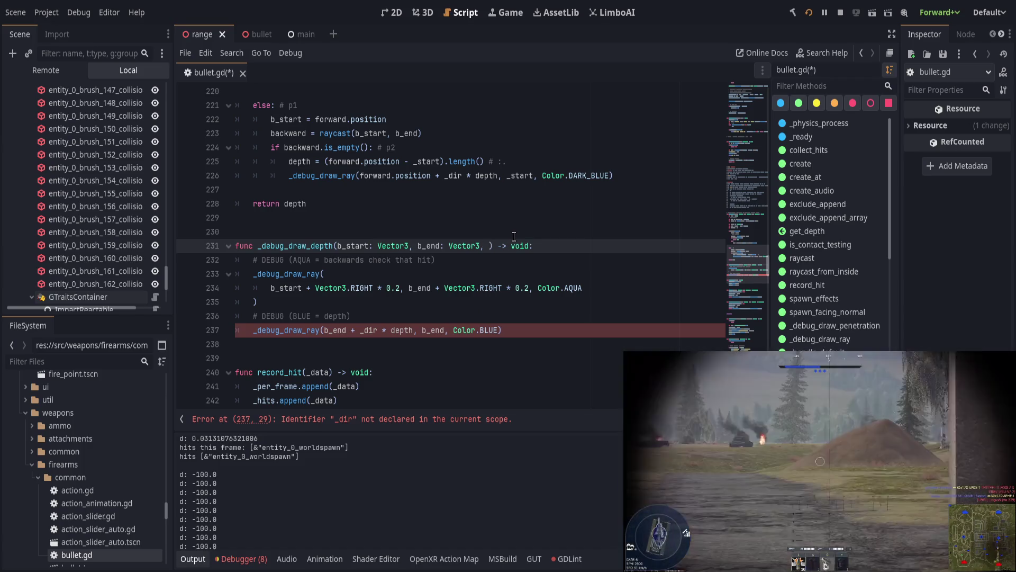
pyautogui.write(': float')
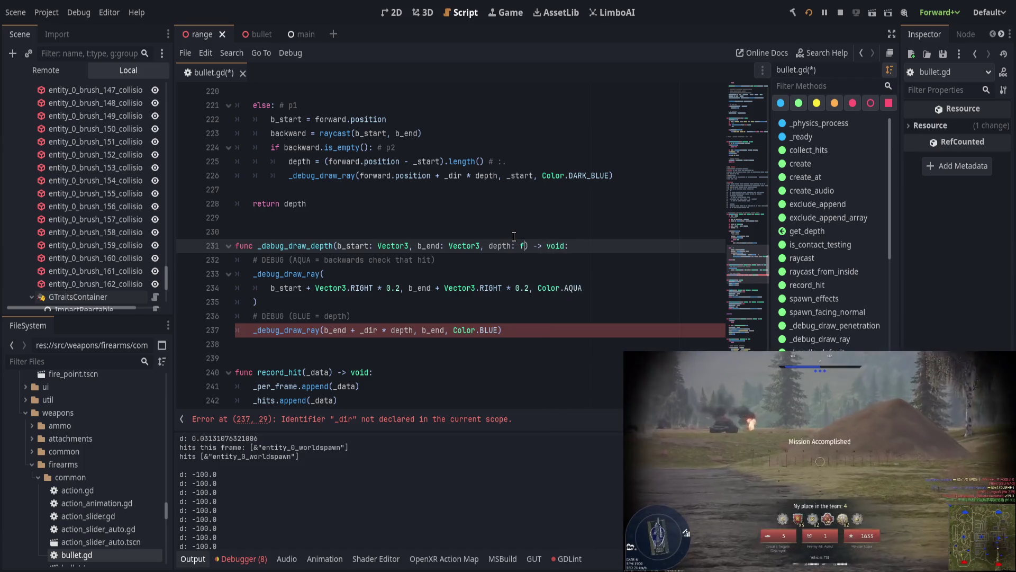
pyautogui.press('End')
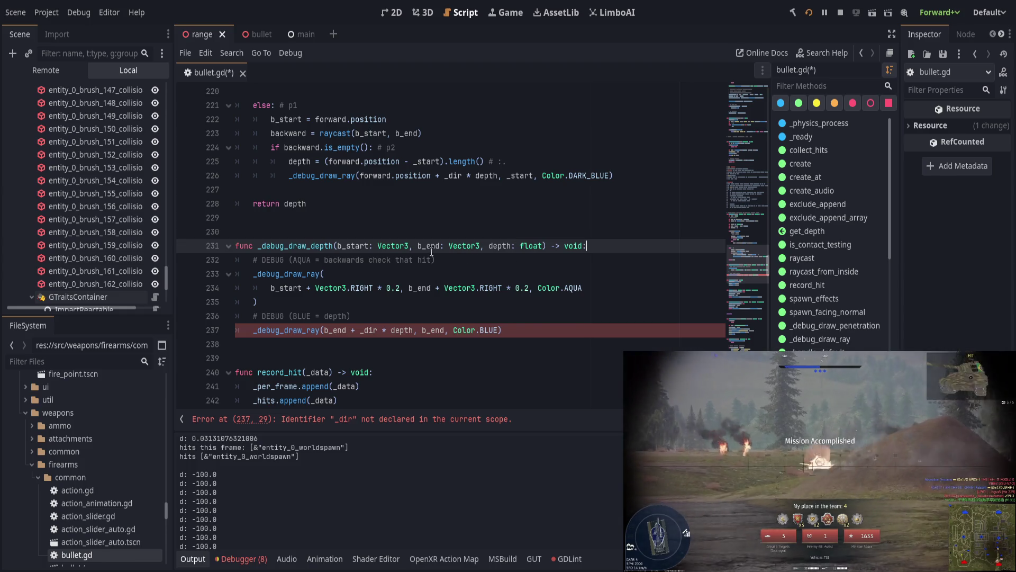
pyautogui.click(467, 330)
pyautogui.press('End')
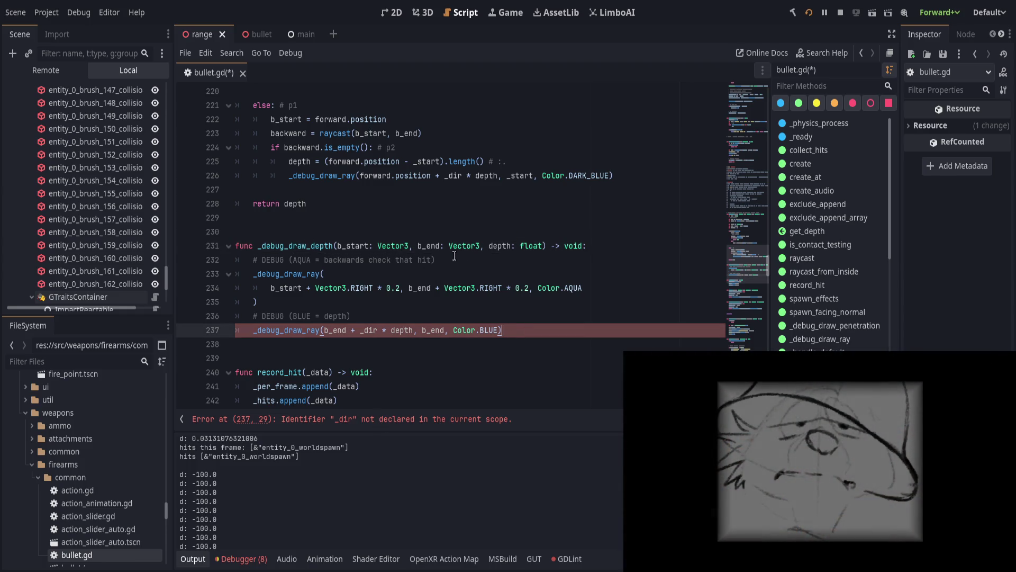
# - Insert a _dir: Vector3 parameter before depth in the signature
pyautogui.click(483, 245)
pyautogui.write('_dir:')
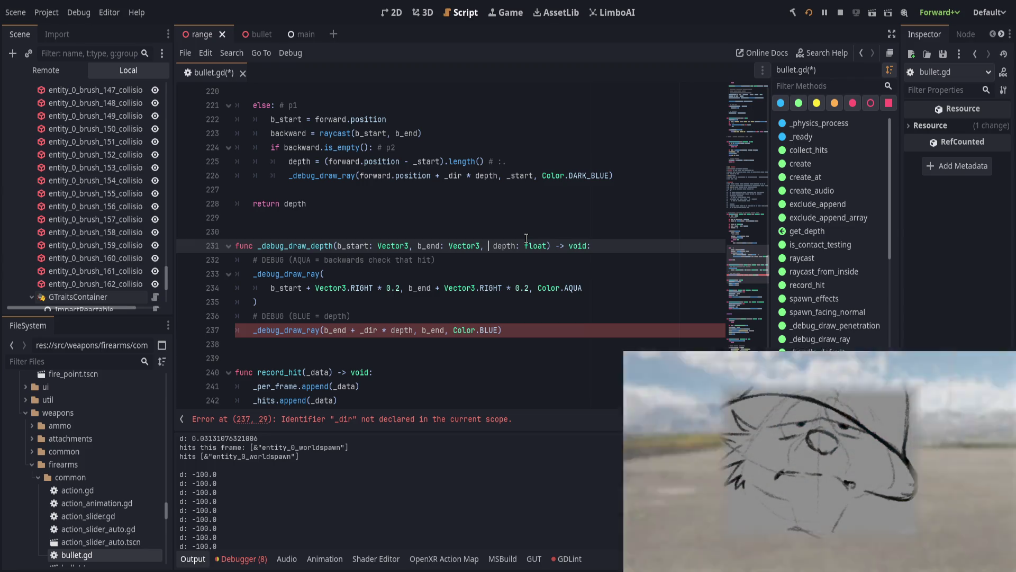
pyautogui.write(' float,')
pyautogui.press('End')
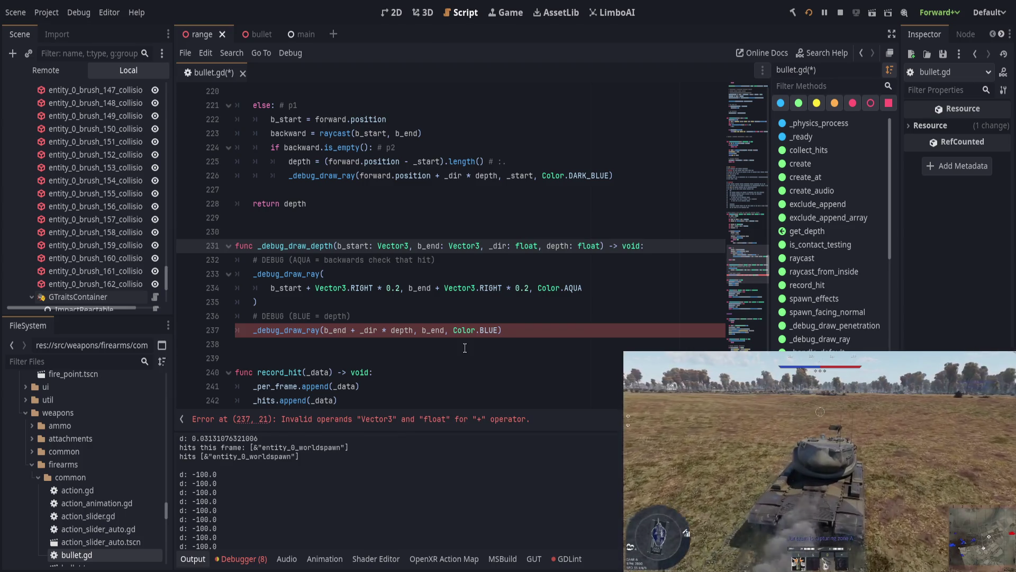
pyautogui.doubleClick(523, 246)
pyautogui.write('Vector3')
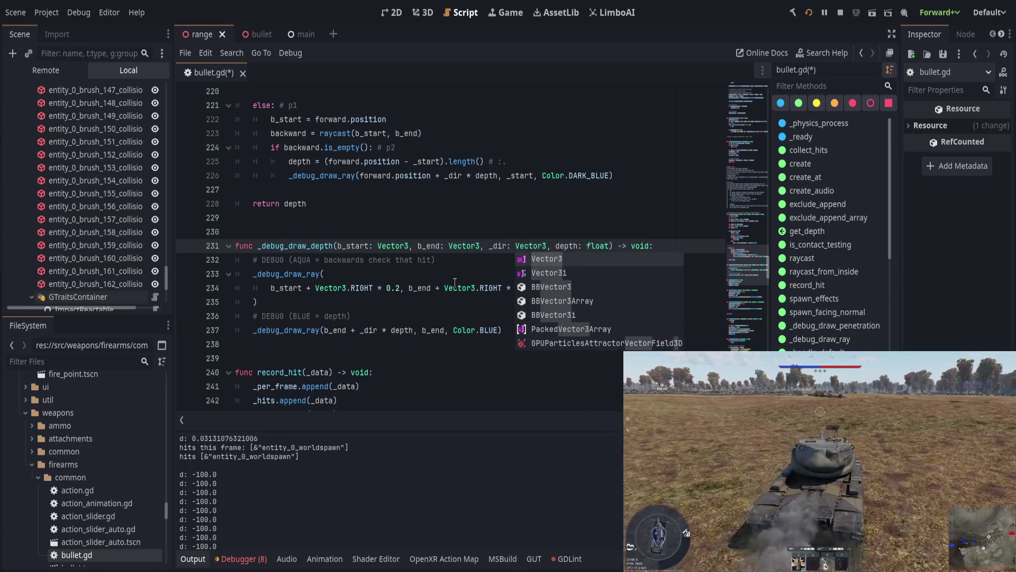
pyautogui.press('Return')
pyautogui.click(445, 287)
pyautogui.scroll(1, 502, 327)
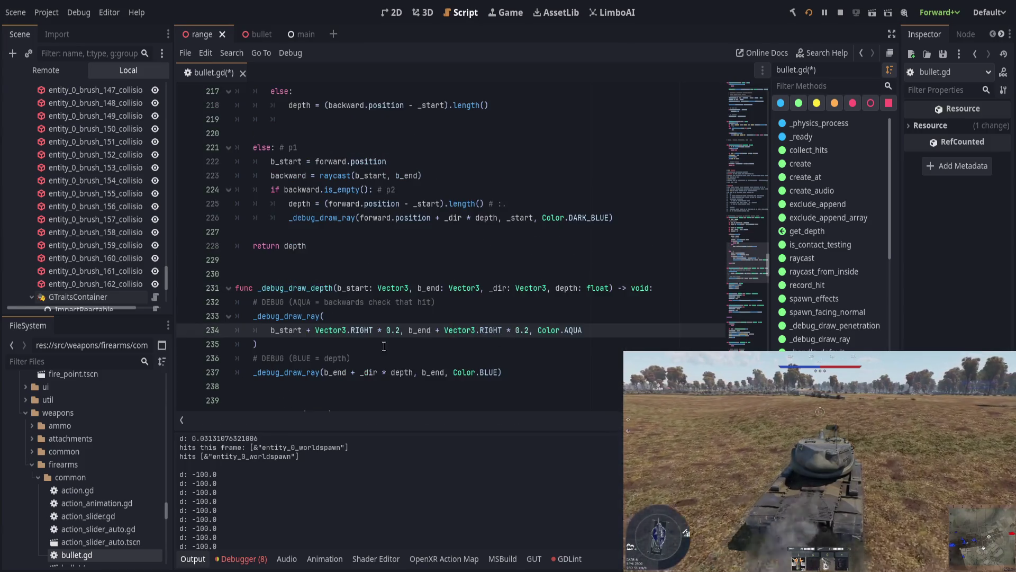
# - Join the aqua _debug_draw_ray call onto a single line and save
pyautogui.click(385, 349)
pyautogui.hotkey('ctrl', 's')
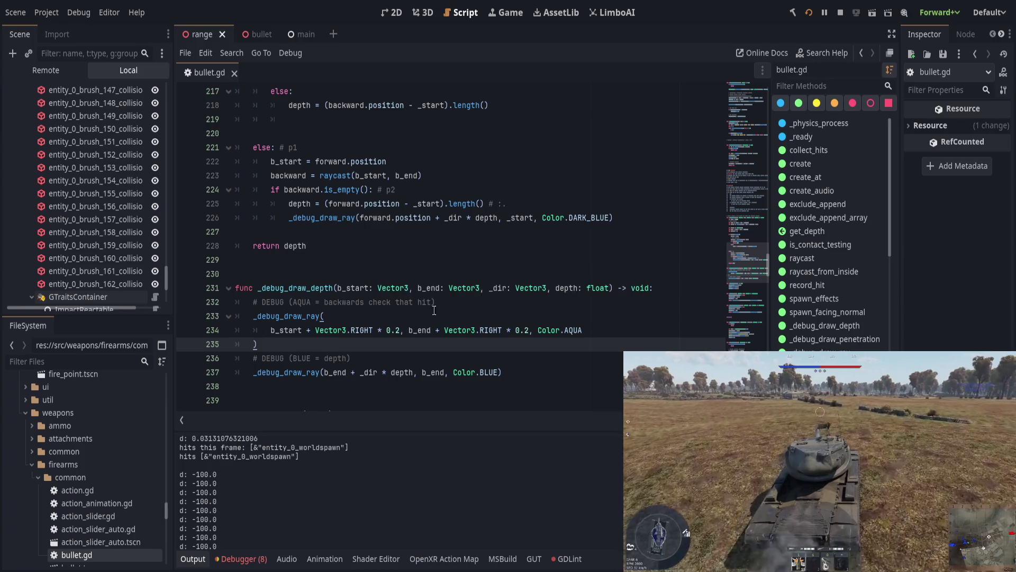
pyautogui.click(598, 329)
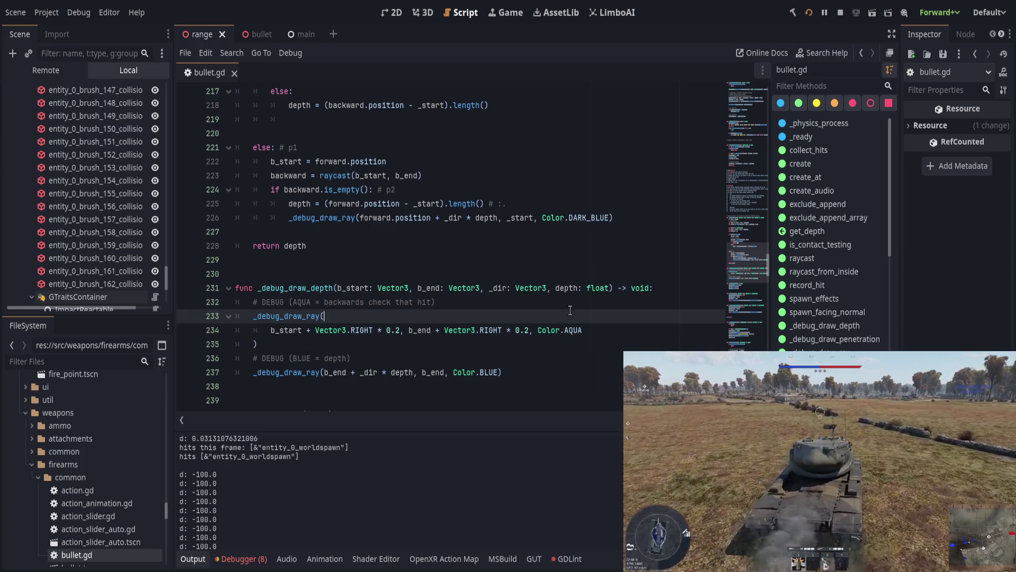
pyautogui.press('Home')
pyautogui.press('BackSpace')
pyautogui.press('BackSpace')
pyautogui.press('BackSpace')
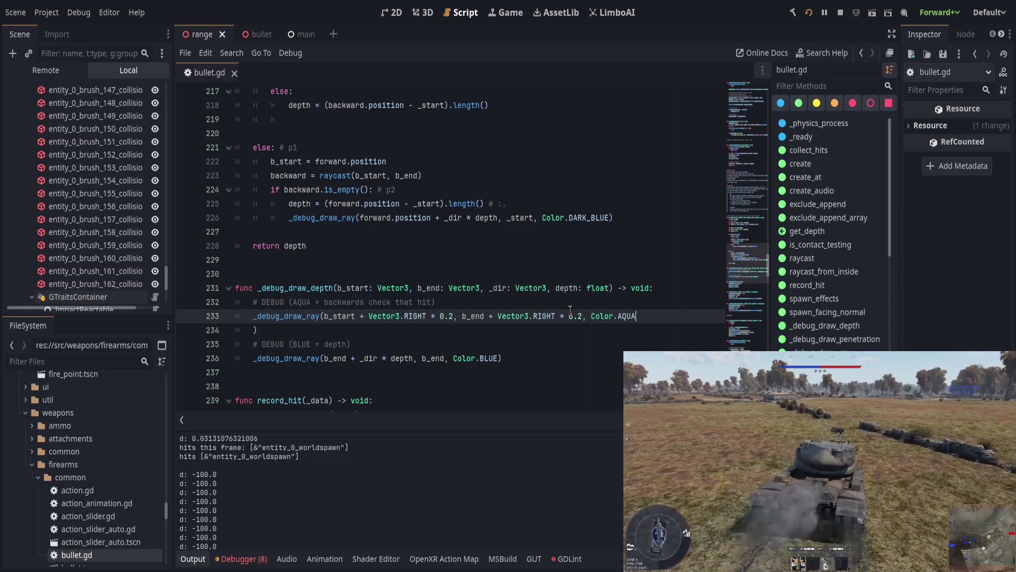
pyautogui.press('Down')
pyautogui.press('Home')
pyautogui.press('BackSpace')
pyautogui.press('BackSpace')
pyautogui.hotkey('ctrl', 's')
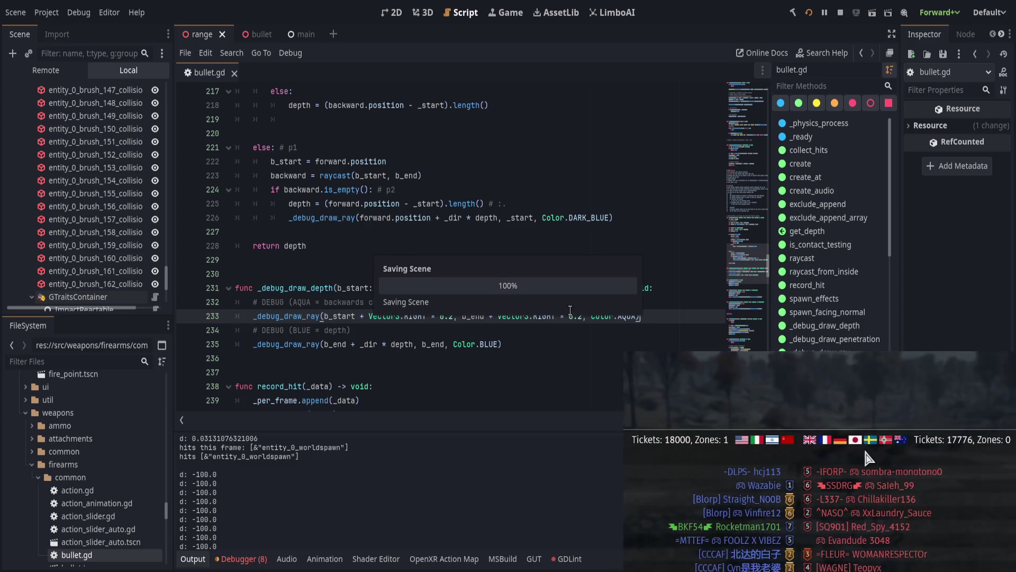
# - Move the AQUA and BLUE DEBUG comment lines above the function and save
pyautogui.click(367, 334)
pyautogui.scroll(2, 366, 334)
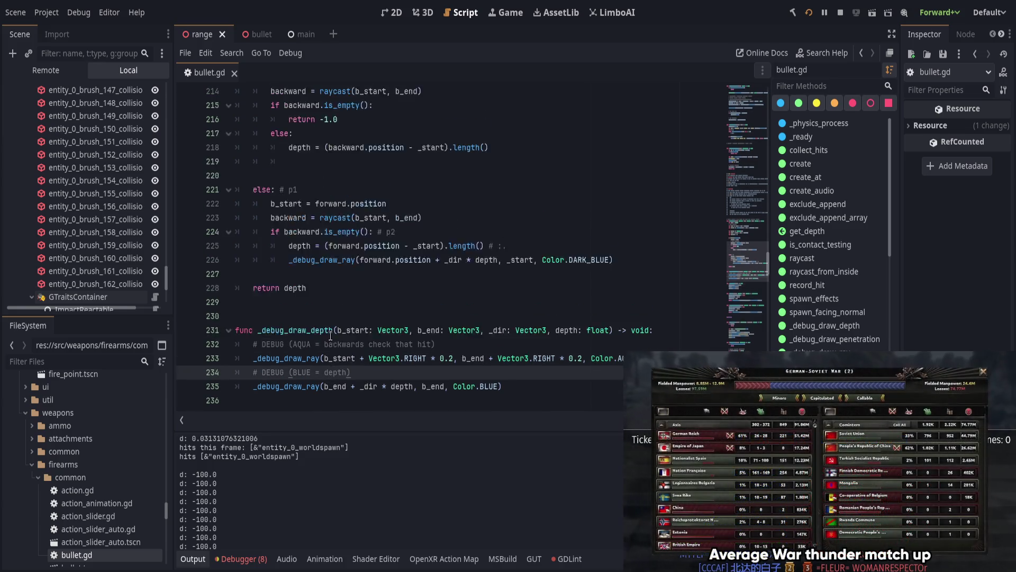
pyautogui.scroll(-1, 344, 339)
pyautogui.click(325, 344)
pyautogui.hotkey('alt', 'Up')
pyautogui.hotkey('alt', 'Up')
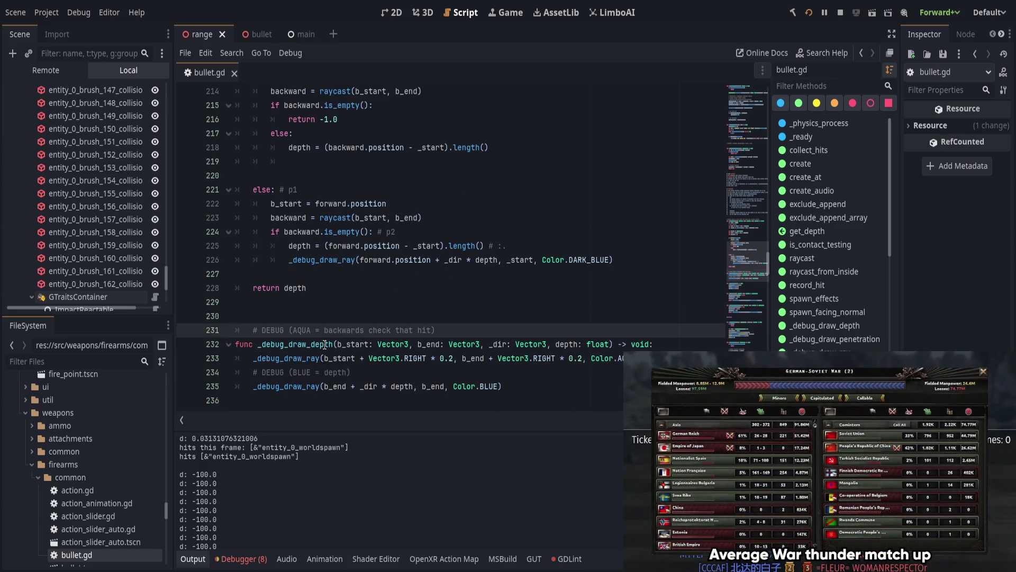
pyautogui.press('Down')
pyautogui.press('Down')
pyautogui.press('Down')
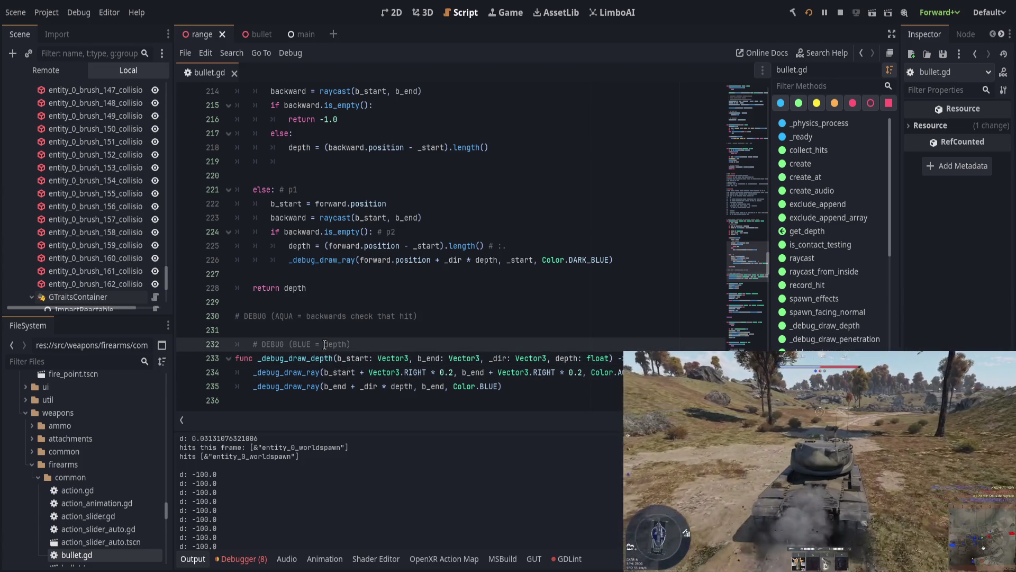
pyautogui.hotkey('alt', 'Up')
pyautogui.hotkey('alt', 'Up')
pyautogui.hotkey('alt', 'Up')
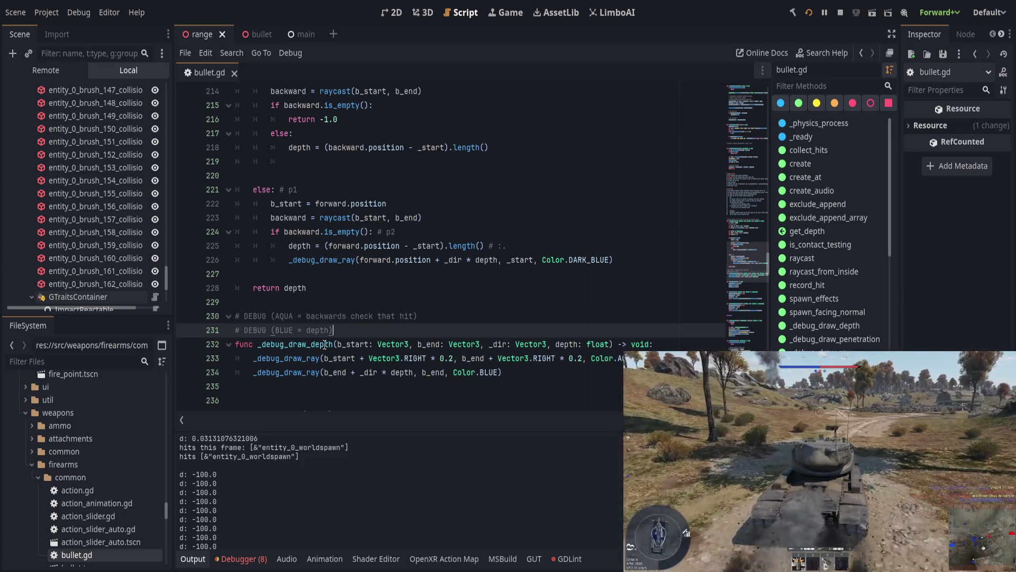
pyautogui.hotkey('ctrl', 's')
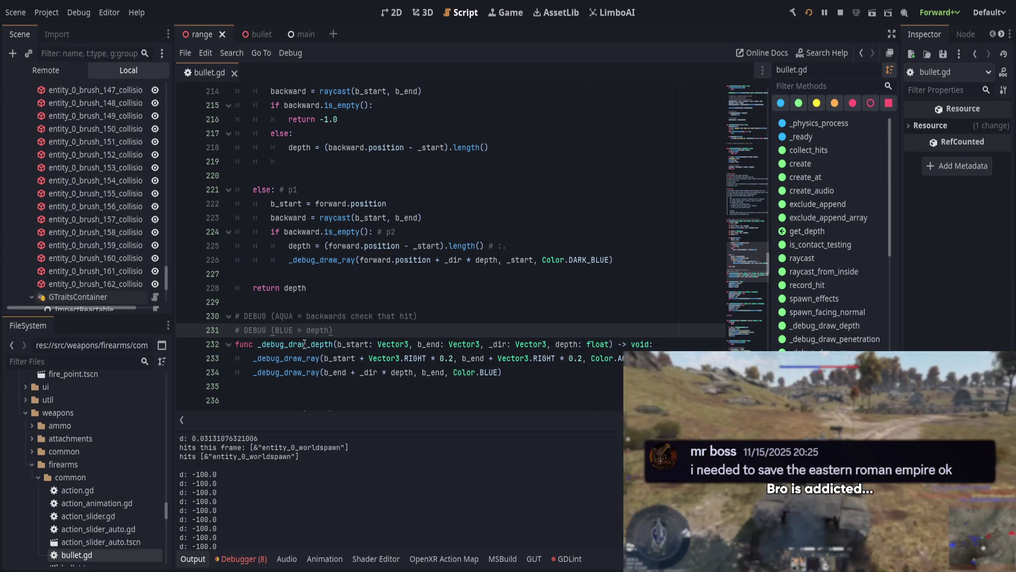
# - Rename the helper function to _debug_draw_depth_rays
pyautogui.doubleClick(321, 344)
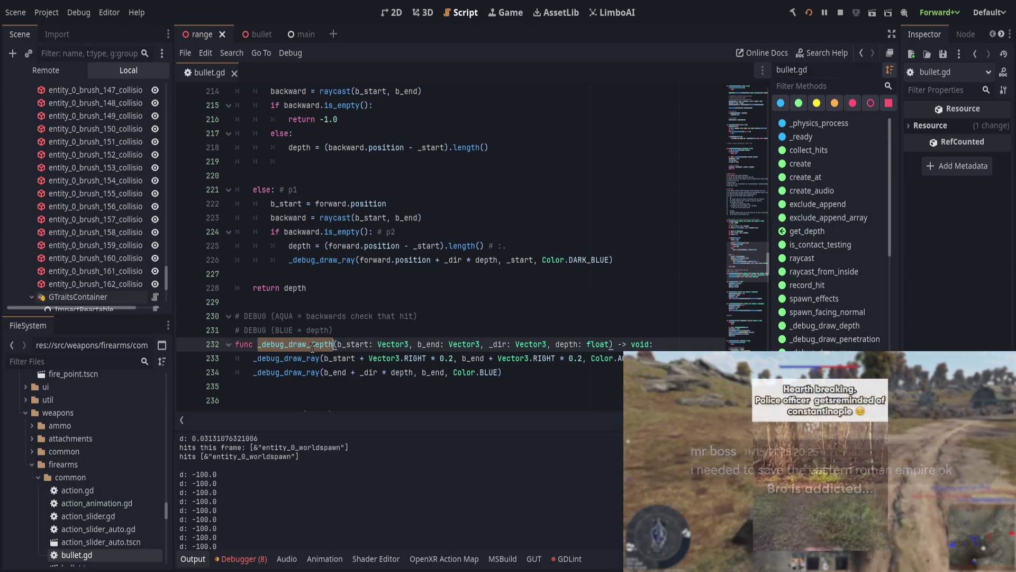
pyautogui.click(338, 344)
pyautogui.write('_rays')
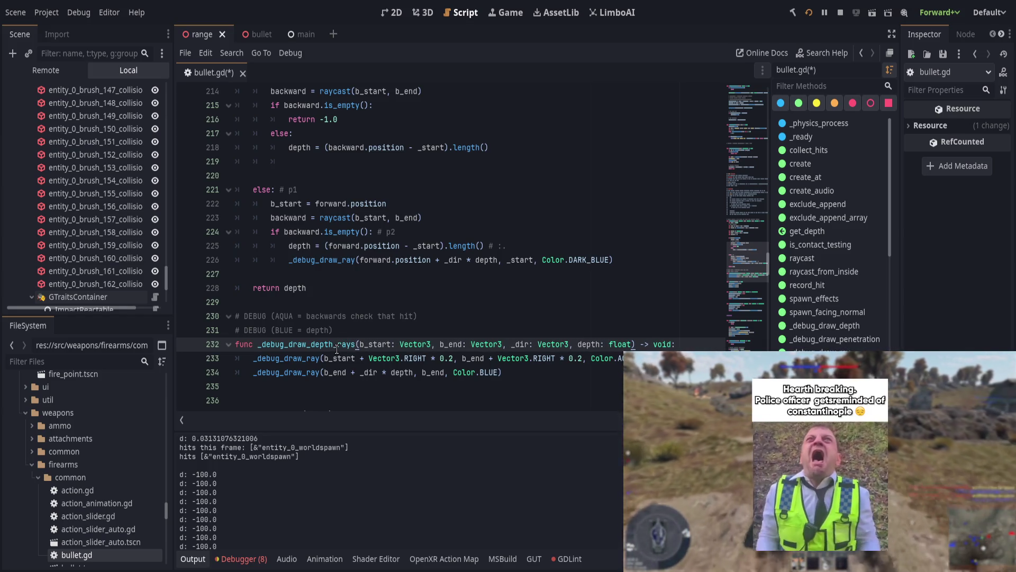
pyautogui.doubleClick(337, 344)
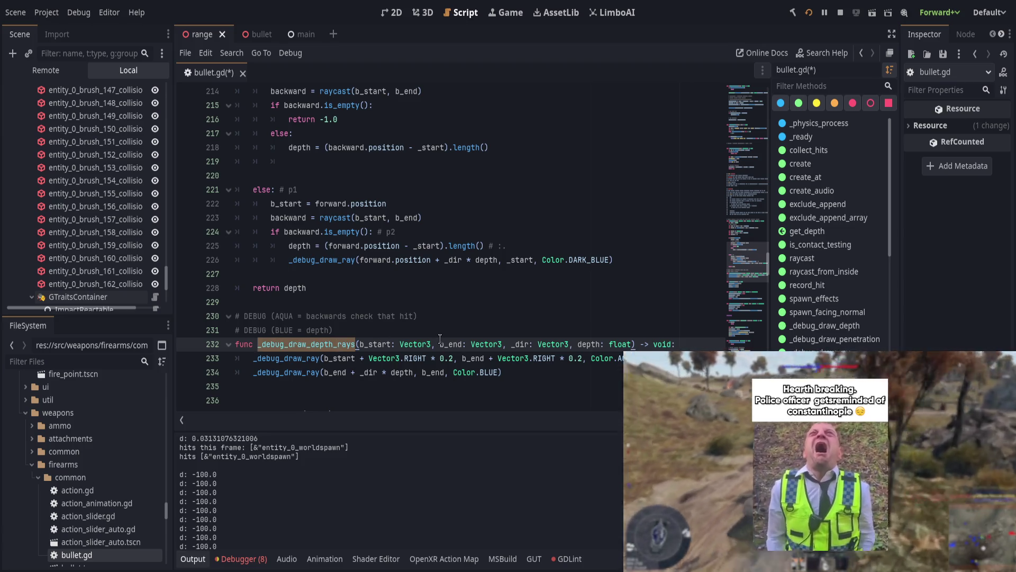
pyautogui.scroll(3, 440, 339)
pyautogui.scroll(3, 439, 339)
pyautogui.scroll(-2, 416, 337)
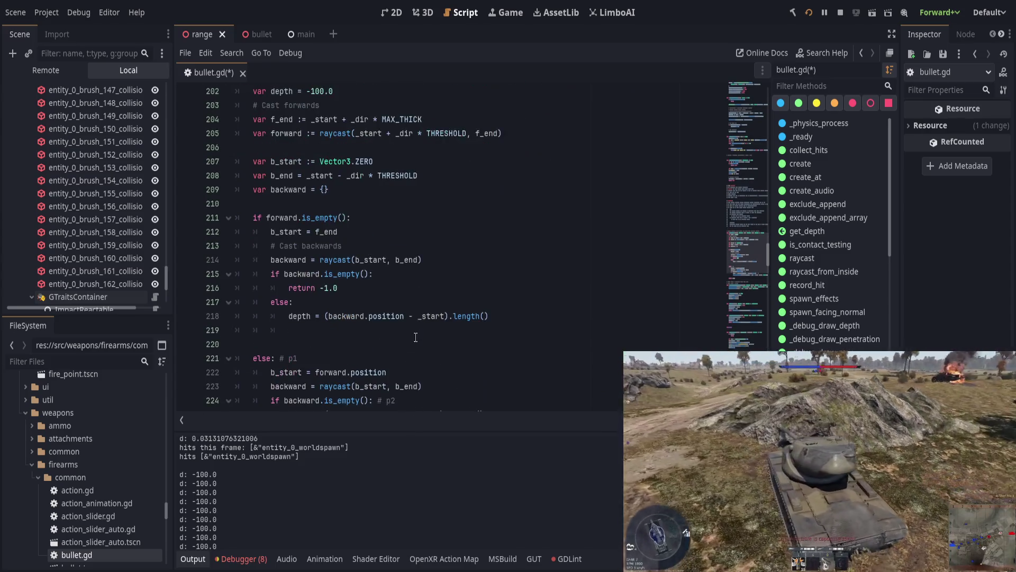
# - Delete the empty line above 'else: # p1' in get_depth and save bullet.gd
pyautogui.click(426, 329)
pyautogui.hotkey('ctrl', 'x')
pyautogui.hotkey('ctrl', 'x')
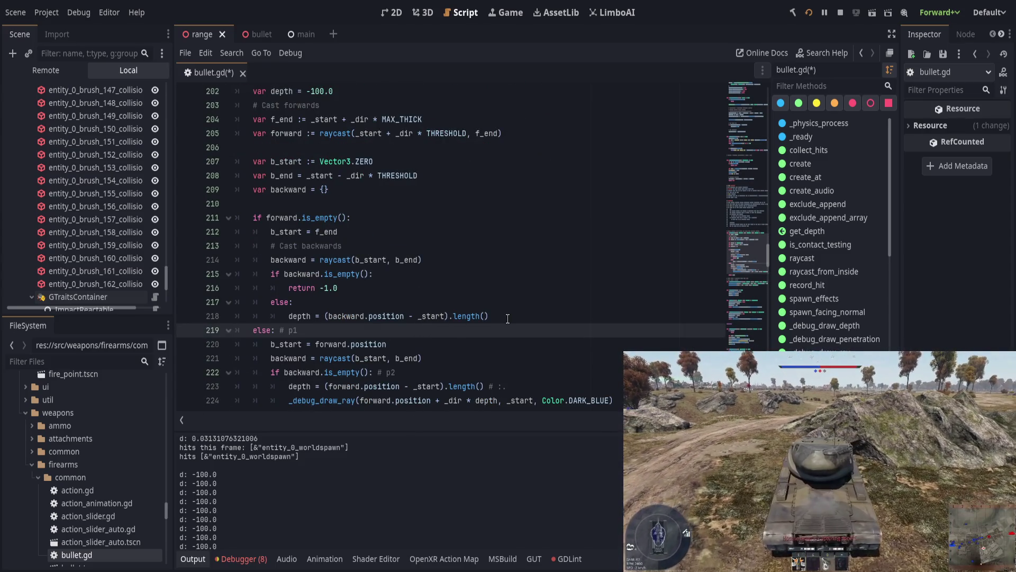
pyautogui.click(511, 317)
pyautogui.hotkey('ctrl', 's')
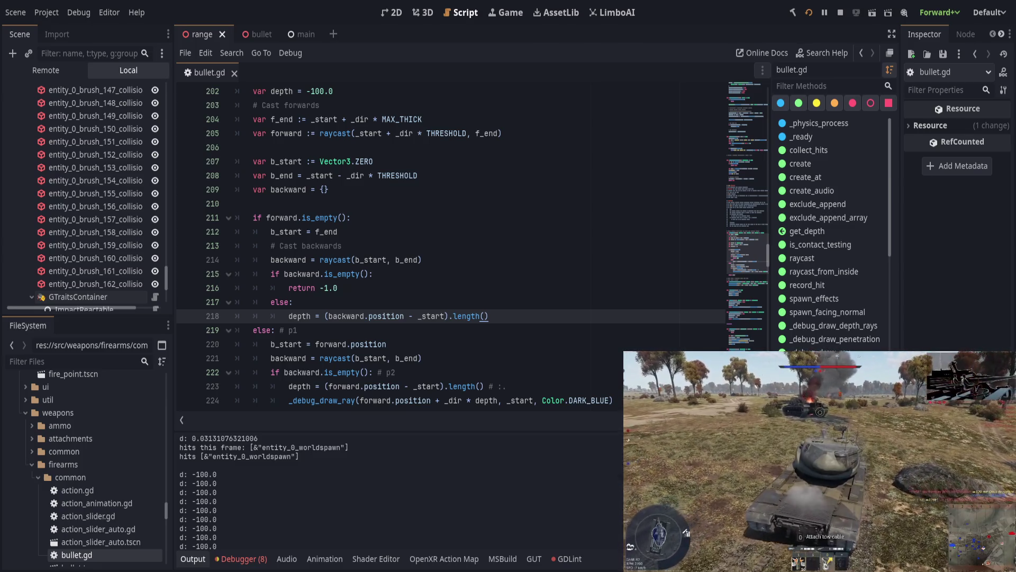
pyautogui.click(480, 123)
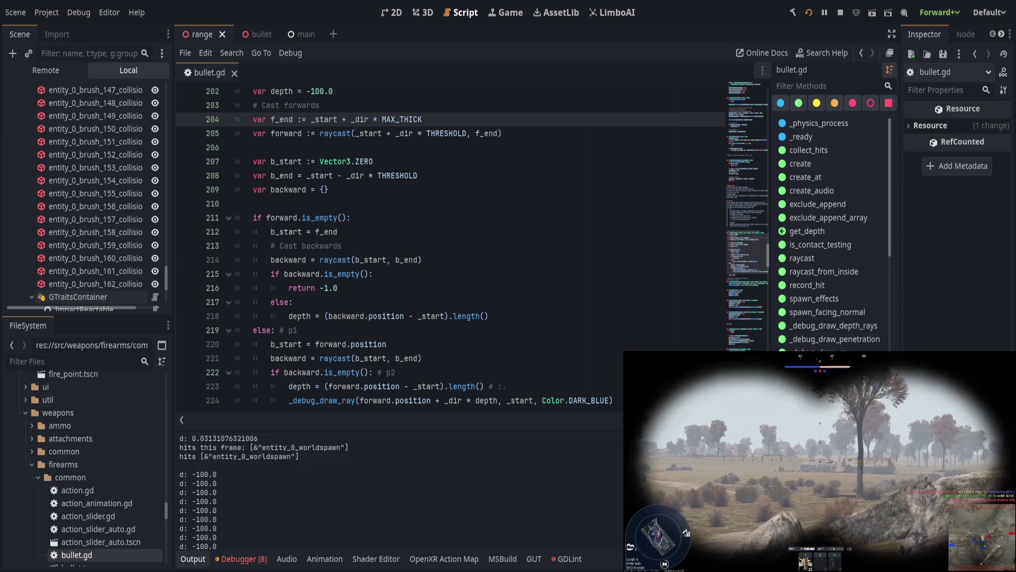
# - Delete the duplicate backwards-cast lines in the if branch and dedent the backward raycast block
pyautogui.click(423, 247)
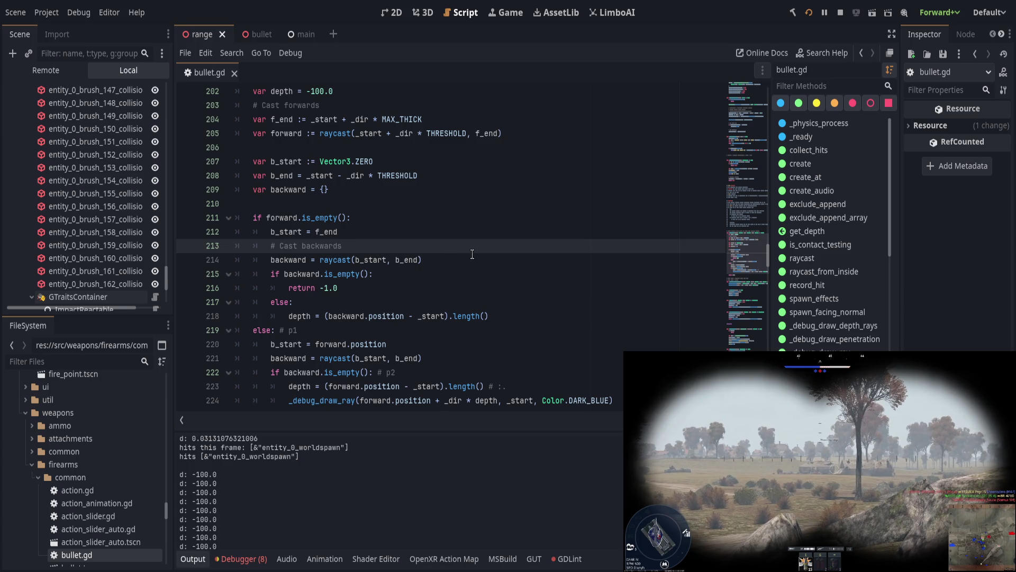
pyautogui.hotkey('ctrl', 'shift', 'k')
pyautogui.hotkey('ctrl', 'shift', 'k')
pyautogui.hotkey('ctrl', 'shift', 'k')
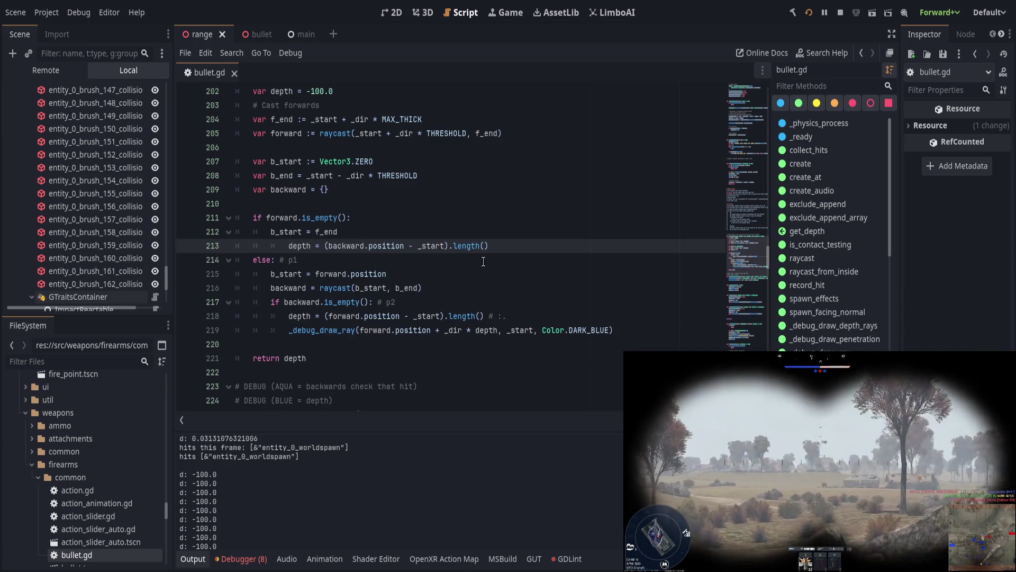
pyautogui.hotkey('ctrl', 'shift', 'k')
pyautogui.moveTo(348, 274); pyautogui.dragTo(437, 317)
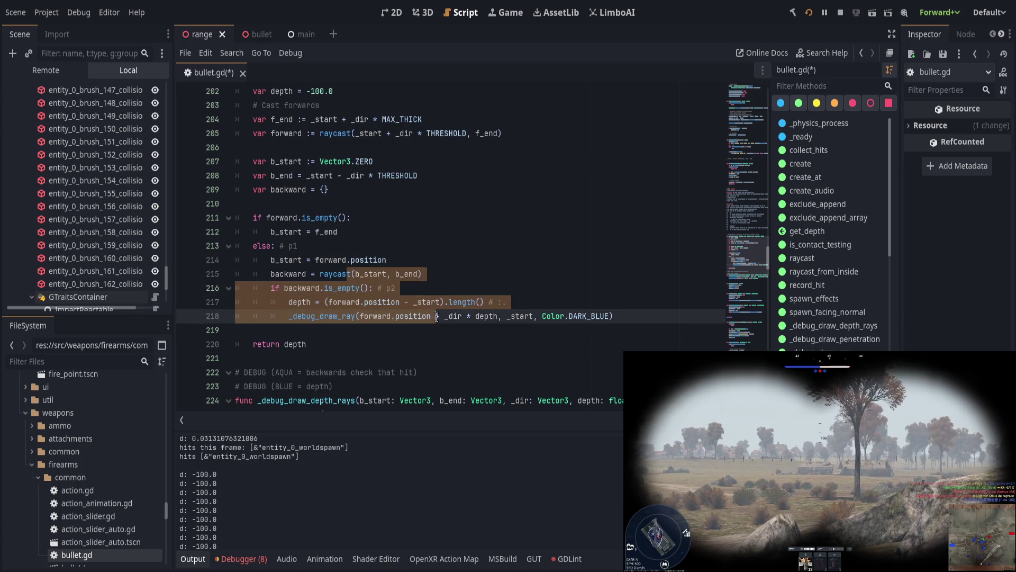
pyautogui.hotkey('shift', 'Tab')
pyautogui.click(440, 259)
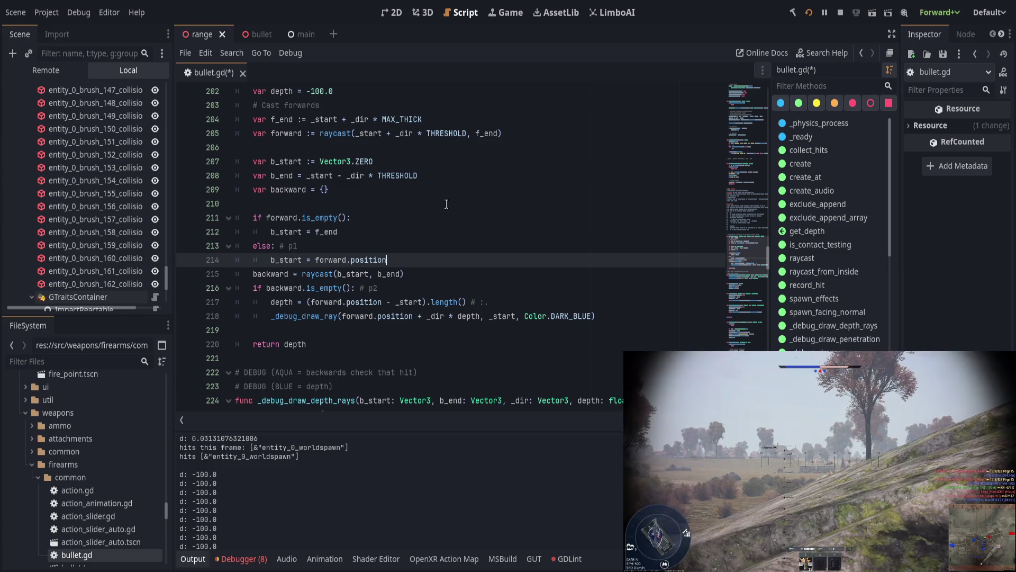
pyautogui.click(446, 203)
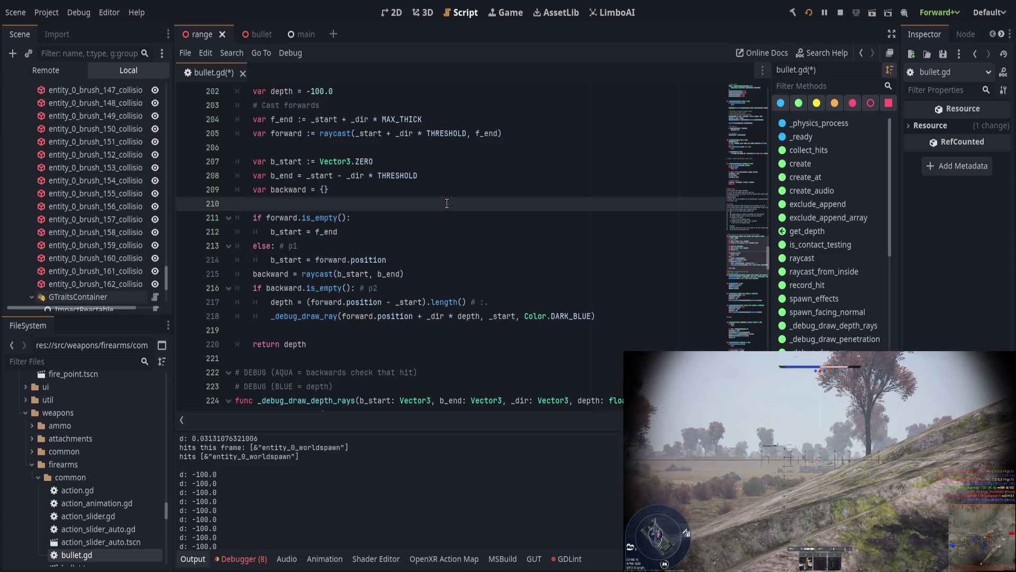
# - Set b_start inline to 'f_end if forward.is_empty() else forward.position'
pyautogui.press('Up')
pyautogui.press('Up')
pyautogui.press('Up')
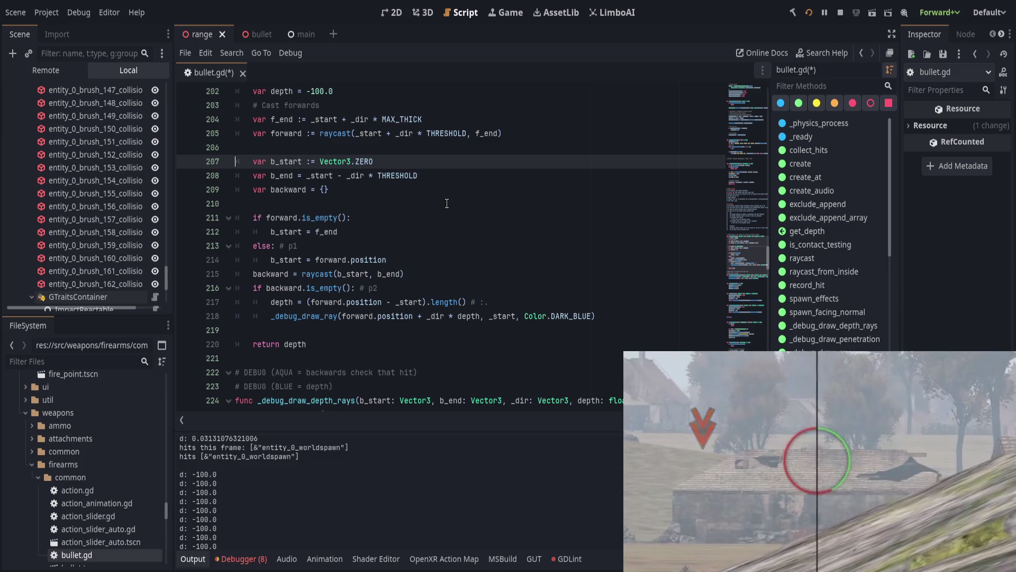
pyautogui.press('Down')
pyautogui.press('Up')
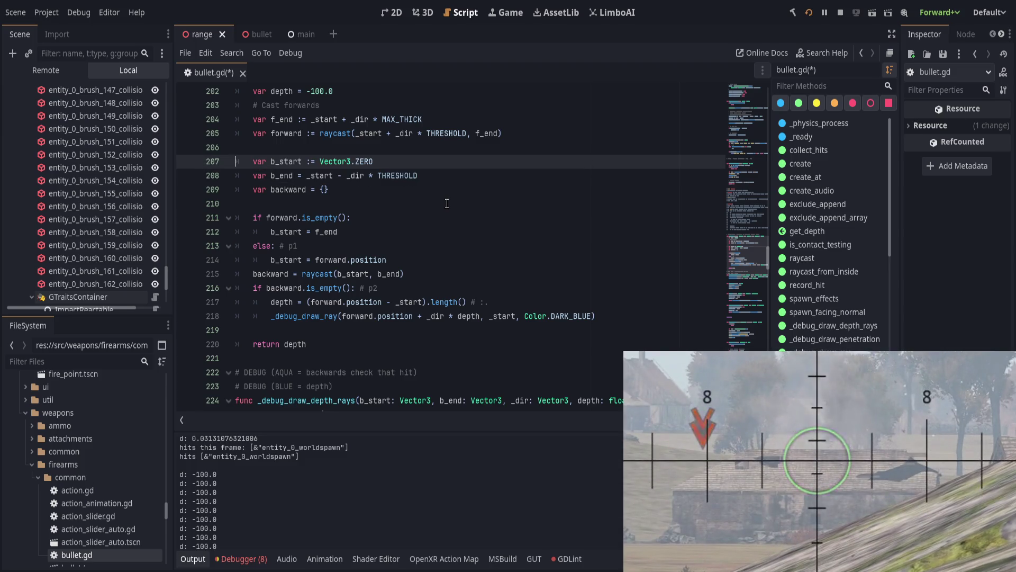
pyautogui.press('End')
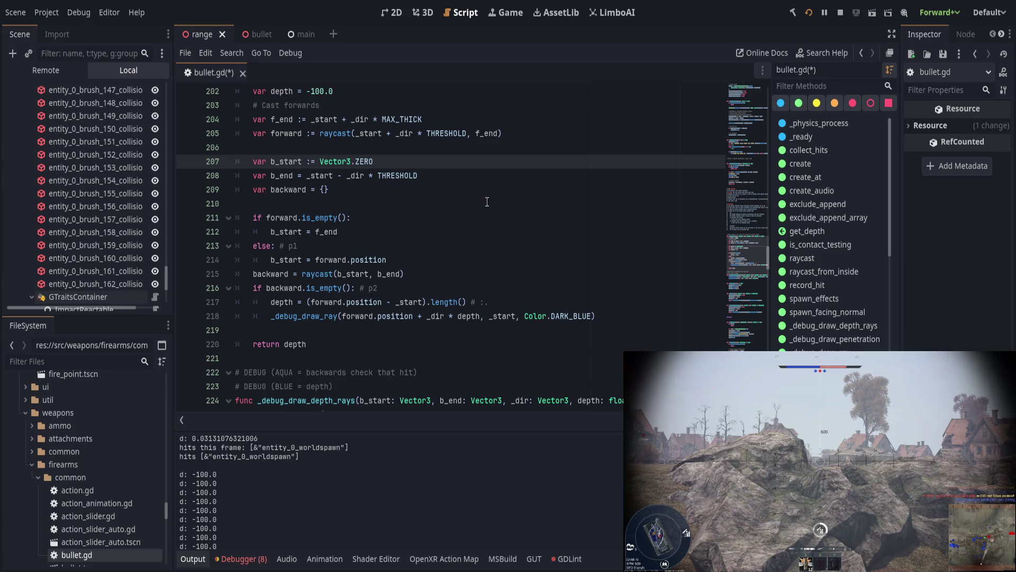
pyautogui.hotkey('ctrl', 'BackSpace')
pyautogui.hotkey('ctrl', 'BackSpace')
pyautogui.write('b_sta')
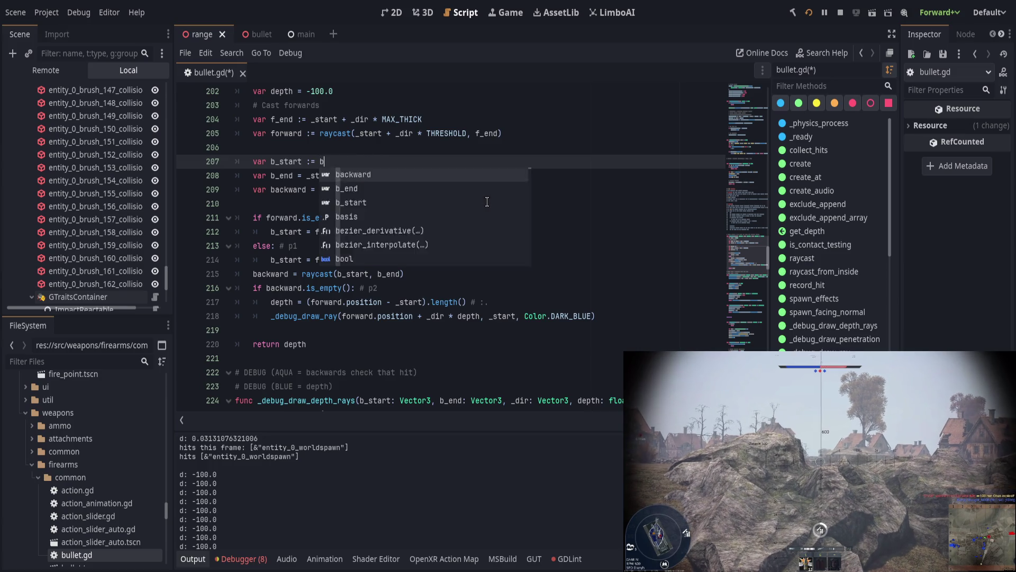
pyautogui.write('rt = f_end')
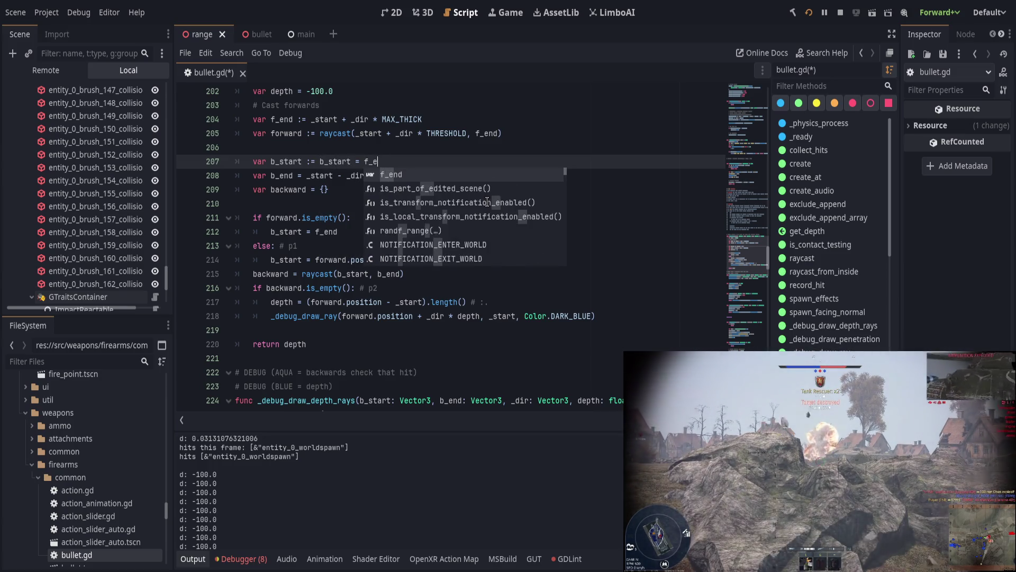
pyautogui.hotkey('ctrl', 'Left')
pyautogui.hotkey('ctrl', 'BackSpace')
pyautogui.hotkey('ctrl', 'BackSpace')
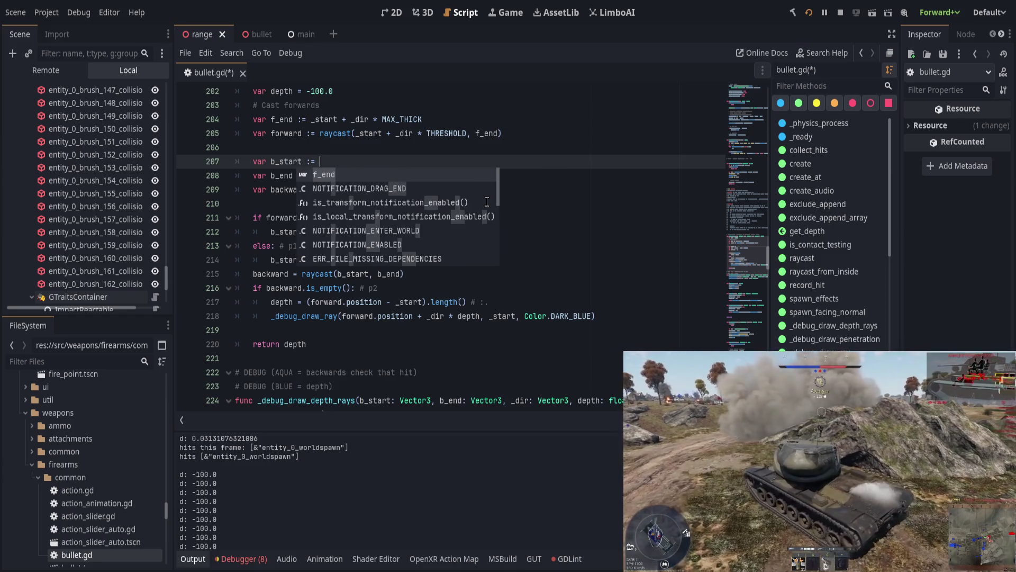
pyautogui.press('End')
pyautogui.press('BackSpace')
pyautogui.press('BackSpace')
pyautogui.press('BackSpace')
pyautogui.write('end if forward.is')
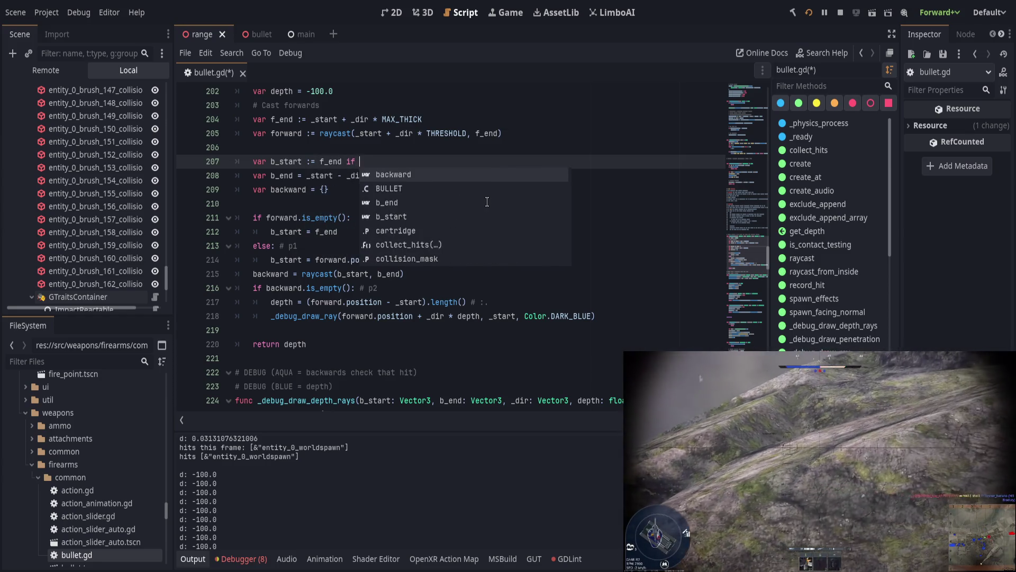
pyautogui.write('_empty() else')
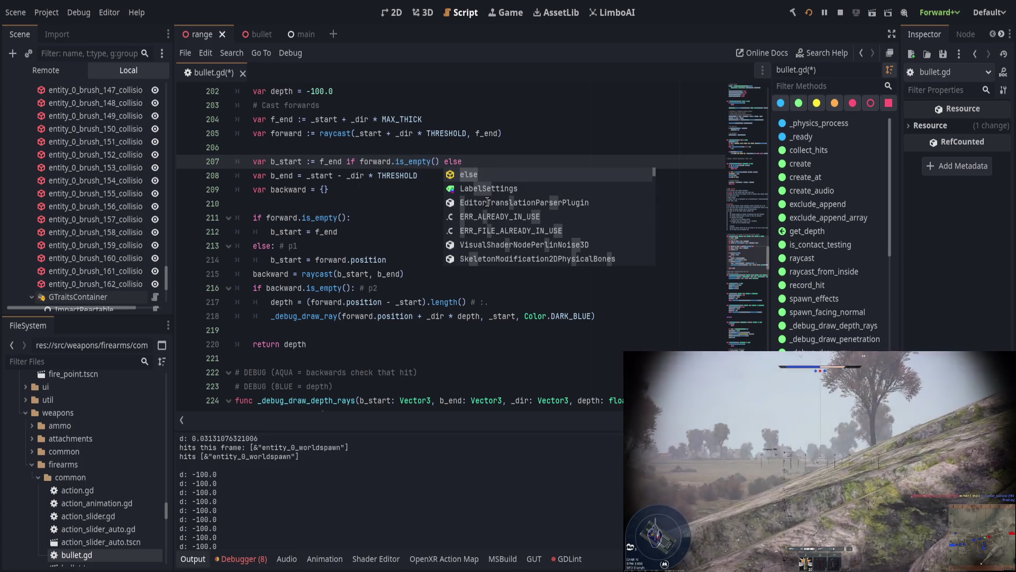
pyautogui.write(' forward.position')
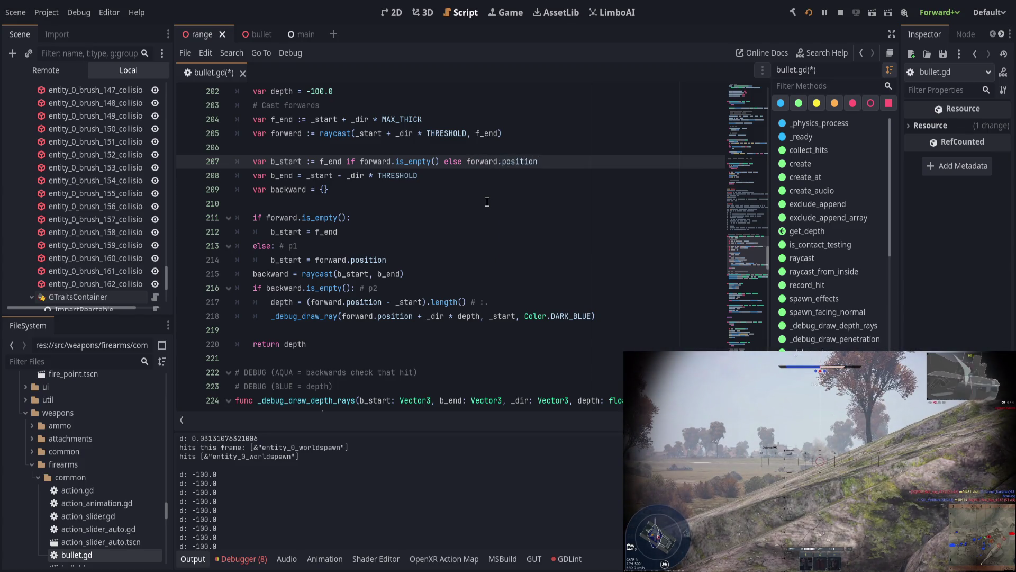
pyautogui.press('Down')
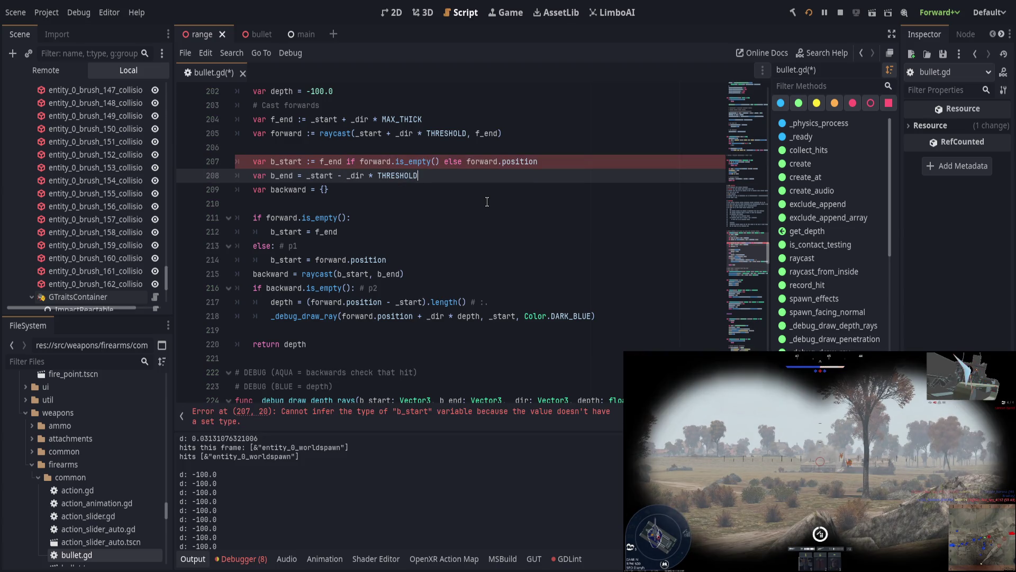
# - Add a Vector3 type hint to b_start and save
pyautogui.click(310, 162)
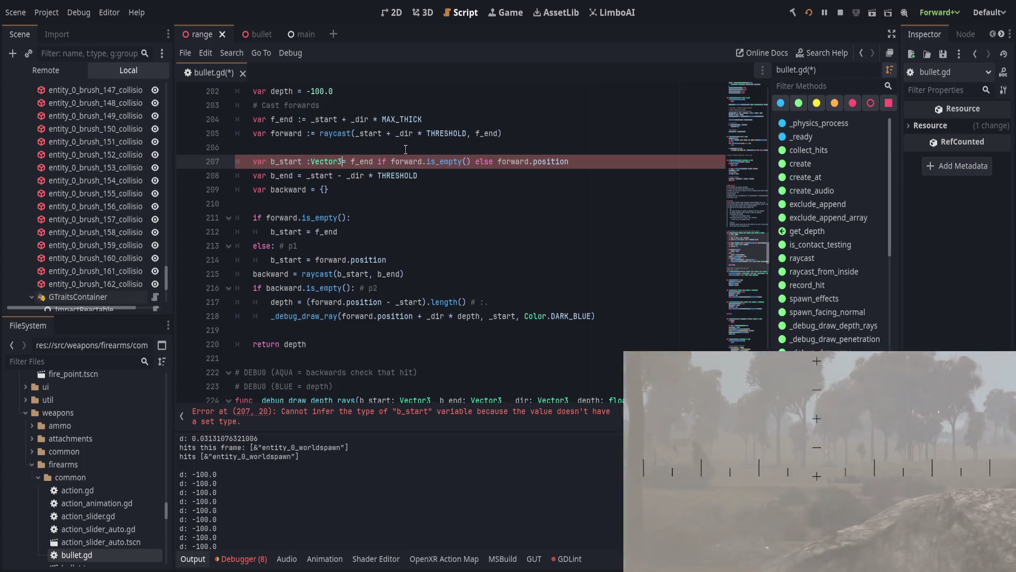
pyautogui.write('Vector3')
pyautogui.hotkey('ctrl', 's')
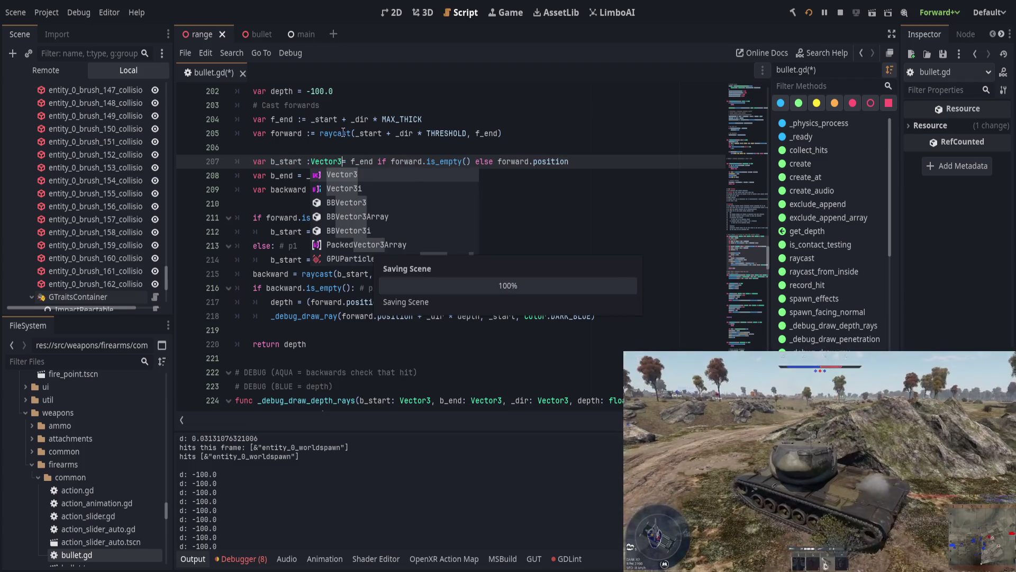
pyautogui.press('Escape')
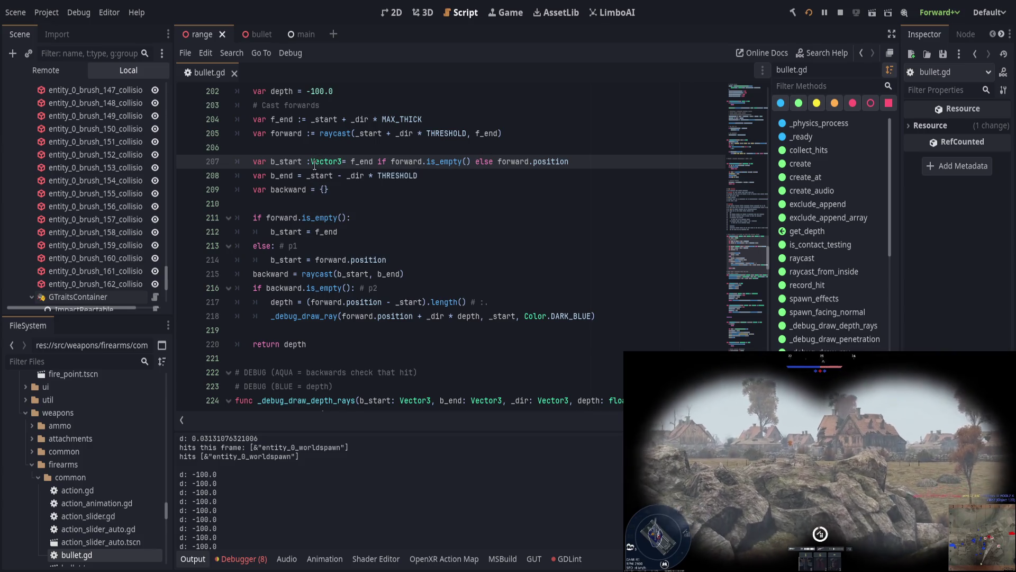
pyautogui.click(313, 162)
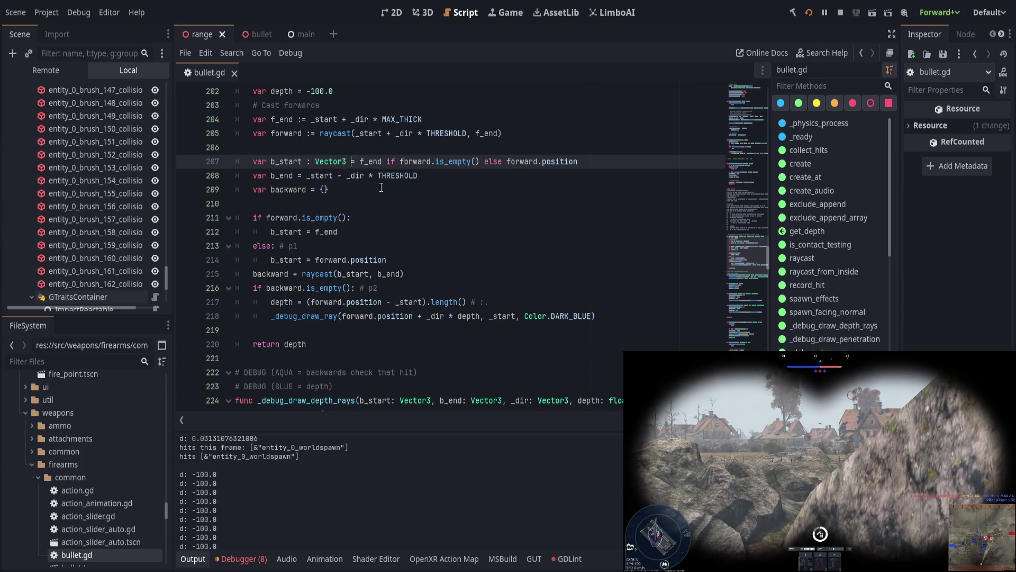
pyautogui.press('BackSpace')
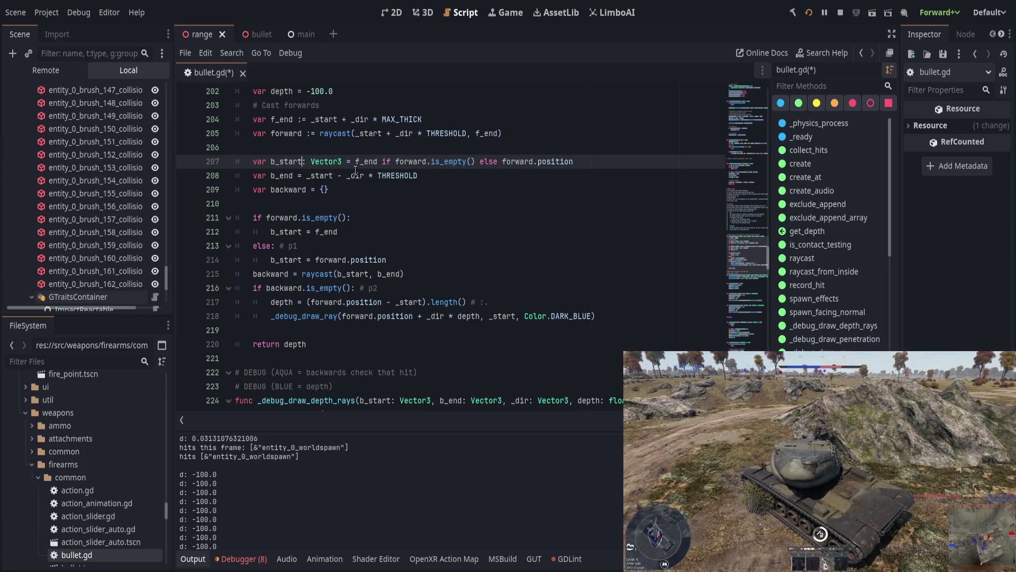
pyautogui.scroll(4, 335, 301)
# - Type the f_end declaration as Vector3 and save
pyautogui.click(298, 287)
pyautogui.press('BackSpace')
pyautogui.write('Vector3')
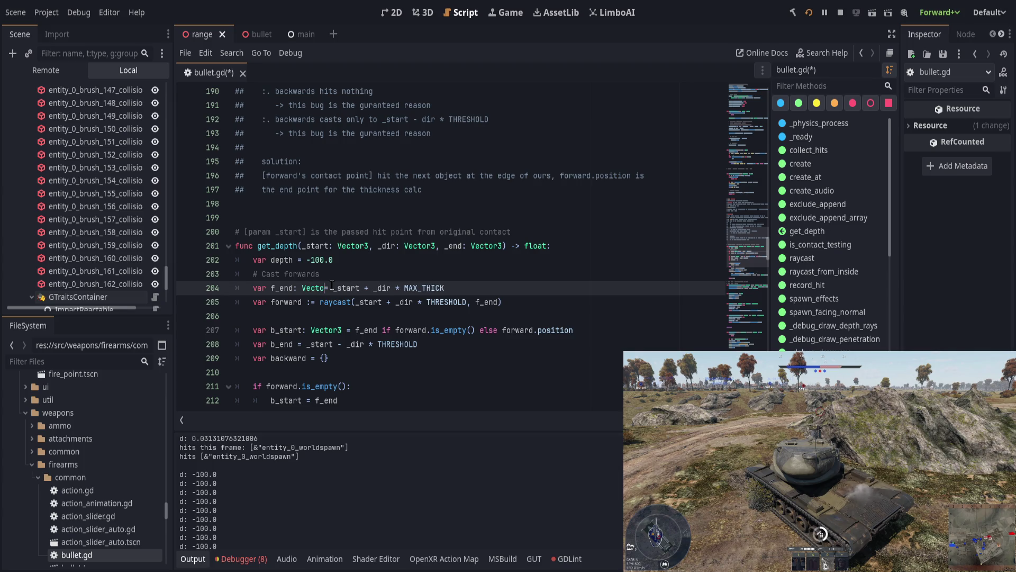
pyautogui.press('End')
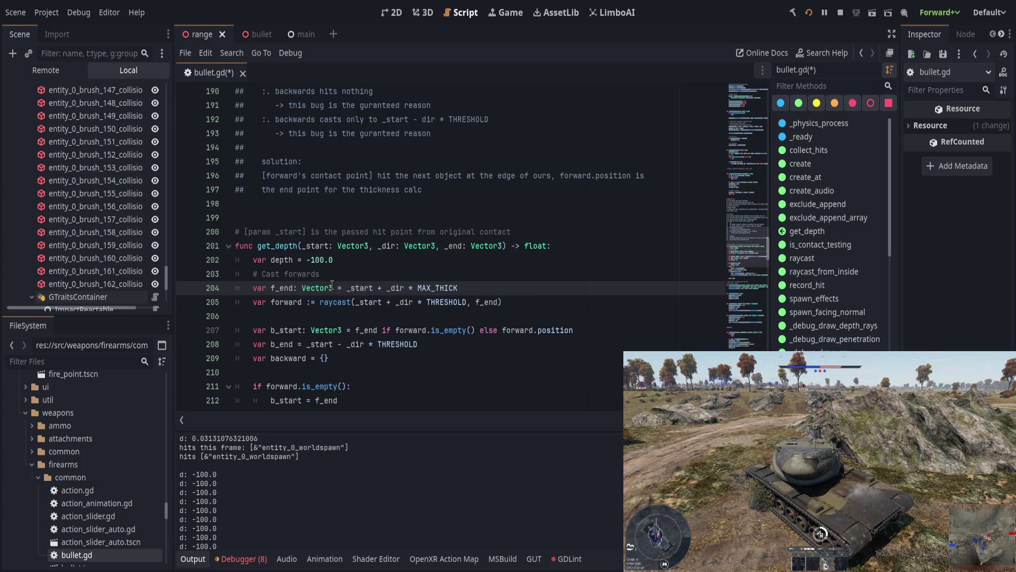
pyautogui.hotkey('ctrl', 's')
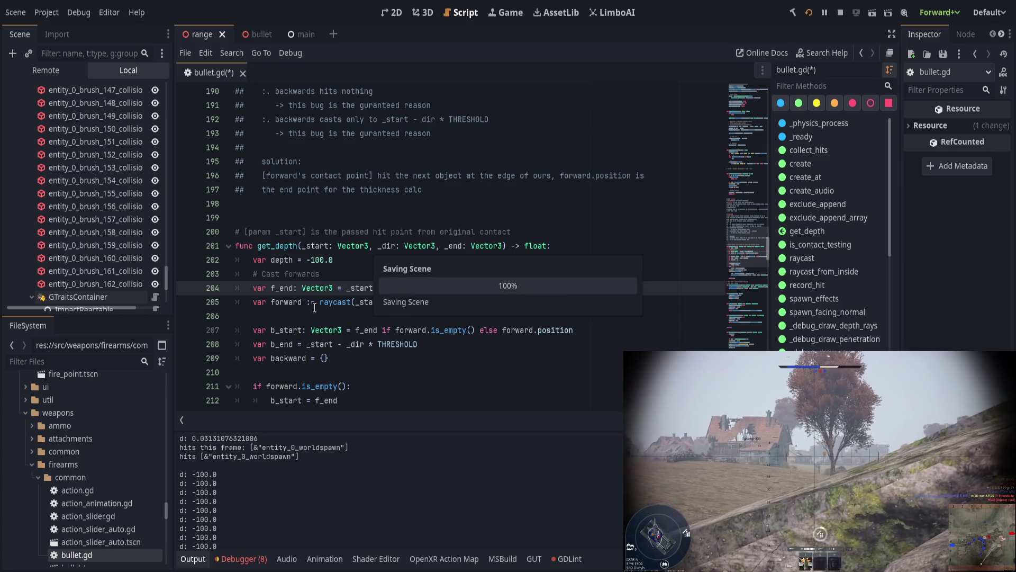
pyautogui.scroll(-1, 314, 310)
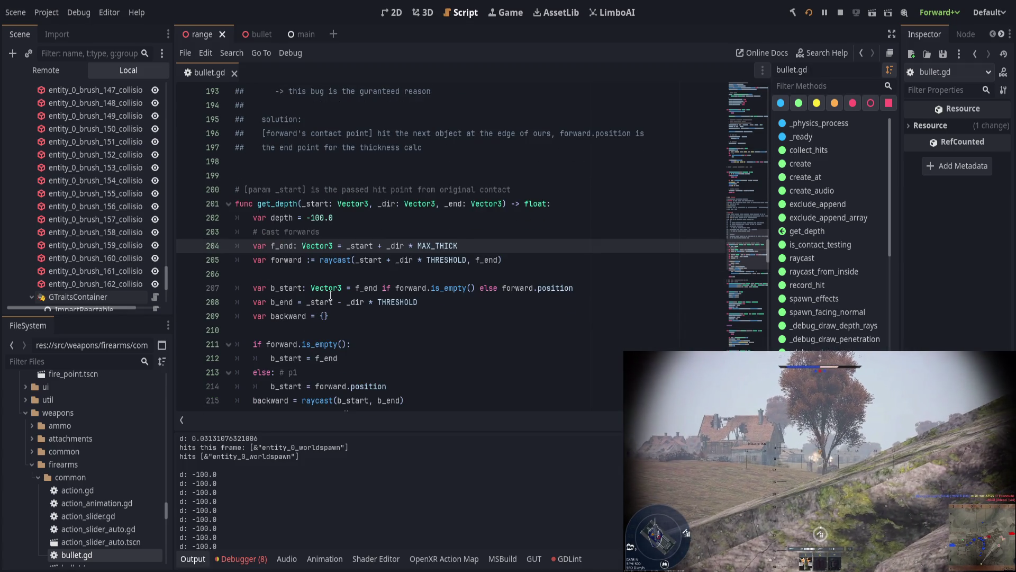
# - Delete the old b_start if/else block
pyautogui.click(331, 295)
pyautogui.click(448, 313)
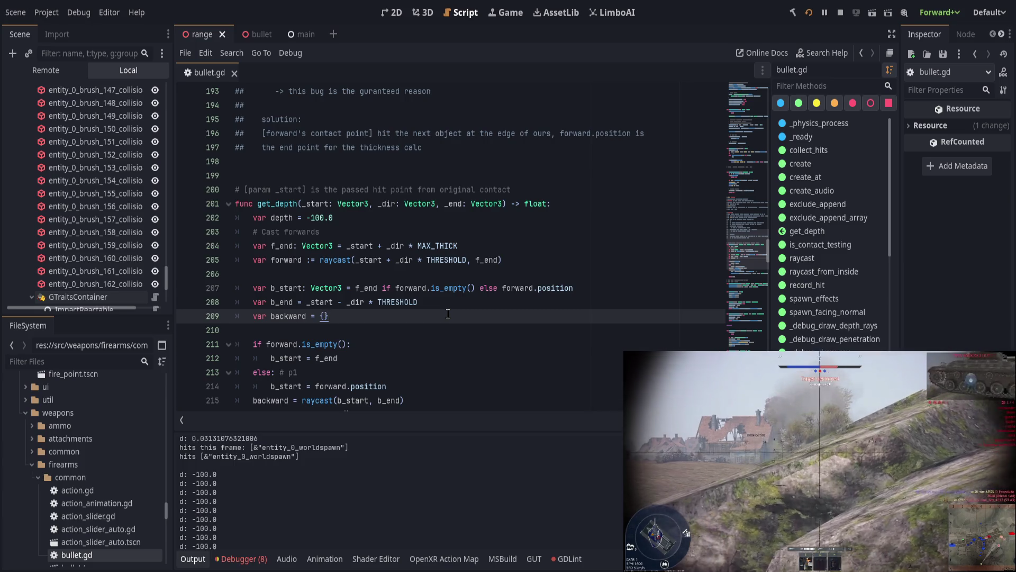
pyautogui.scroll(-1, 447, 314)
pyautogui.click(416, 305)
pyautogui.hotkey('ctrl', 'shift', 'k')
pyautogui.hotkey('ctrl', 'shift', 'k')
pyautogui.hotkey('ctrl', 'shift', 'k')
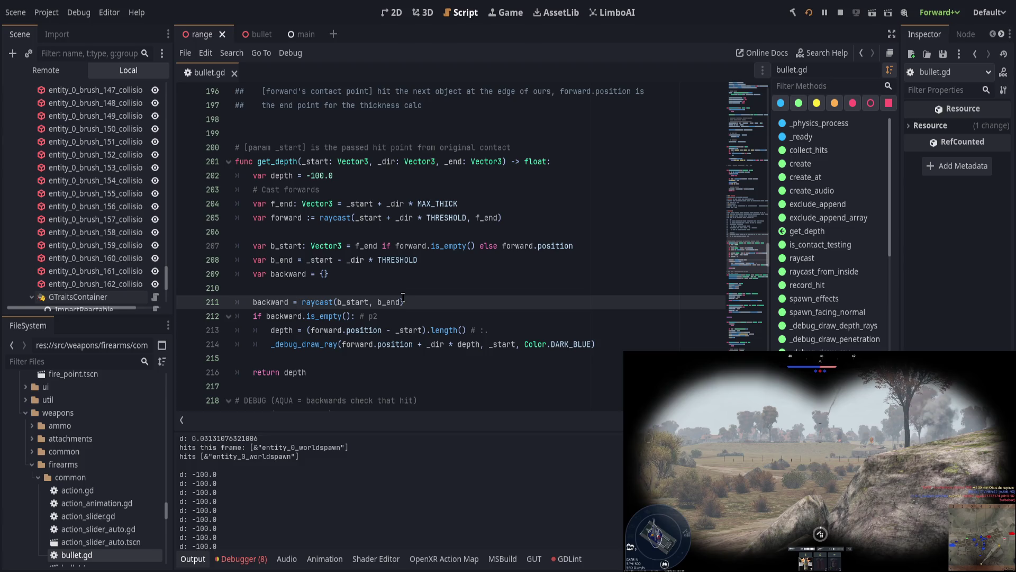
# - Assign raycast(b_start, b_end) directly in backward's declaration and remove the leftover assignment line
pyautogui.click(414, 293)
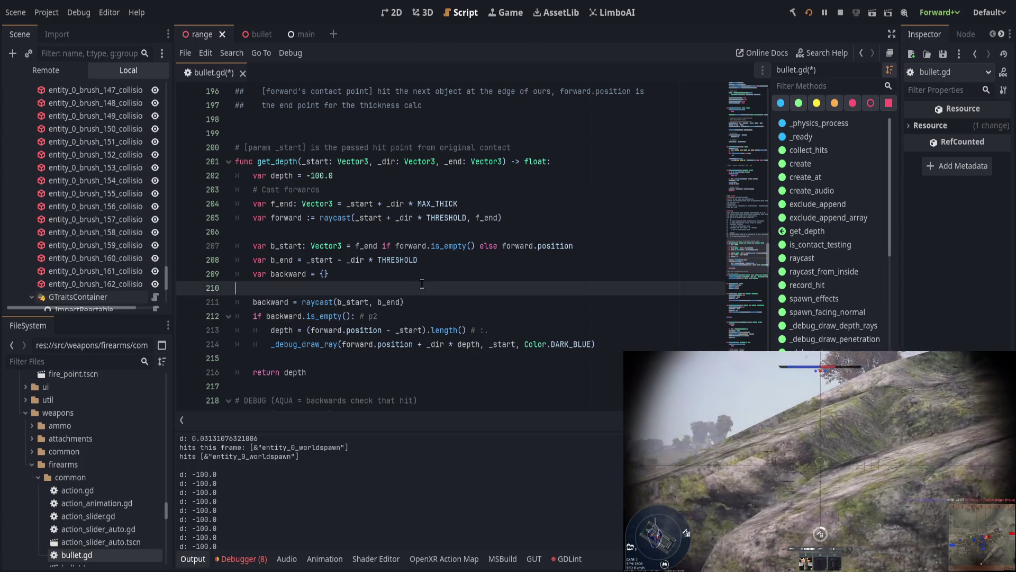
pyautogui.moveTo(302, 301); pyautogui.dragTo(459, 300)
pyautogui.hotkey('ctrl', 'x')
pyautogui.doubleClick(323, 273)
pyautogui.hotkey('ctrl', 'v')
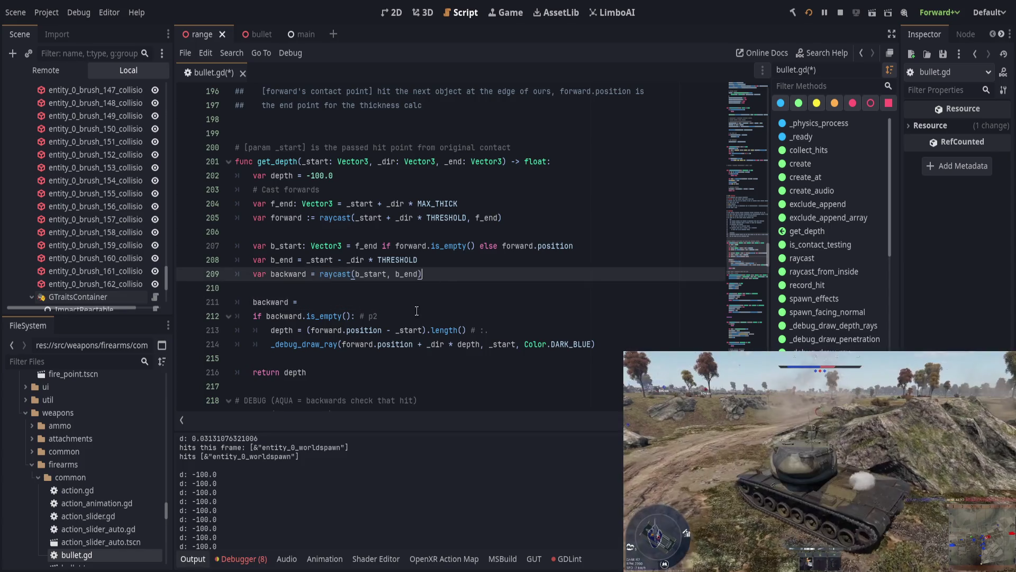
pyautogui.click(408, 288)
pyautogui.hotkey('ctrl', 'shift', 'k')
pyautogui.hotkey('ctrl', 'shift', 'k')
pyautogui.press('Home')
pyautogui.press('Return')
pyautogui.press('Up')
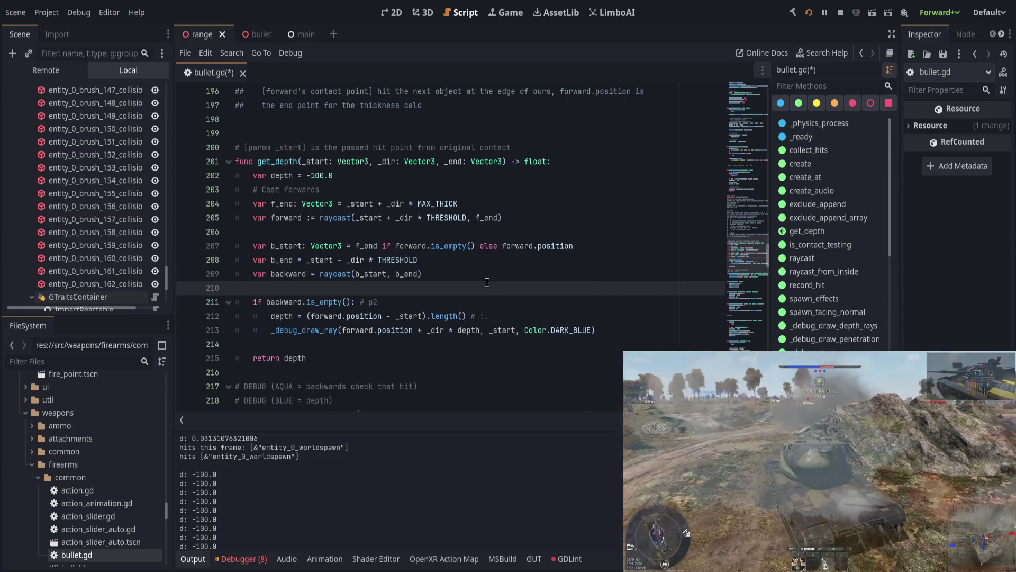
# - Add a '# Cast backwards' comment and a blank line after depth, then save
pyautogui.click(344, 236)
pyautogui.press('Return')
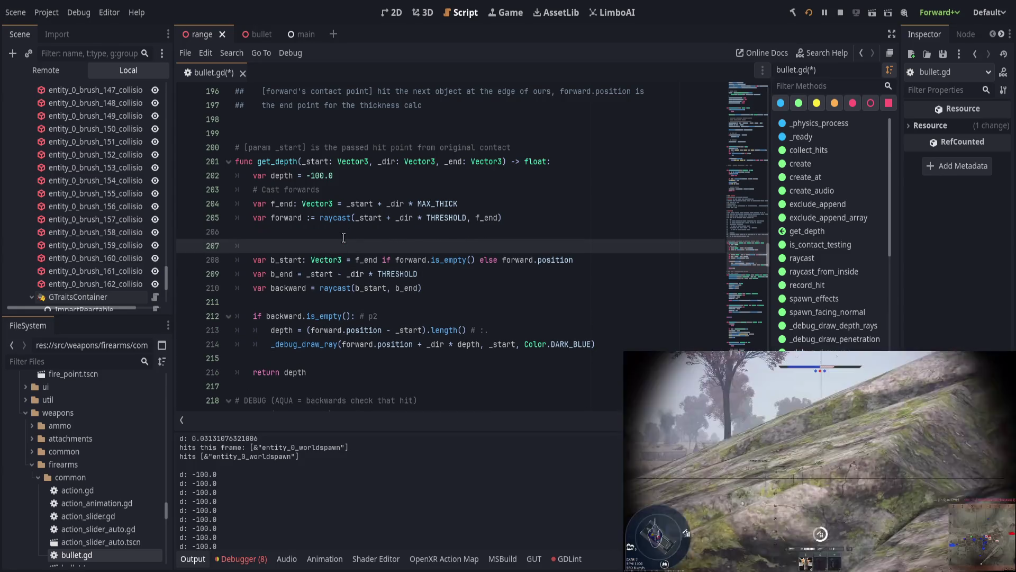
pyautogui.write('# Cast Back')
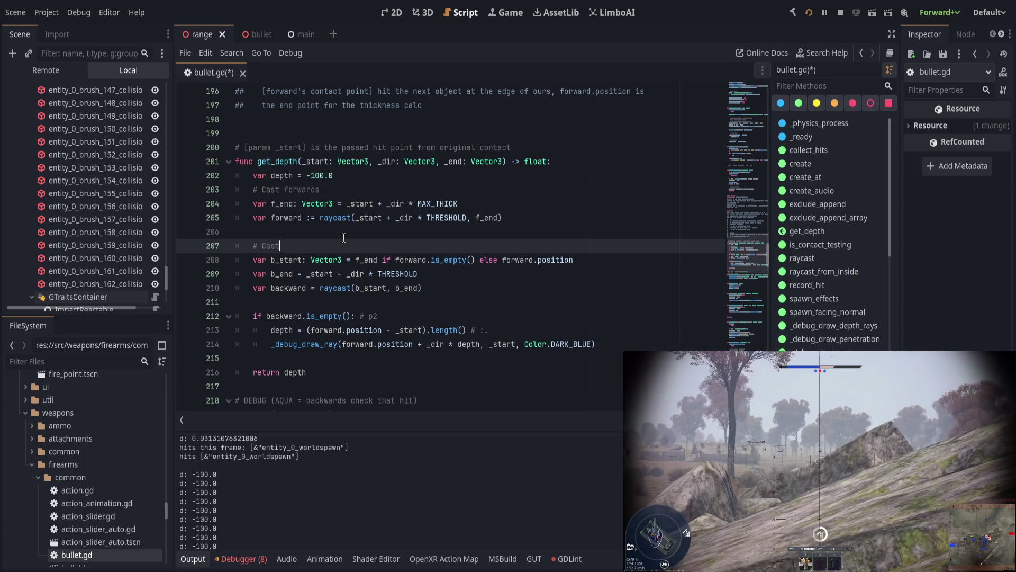
pyautogui.press('BackSpace')
pyautogui.press('BackSpace')
pyautogui.press('BackSpace')
pyautogui.write('backwards')
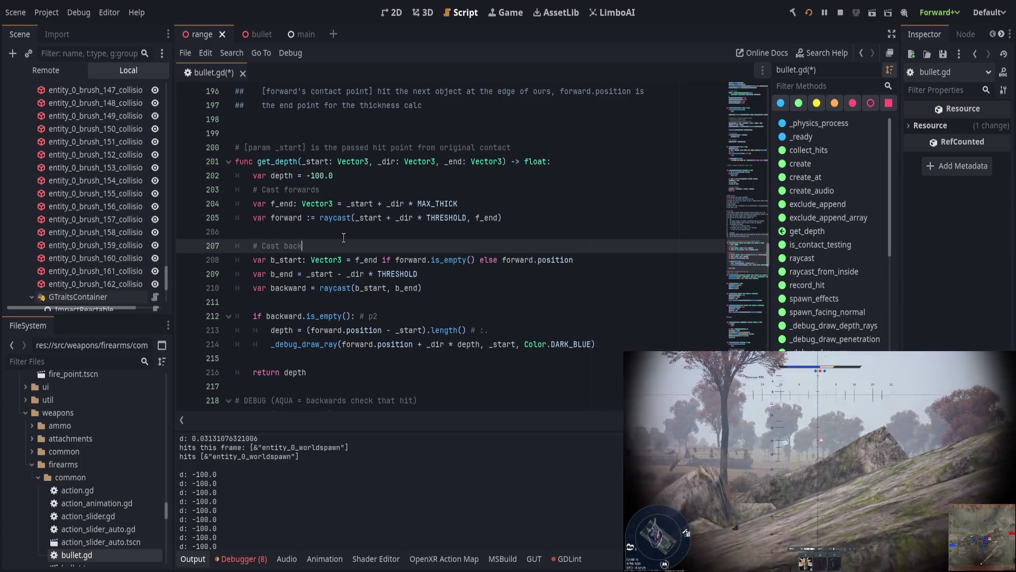
pyautogui.click(359, 173)
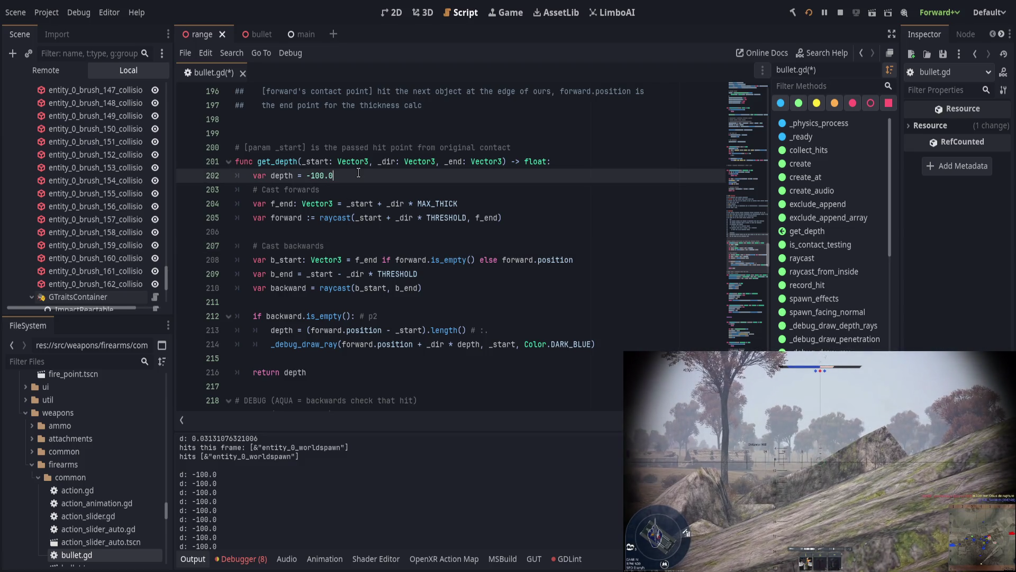
pyautogui.press('Return')
pyautogui.press('BackSpace')
pyautogui.hotkey('ctrl', 's')
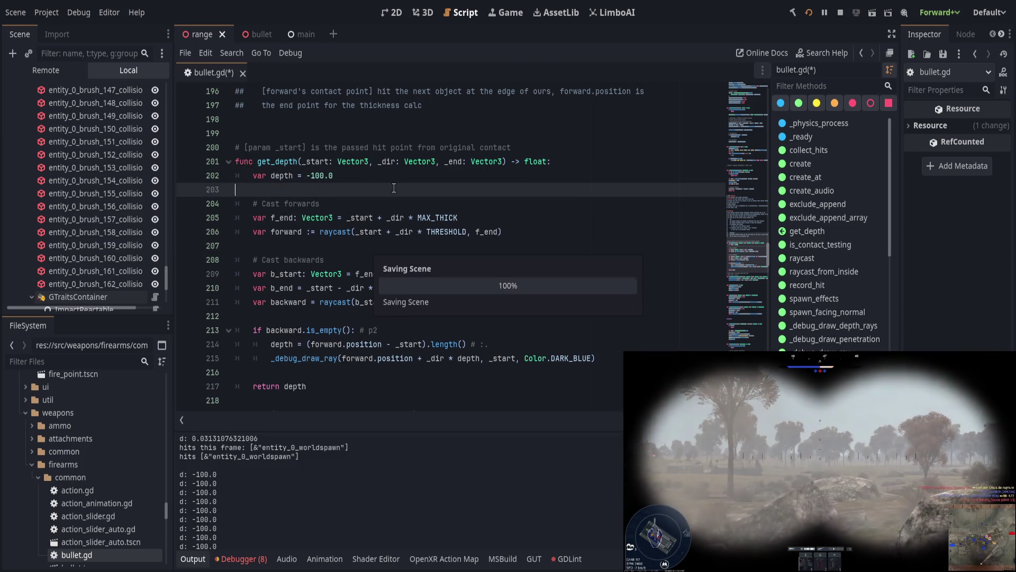
pyautogui.click(483, 318)
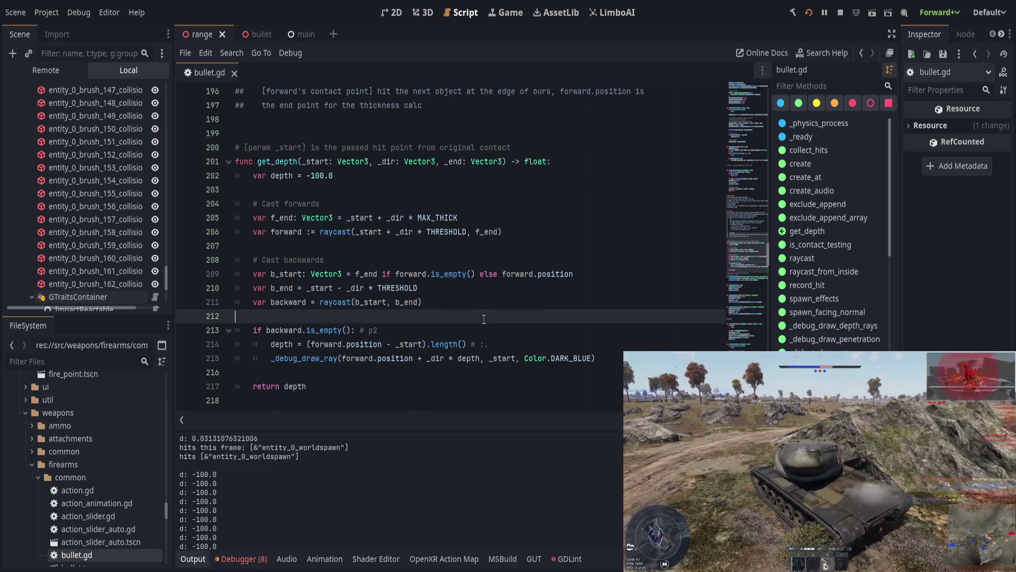
pyautogui.click(488, 327)
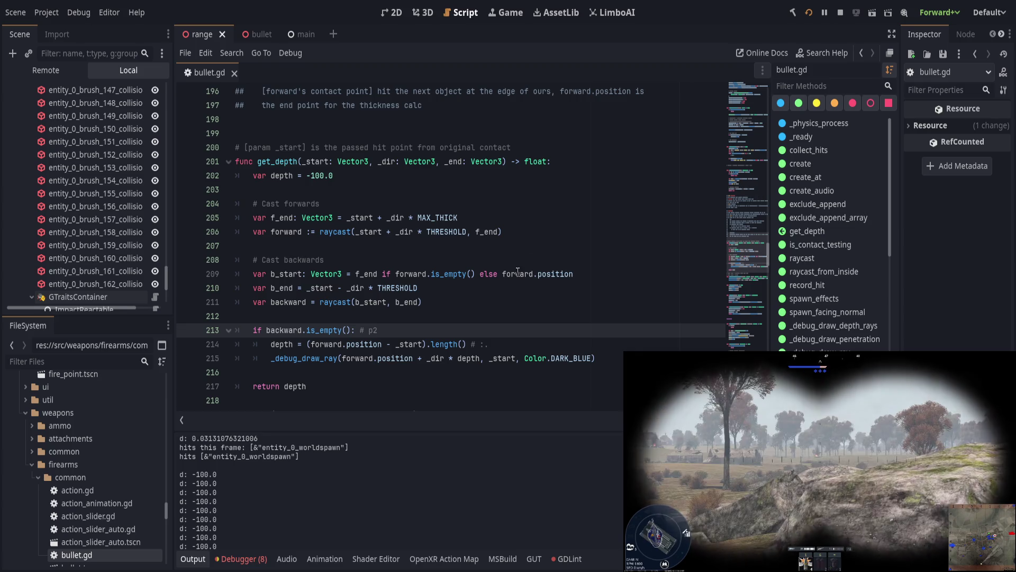
# - Remove the trailing comment and add a '# special case' comment line above the backward check
pyautogui.click(543, 344)
pyautogui.press('BackSpace')
pyautogui.press('BackSpace')
pyautogui.press('BackSpace')
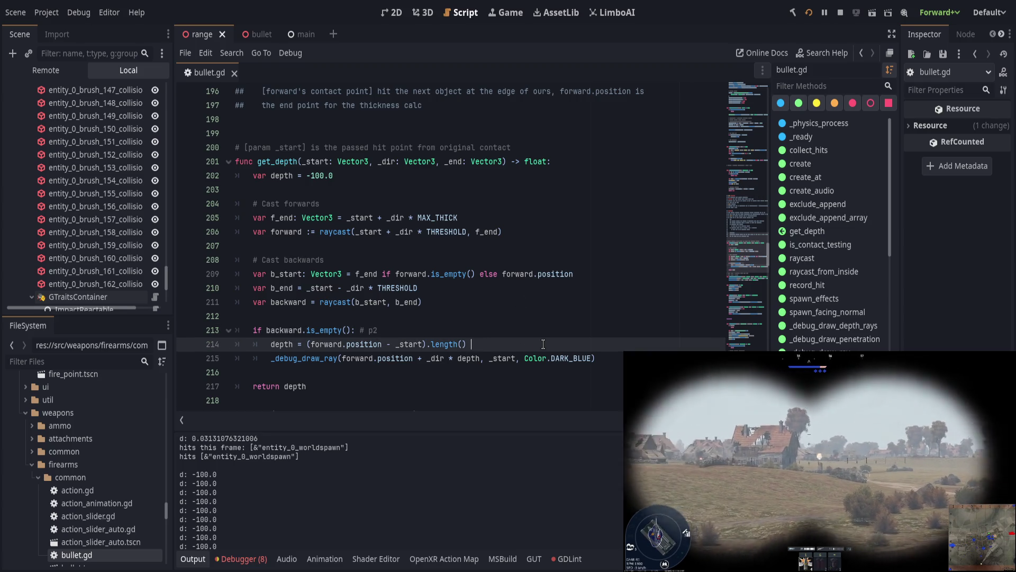
pyautogui.press('Up')
pyautogui.press('Up')
pyautogui.press('Return')
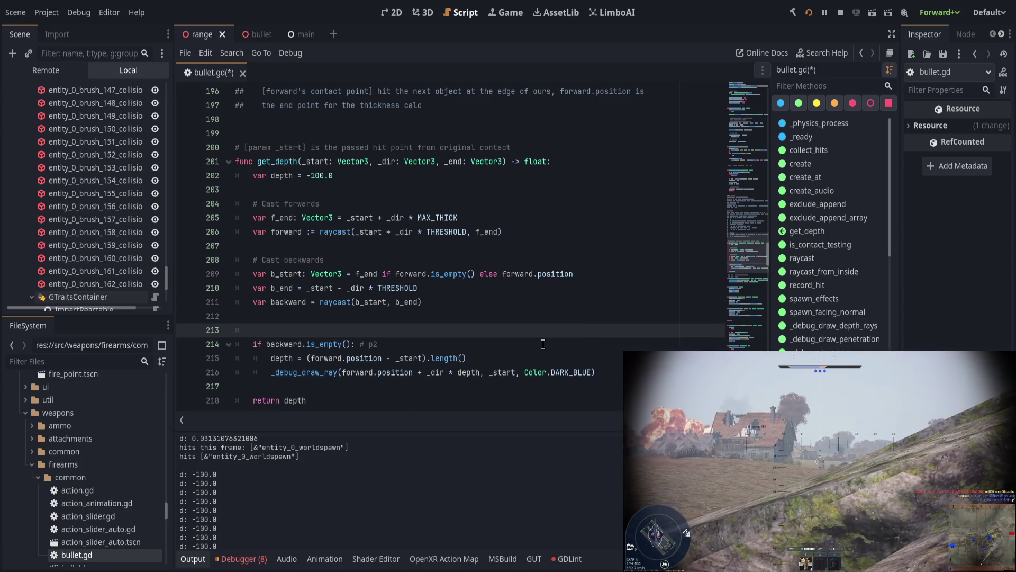
pyautogui.write('# speci')
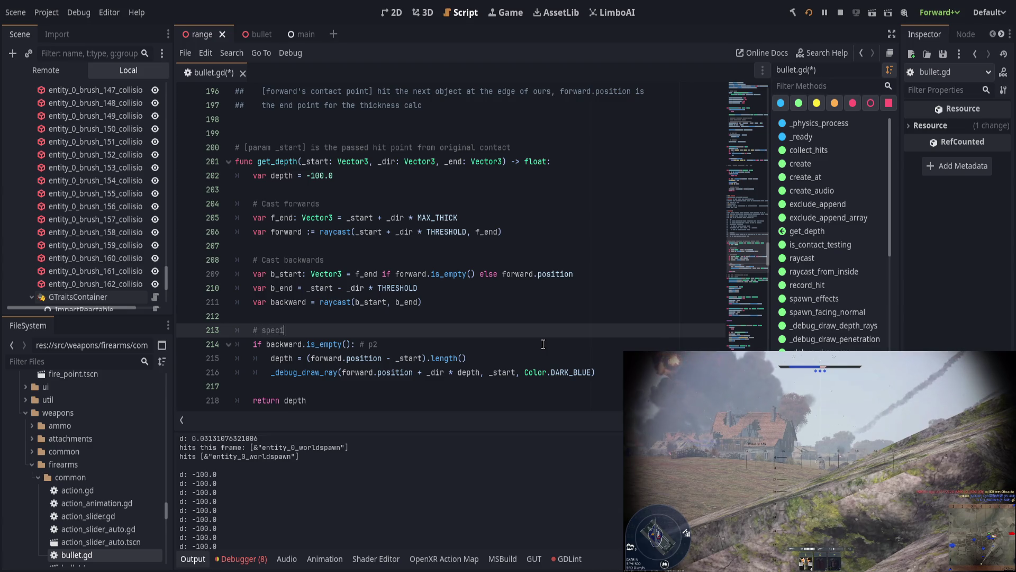
pyautogui.write('al case')
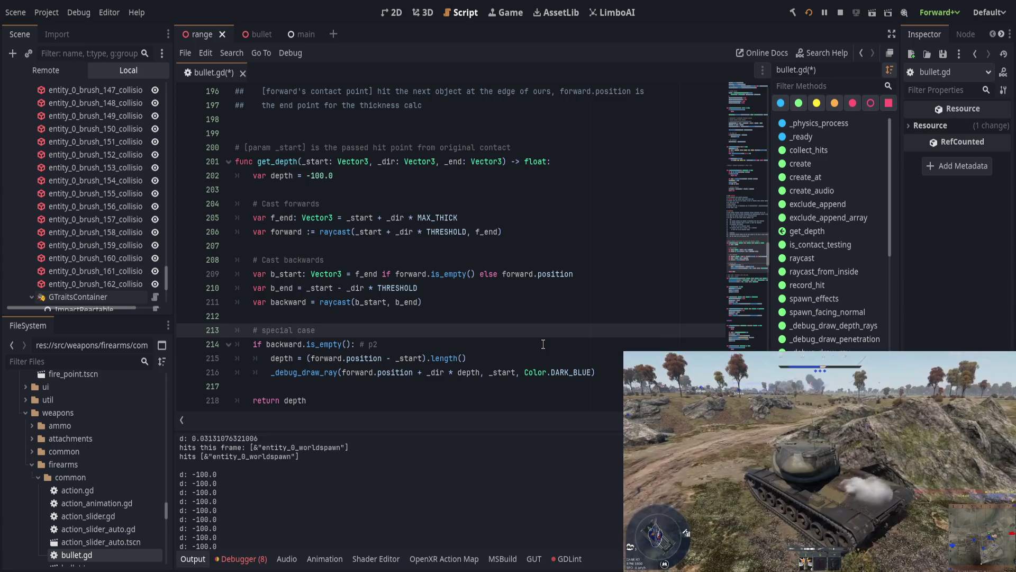
pyautogui.press('Return')
# - Write the condition 'if !forward.is_empty() and backward.is_empty()', fixing the 'forwards' typo
pyautogui.write('i')
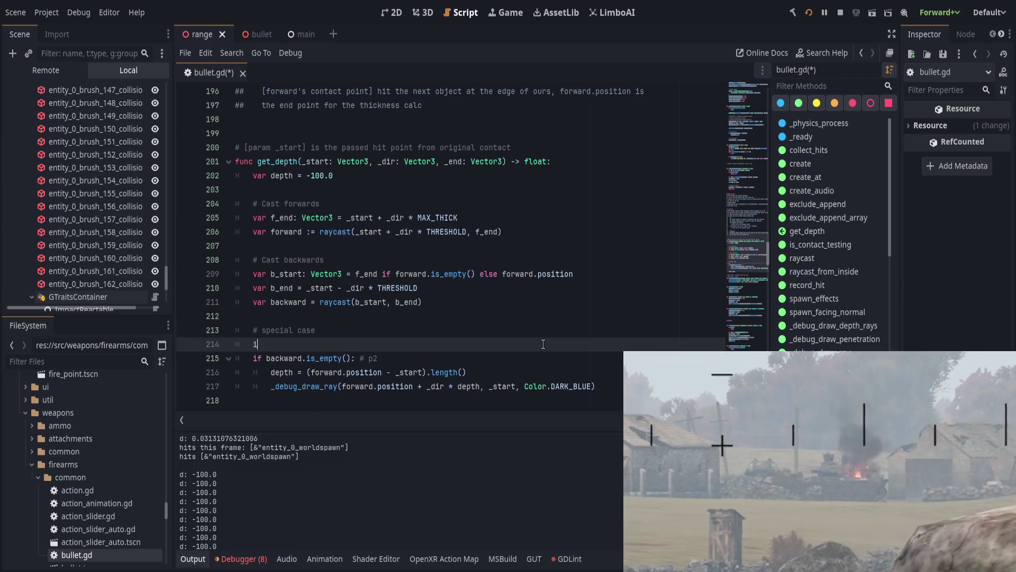
pyautogui.write('f forwards.')
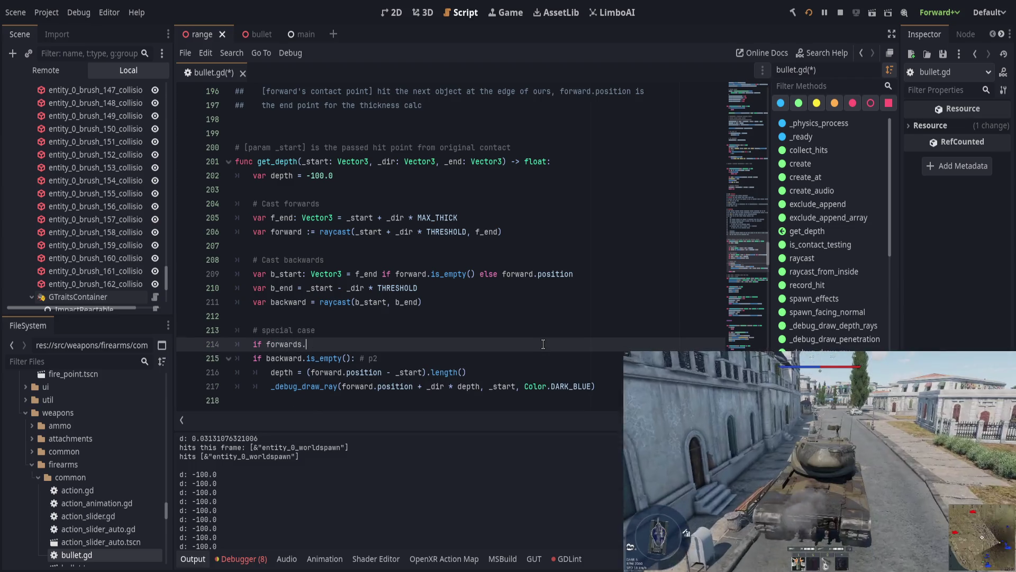
pyautogui.hotkey('ctrl', 'BackSpace')
pyautogui.hotkey('ctrl', 'BackSpace')
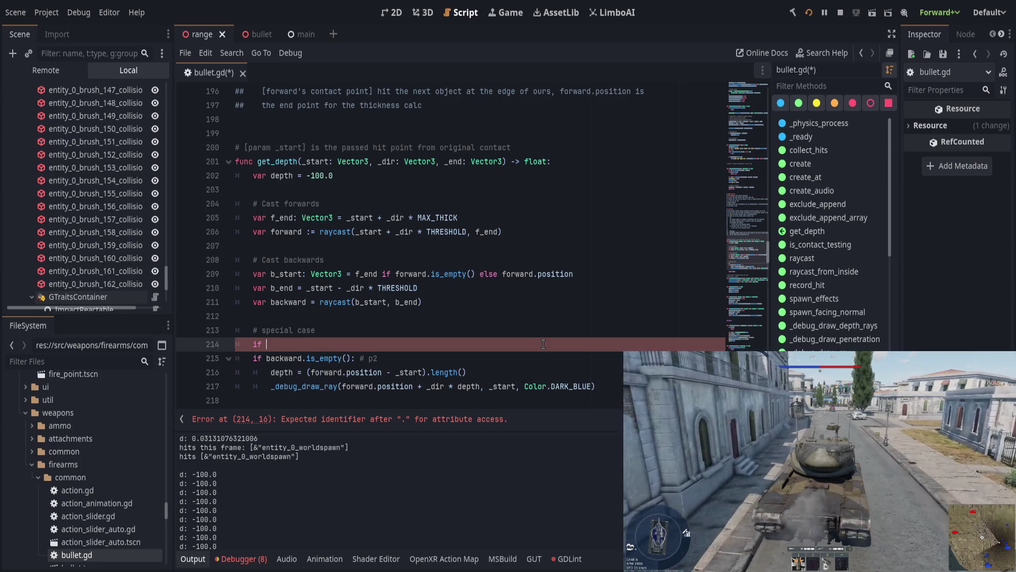
pyautogui.write('!for')
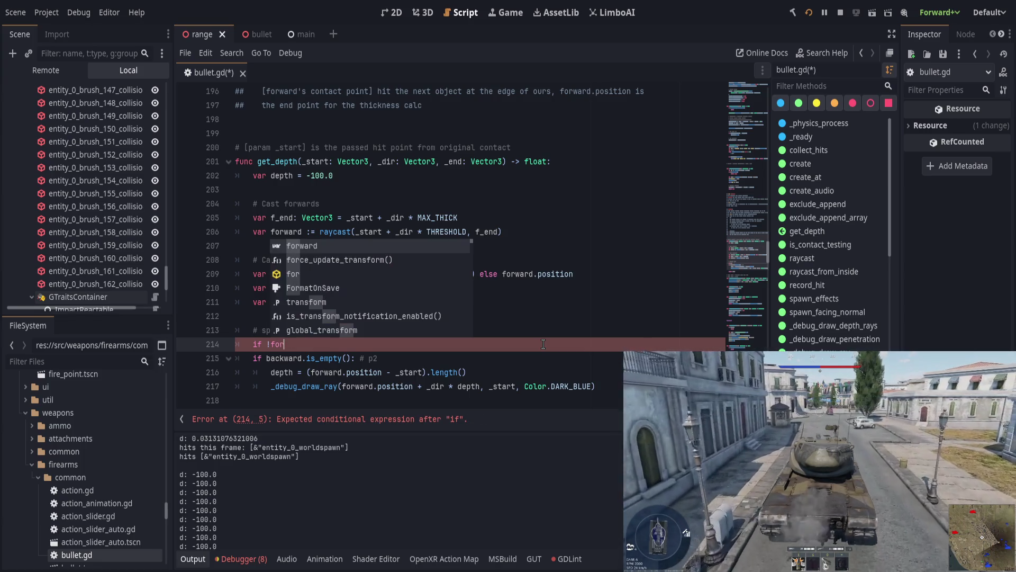
pyautogui.write('wards.is_e')
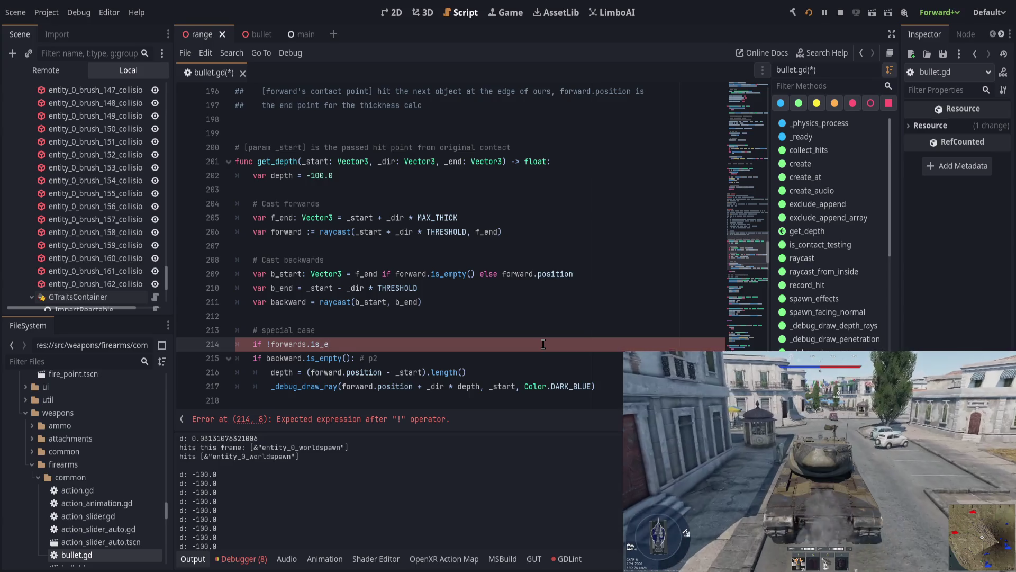
pyautogui.write('mpty() and backward')
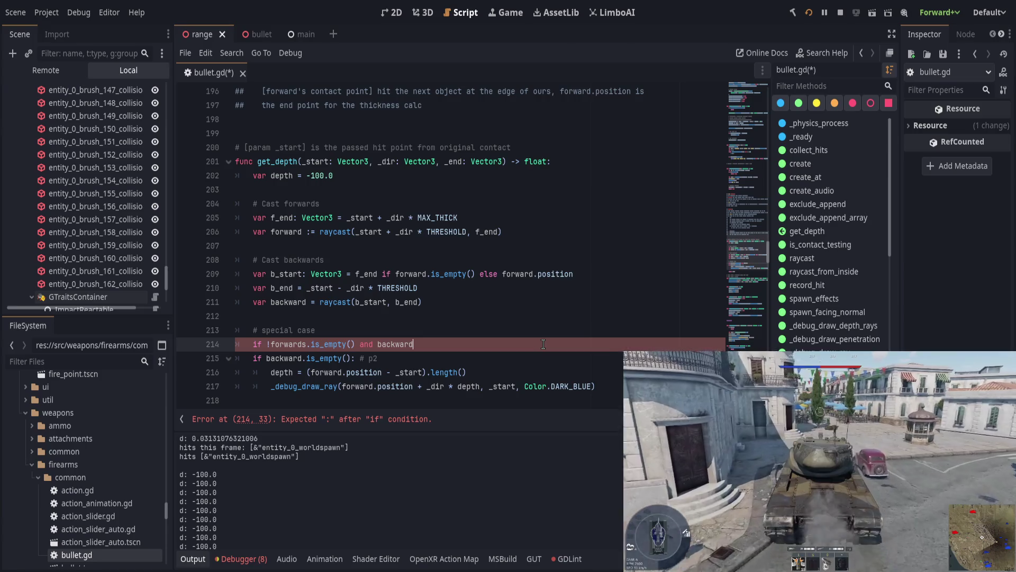
pyautogui.click(308, 344)
pyautogui.press('BackSpace')
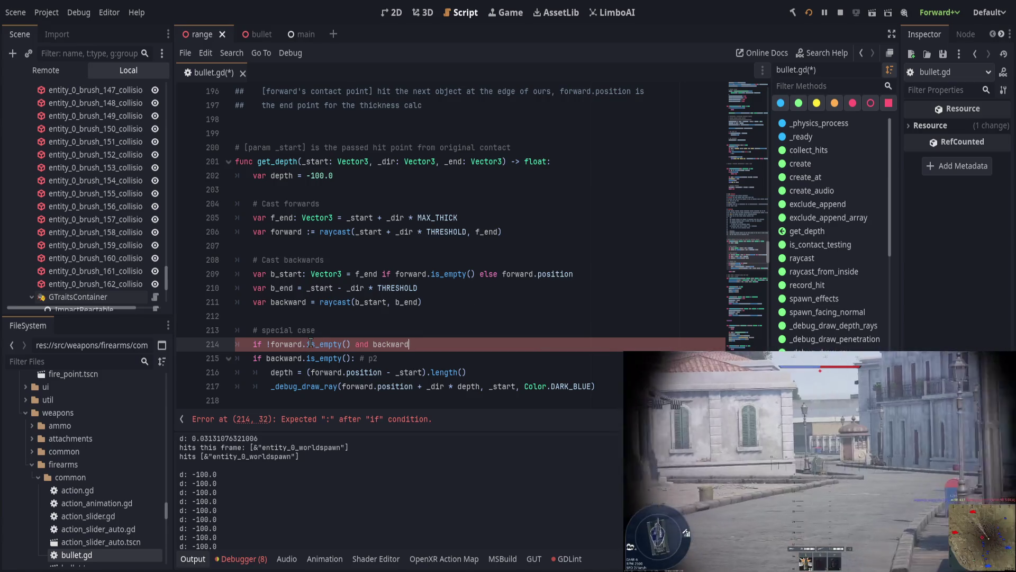
pyautogui.write('is_emp')
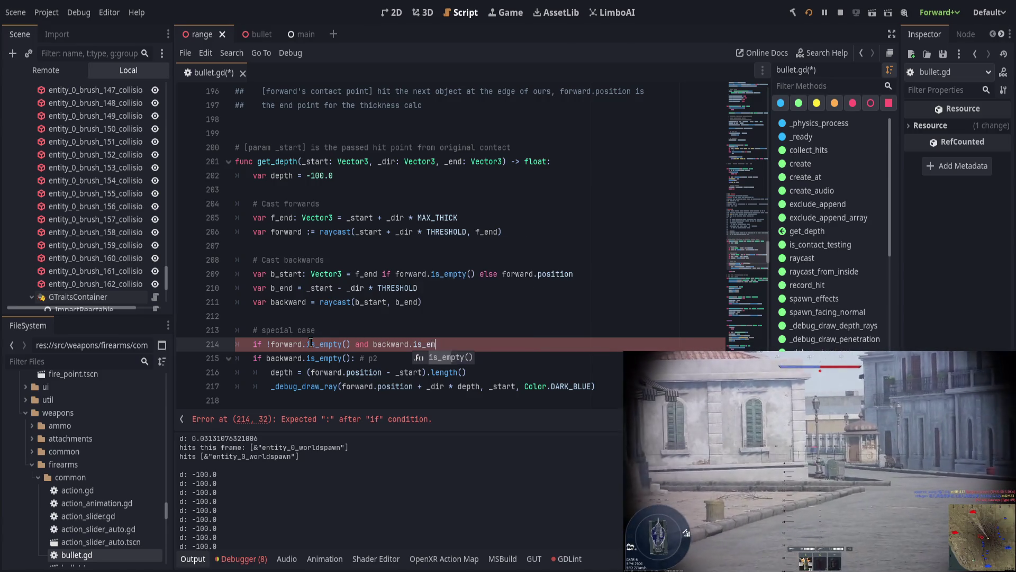
pyautogui.press('Return')
# - Reword the comment to 'Special case, forward hits but backward does not' and give the if a pass body
pyautogui.press('Up')
pyautogui.hotkey('ctrl', 'BackSpace')
pyautogui.hotkey('ctrl', 'BackSpace')
pyautogui.write('Special')
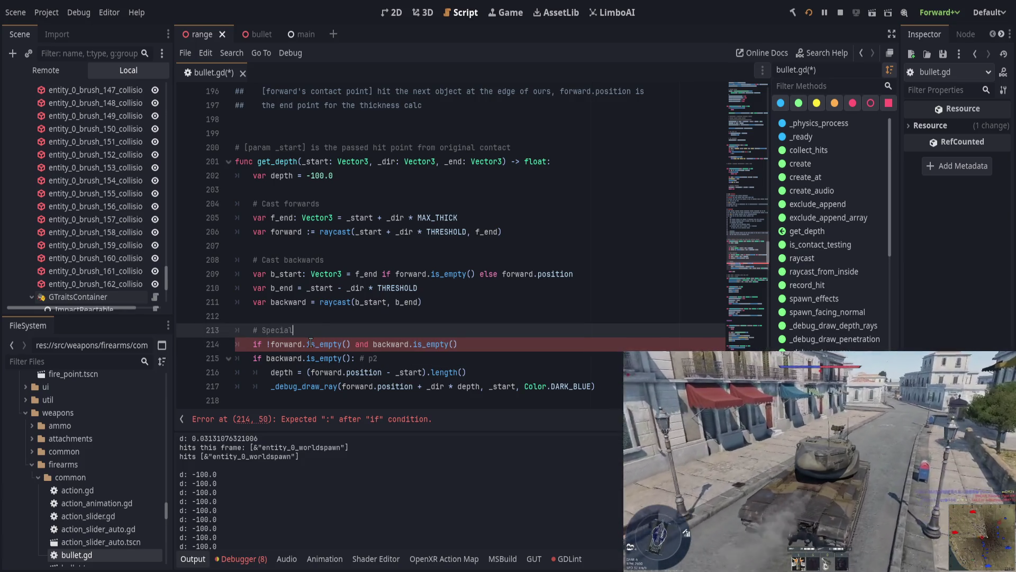
pyautogui.write('=-')
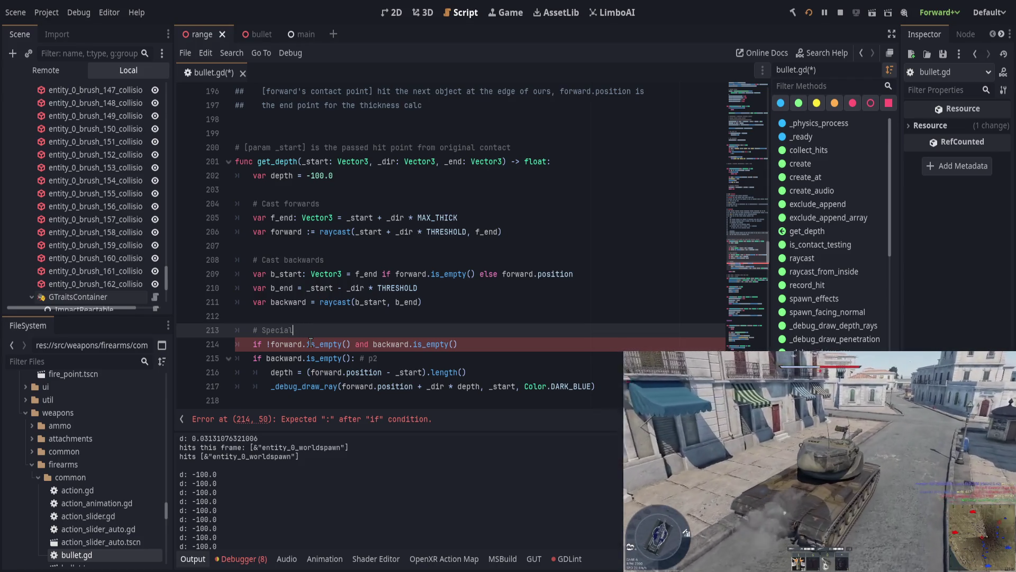
pyautogui.write(' case,')
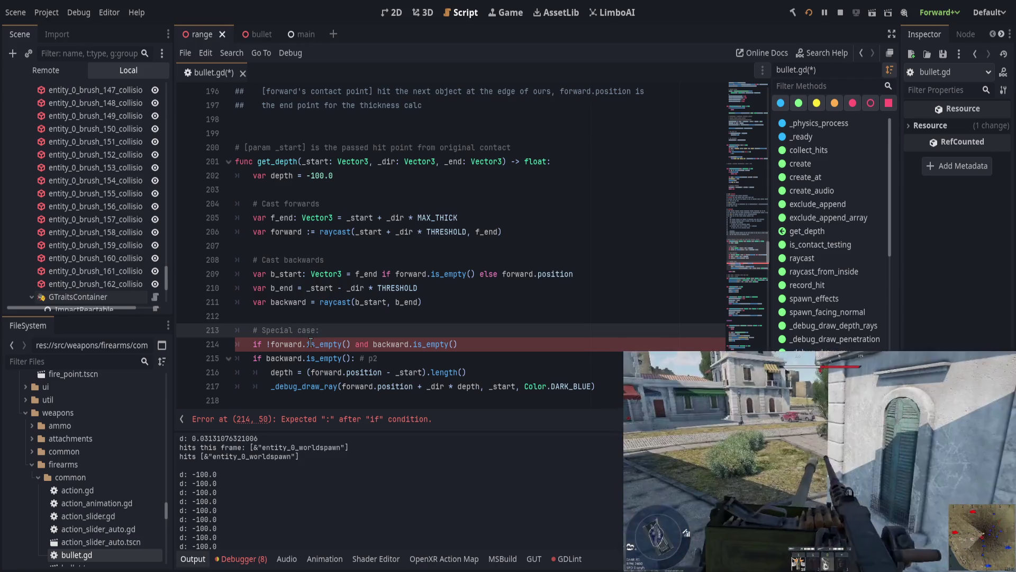
pyautogui.write('forward h')
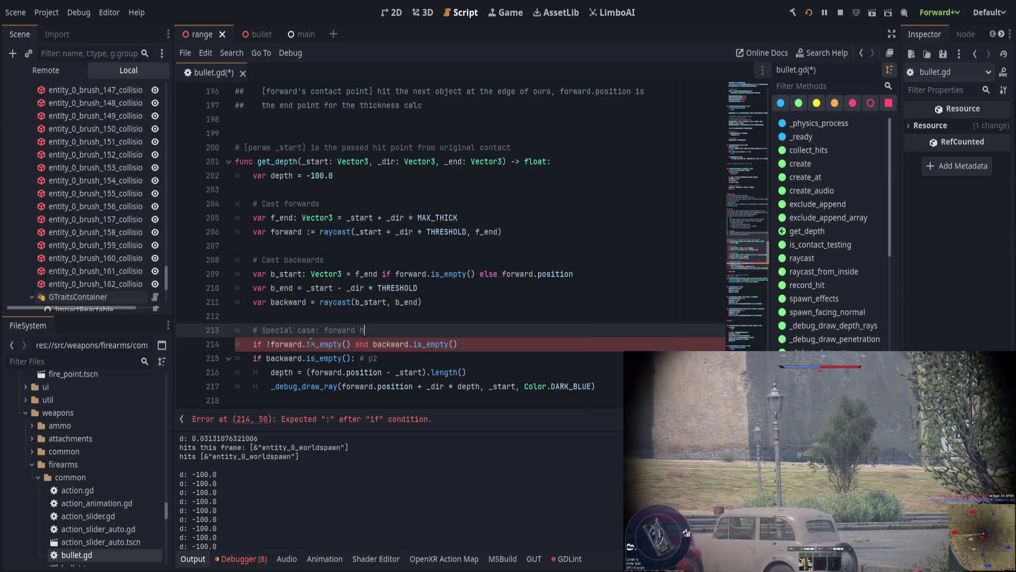
pyautogui.write('its but backwa')
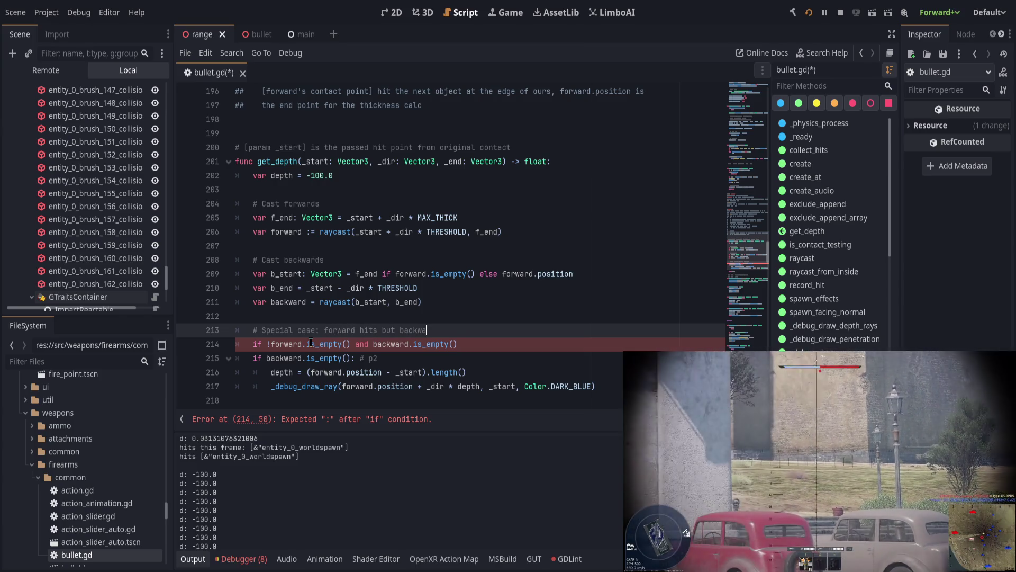
pyautogui.write('rd does not')
pyautogui.press('Down')
pyautogui.write(':')
pyautogui.press('Return')
pyautogui.write('pass')
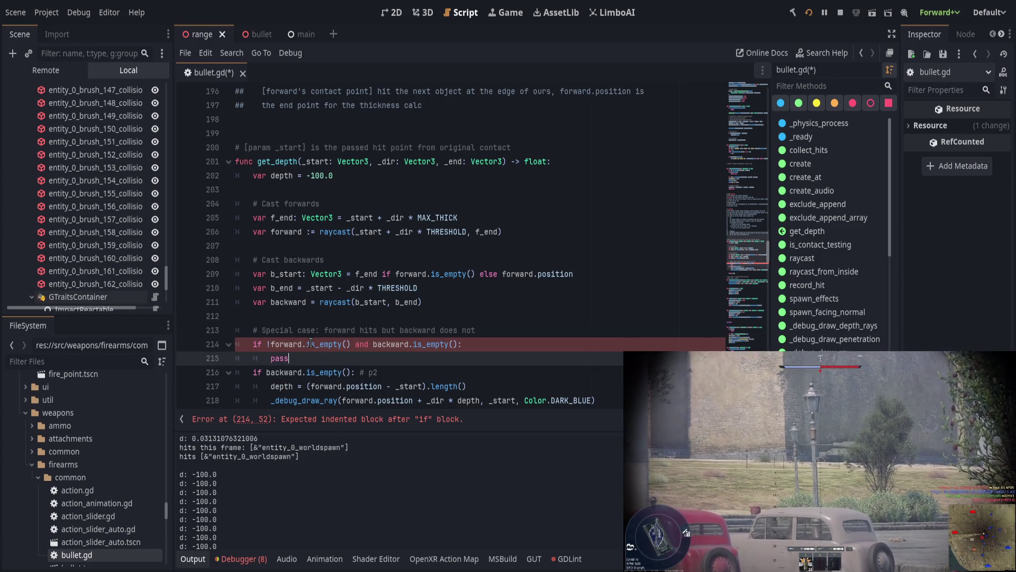
# - Add a '!' negation to the condition on line 214
pyautogui.scroll(-2, 491, 273)
pyautogui.click(363, 288)
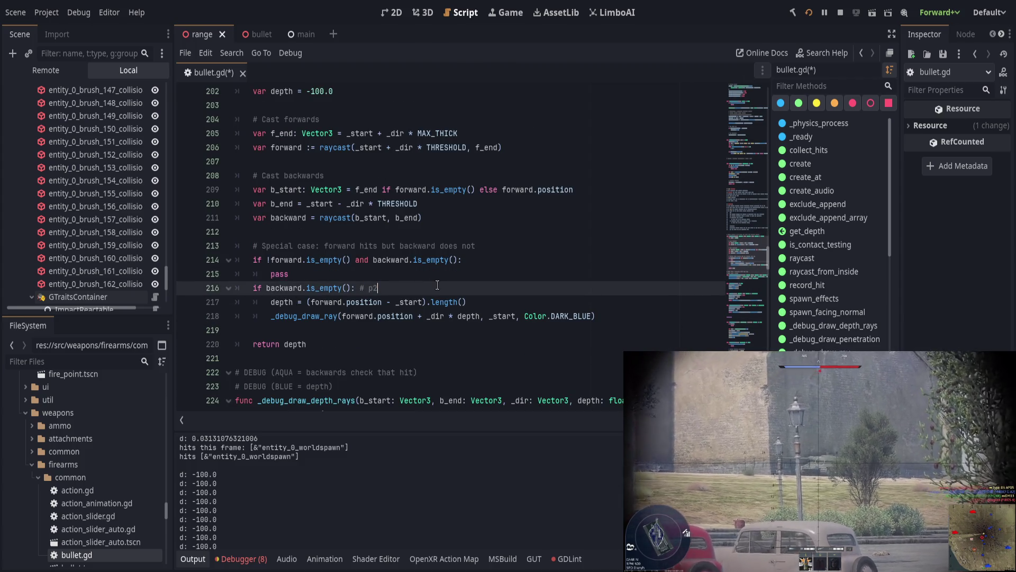
pyautogui.click(267, 260)
pyautogui.write('!')
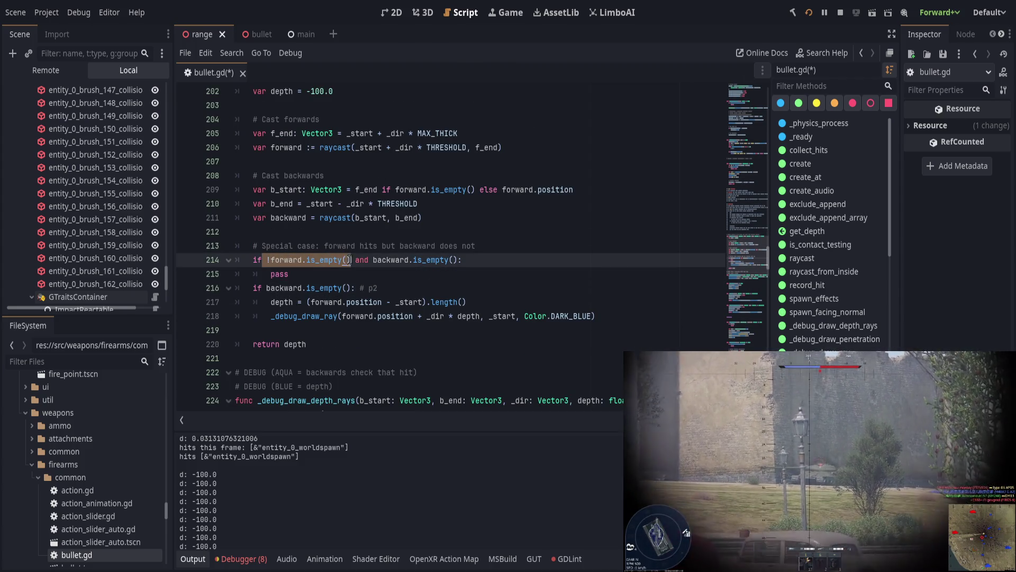
pyautogui.moveTo(369, 259); pyautogui.dragTo(480, 259)
# - Replace pass with 'depth =' followed by the length expression moved from the old branch
pyautogui.click(410, 274)
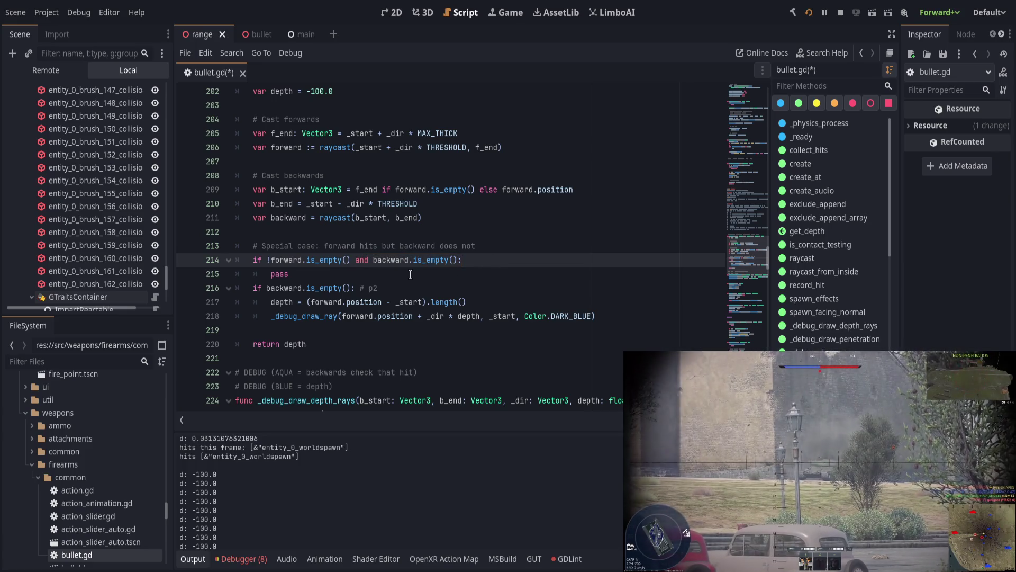
pyautogui.press('BackSpace')
pyautogui.press('BackSpace')
pyautogui.press('BackSpace')
pyautogui.write('depth =')
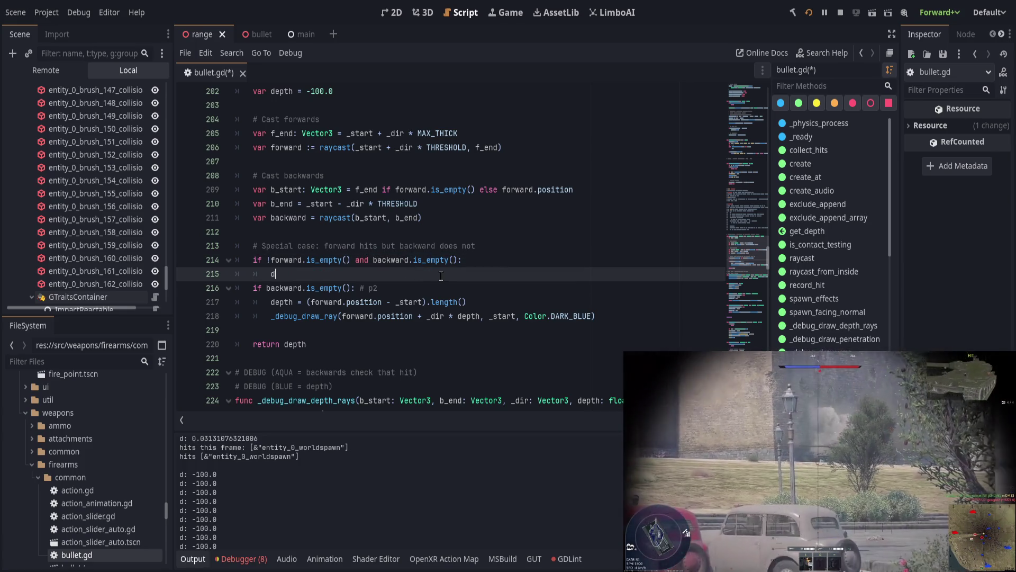
pyautogui.press('Escape')
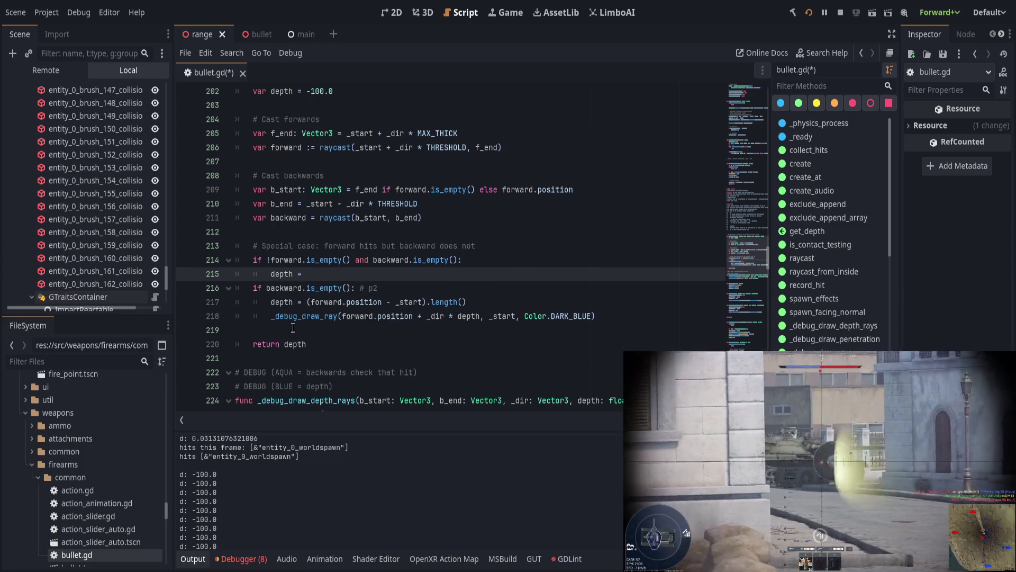
pyautogui.moveTo(305, 302); pyautogui.dragTo(467, 301)
pyautogui.hotkey('ctrl', 'c')
pyautogui.press('BackSpace')
pyautogui.click(436, 276)
pyautogui.hotkey('ctrl', 'v')
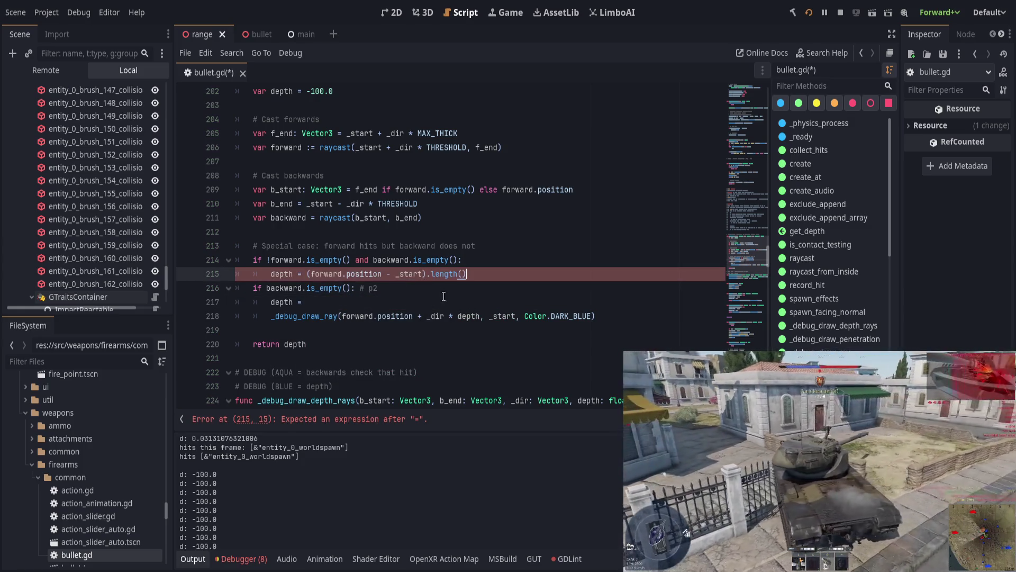
# - Delete the old backward.is_empty() check, the empty depth assignment and the old _debug_draw_ray call
pyautogui.click(444, 286)
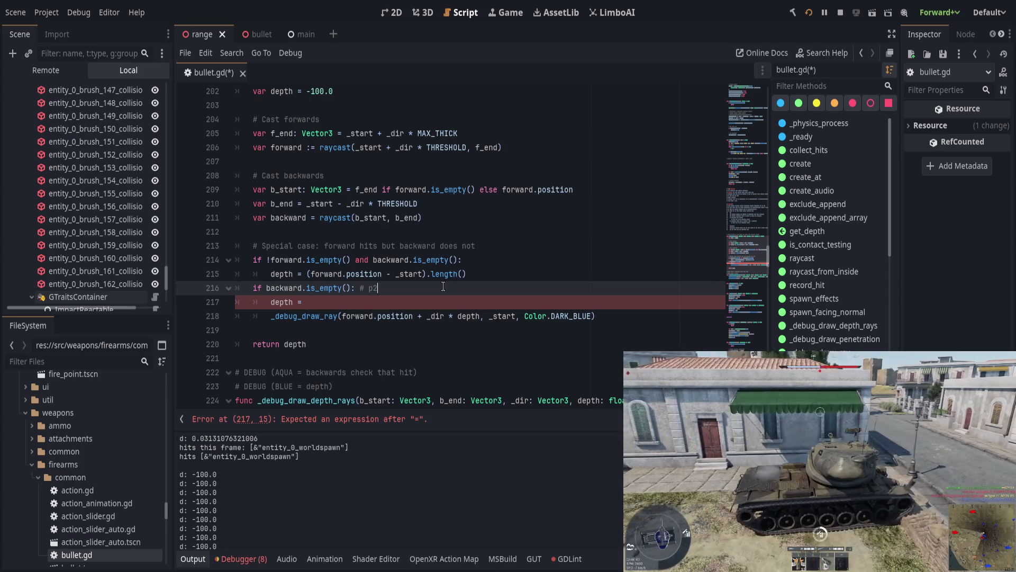
pyautogui.hotkey('ctrl', 'shift', 'k')
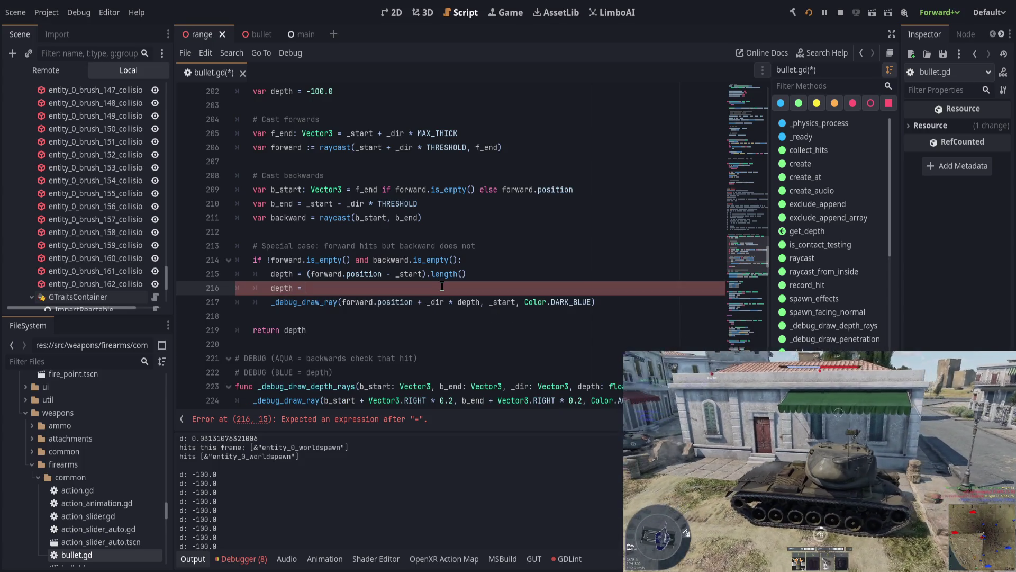
pyautogui.hotkey('ctrl', 'shift', 'k')
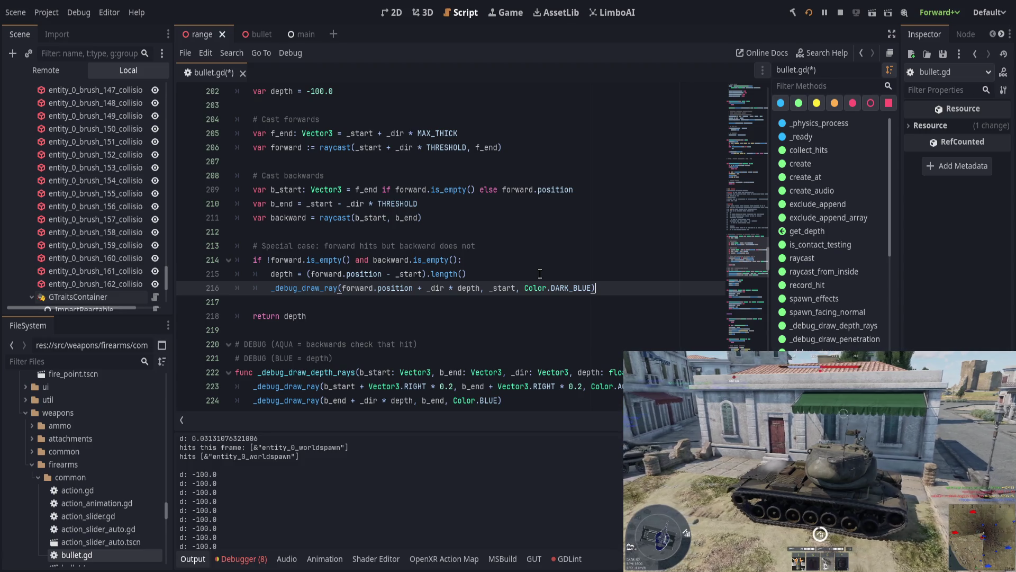
pyautogui.press('Home')
pyautogui.hotkey('shift', 'End')
pyautogui.press('BackSpace')
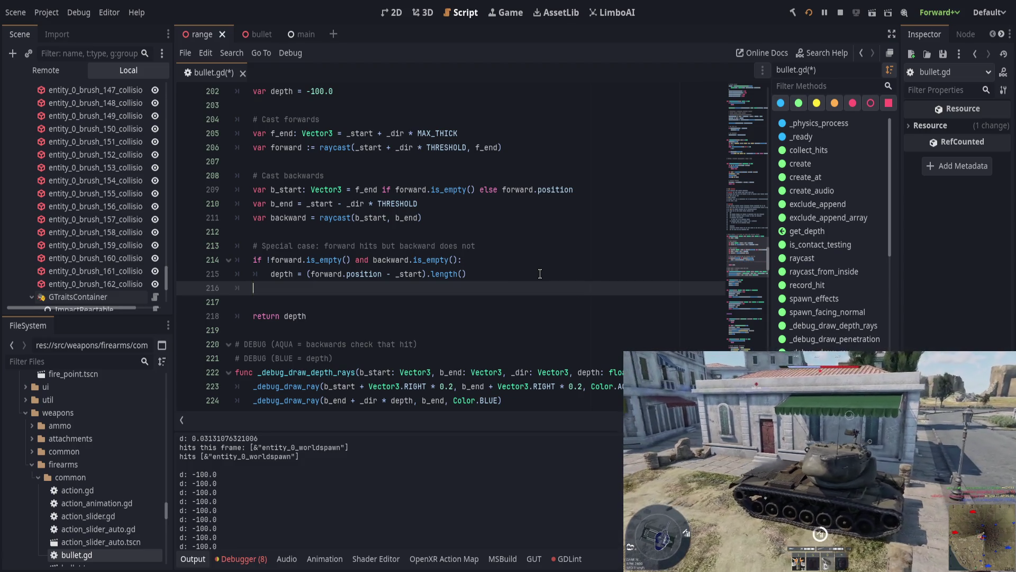
# - Call _debug_draw_depth_rays with b_start and b_end as its arguments
pyautogui.write('_debug_dr')
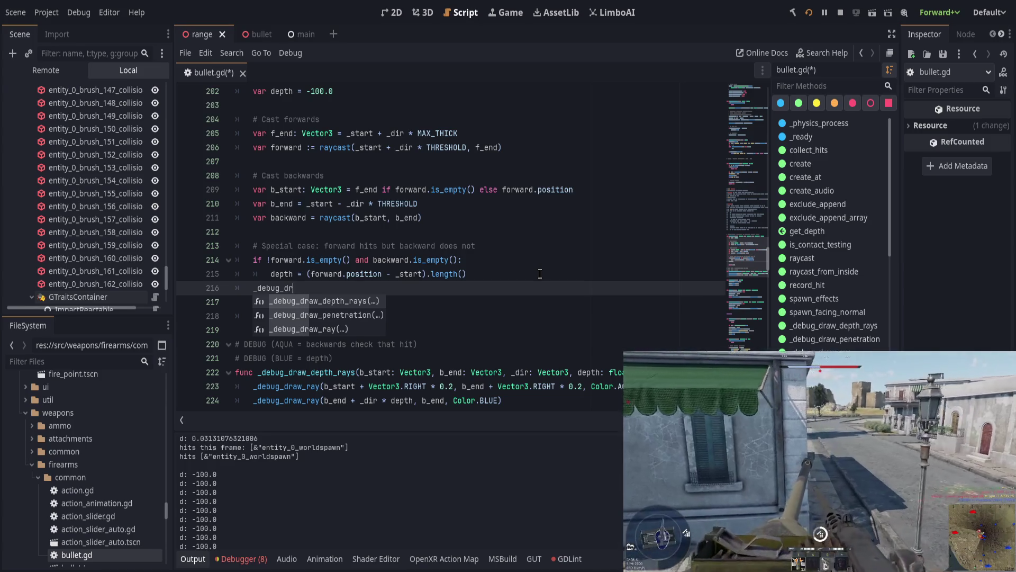
pyautogui.write('aw_depth')
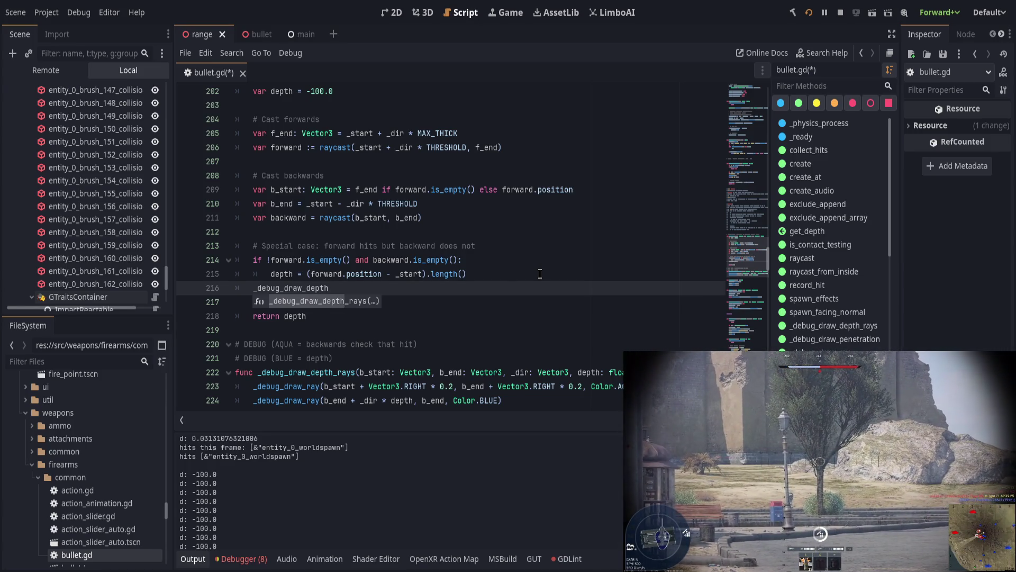
pyautogui.press('Return')
pyautogui.hotkey('alt', 'Down')
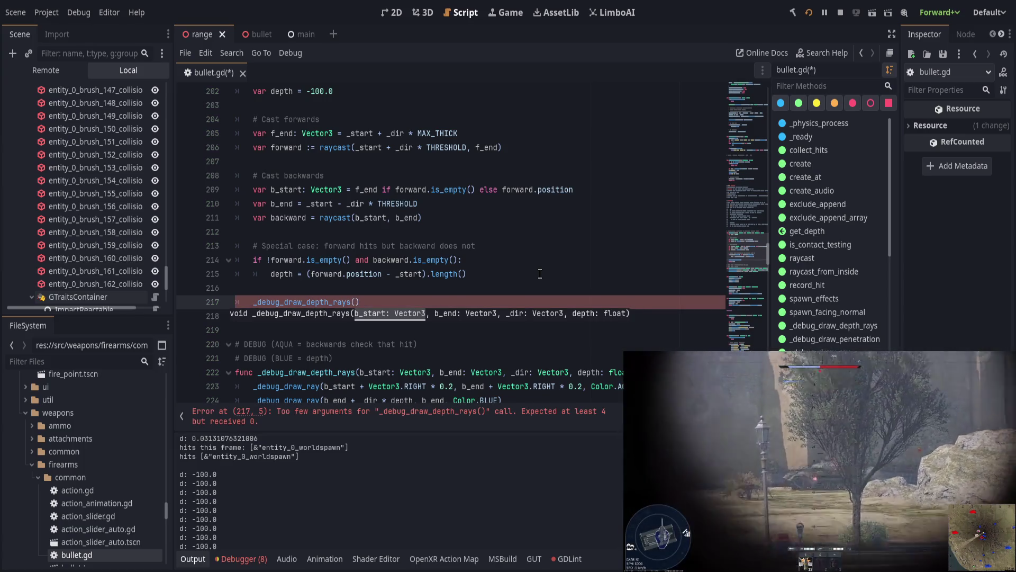
pyautogui.write('b_start,')
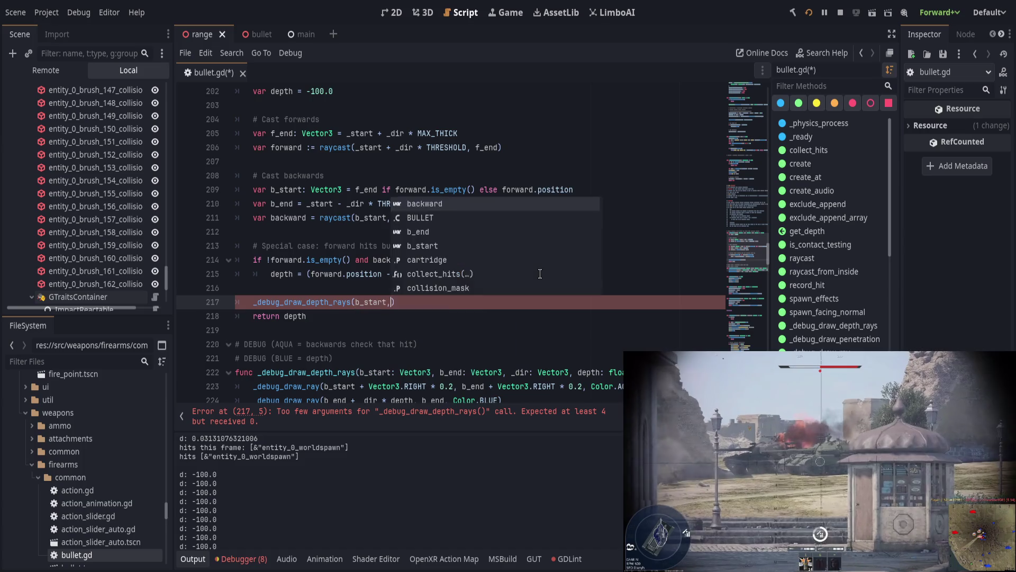
pyautogui.press('Escape')
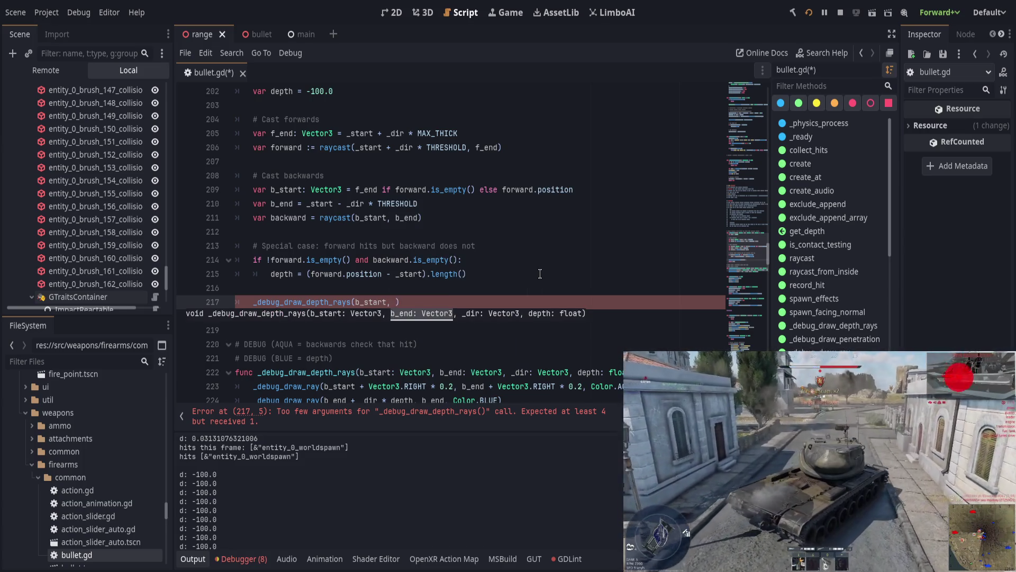
pyautogui.write('b_')
pyautogui.press('Return')
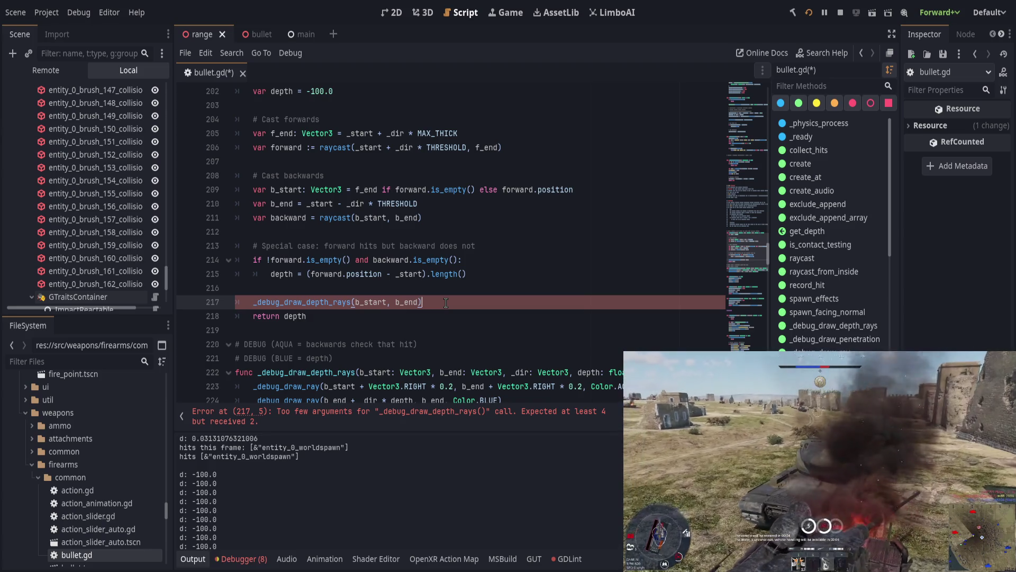
# - Replace _start with b_end in the special-case depth formula on line 215
pyautogui.click(410, 273)
pyautogui.hotkey('ctrl', 'z')
pyautogui.hotkey('ctrl', 'z')
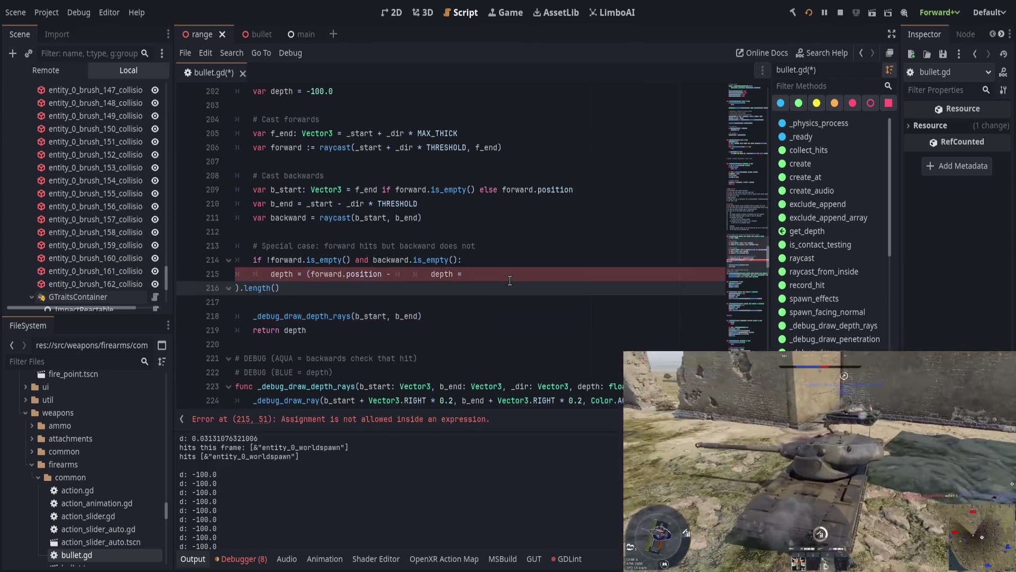
pyautogui.hotkey('ctrl', 'shift', 'z')
pyautogui.hotkey('ctrl', 'shift', 'z')
pyautogui.write('b_end).length(')
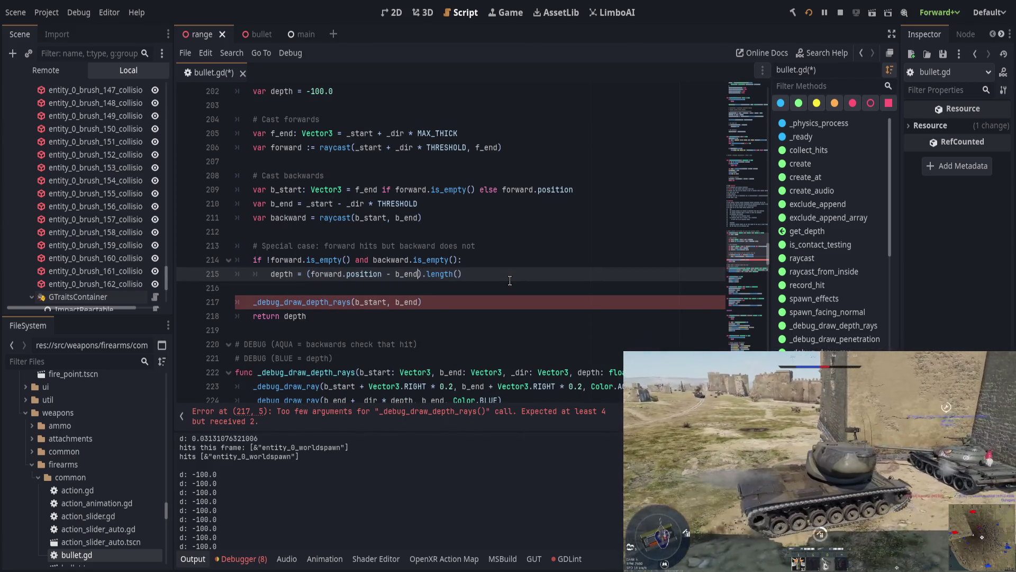
pyautogui.press('End')
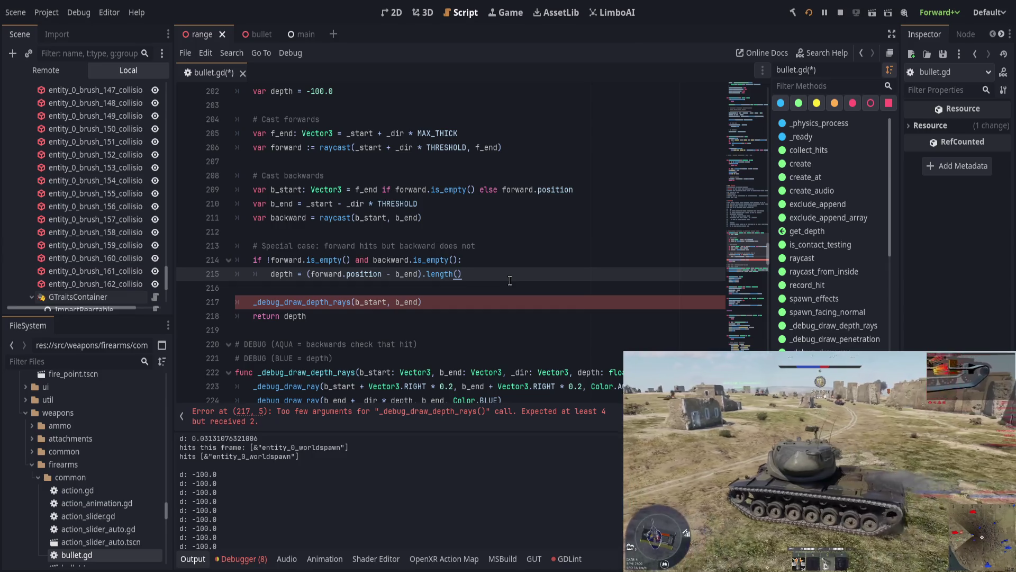
pyautogui.press('Down')
pyautogui.press('Down')
pyautogui.press('Left')
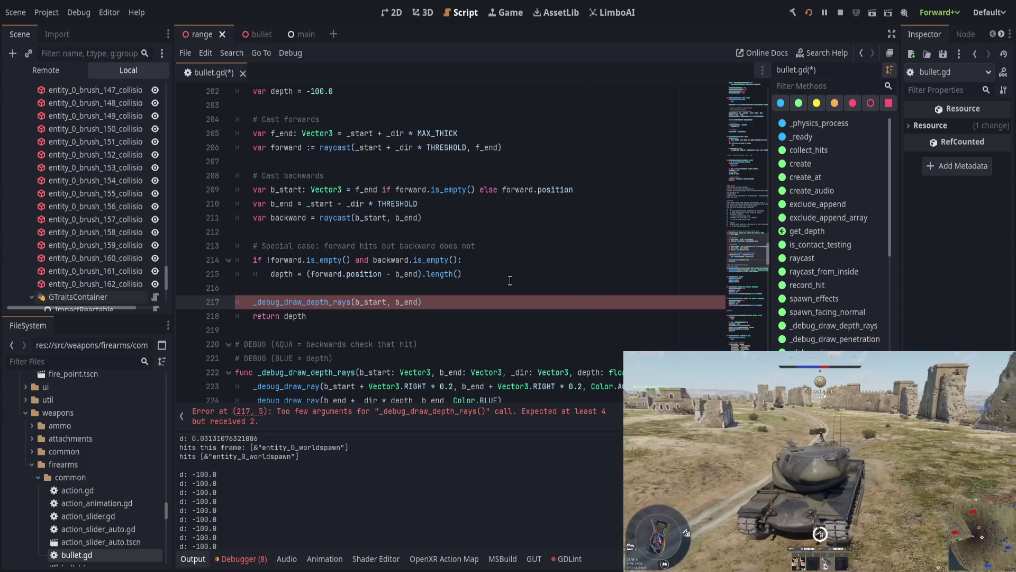
# - Insert 'b_start = forward.position' in the branch, add ', _dir, depth' to the debug-ray call, and save
pyautogui.press('Up')
pyautogui.press('Up')
pyautogui.press('Up')
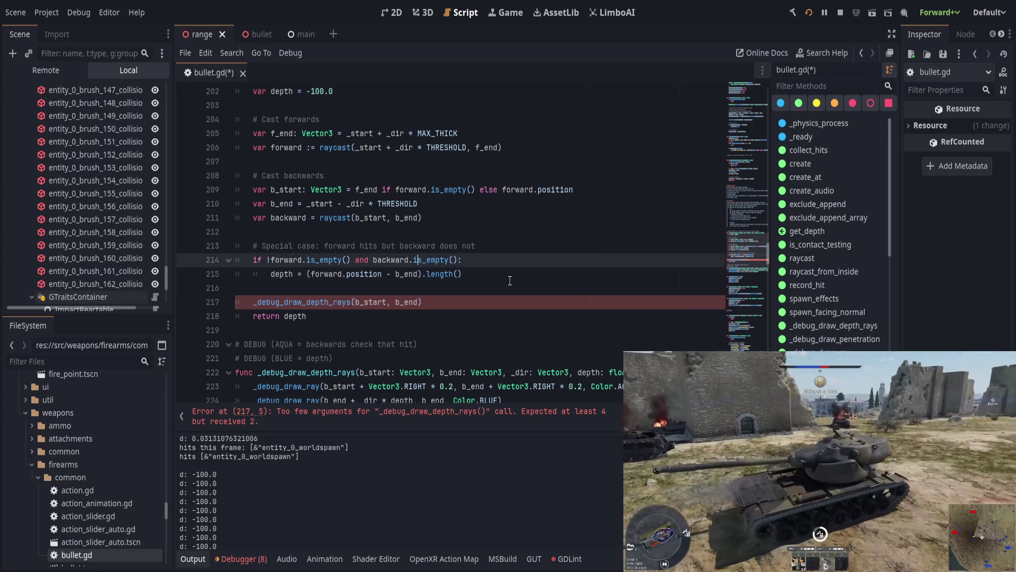
pyautogui.hotkey('ctrl', 'Return')
pyautogui.write('b')
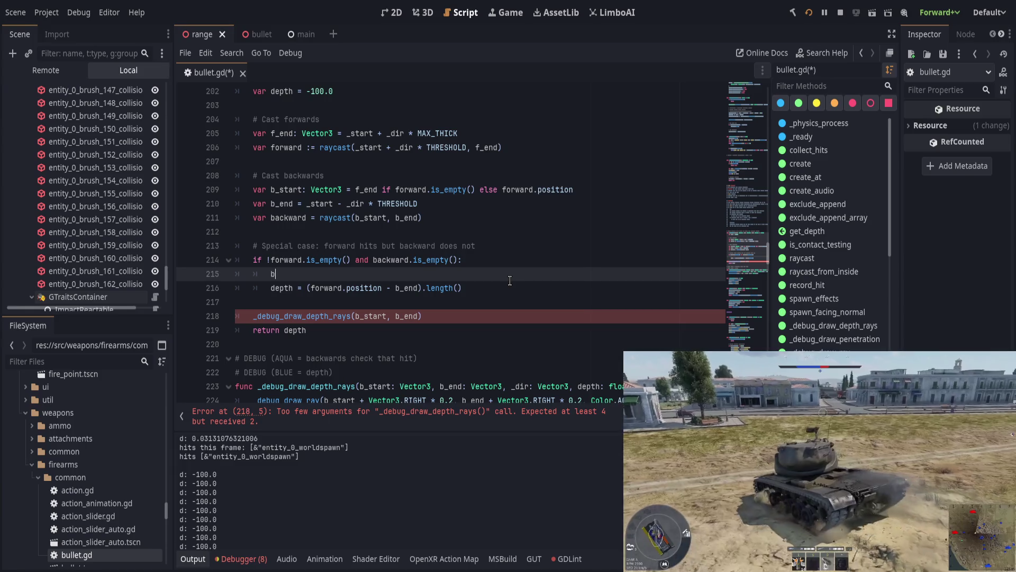
pyautogui.write('_start =')
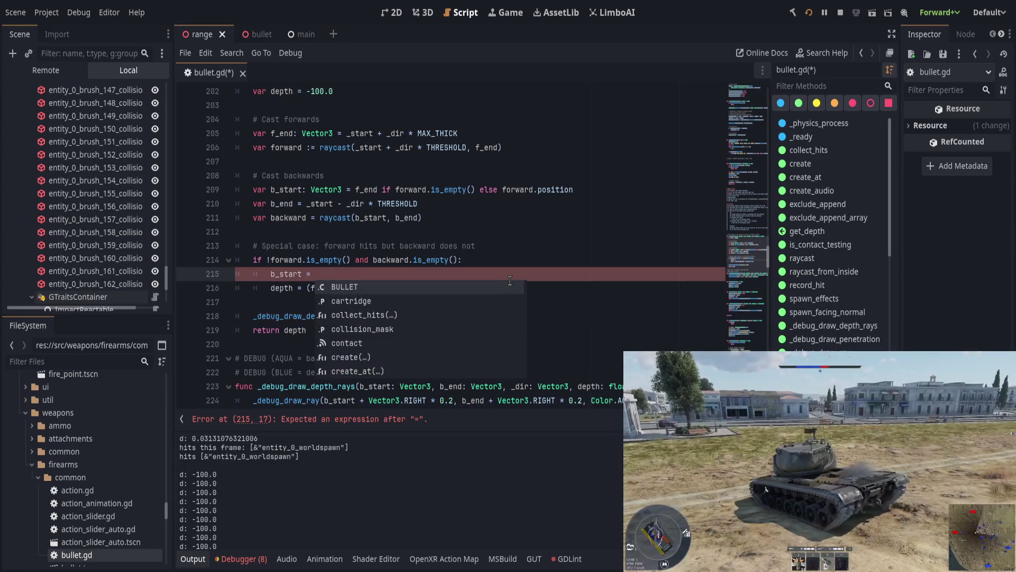
pyautogui.write(' forward.')
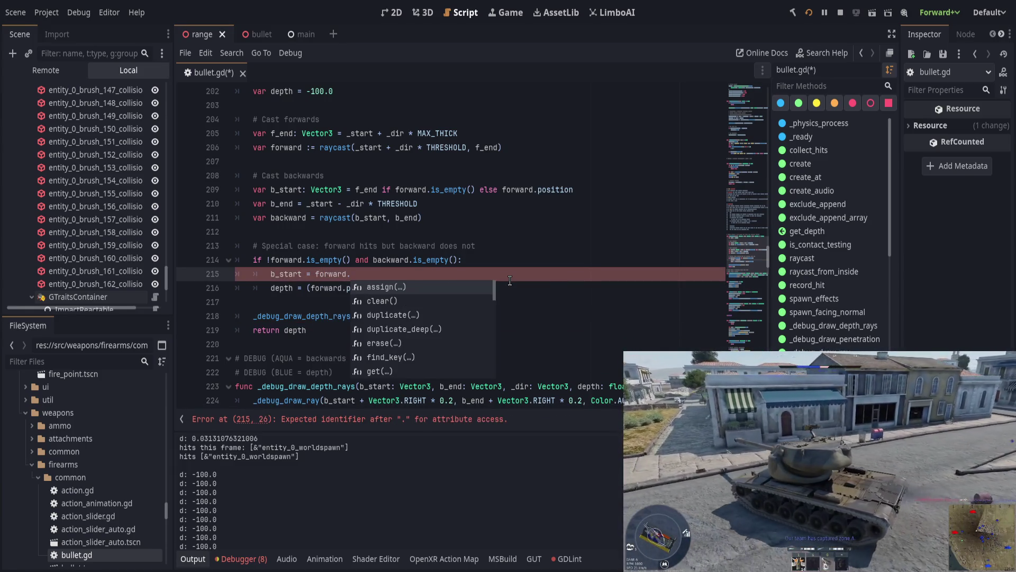
pyautogui.write('position')
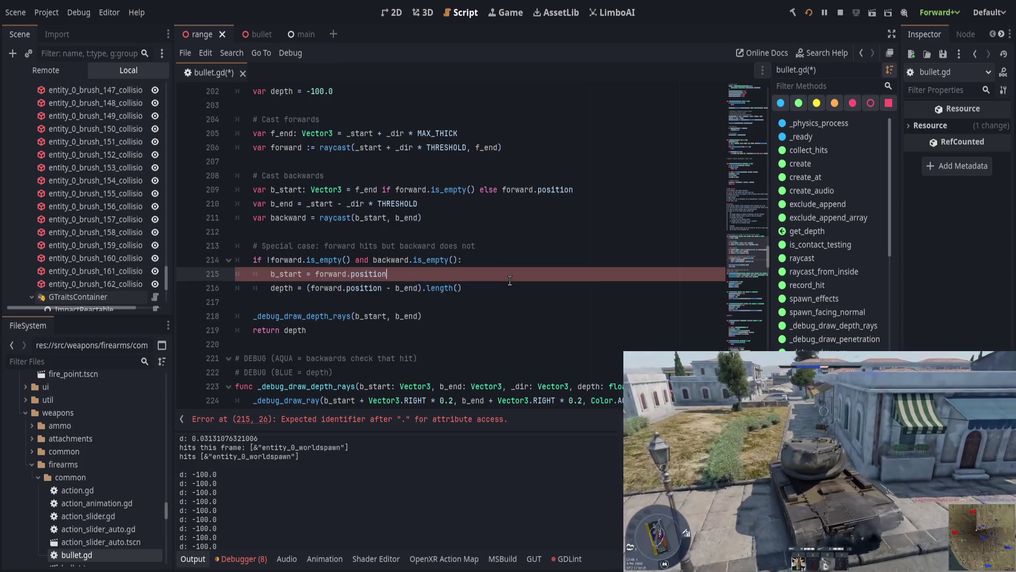
pyautogui.click(440, 307)
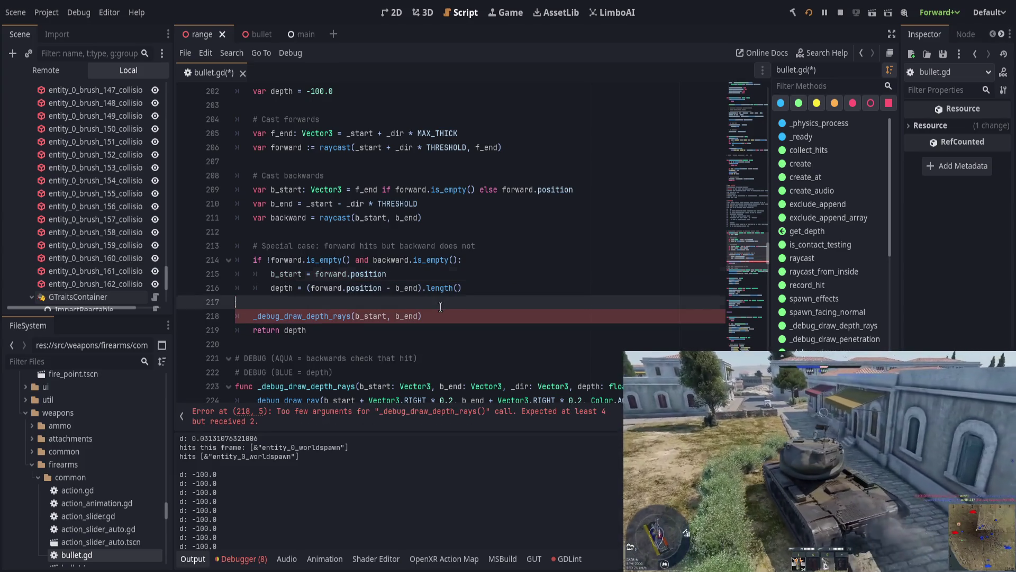
pyautogui.press('Down')
pyautogui.write(',')
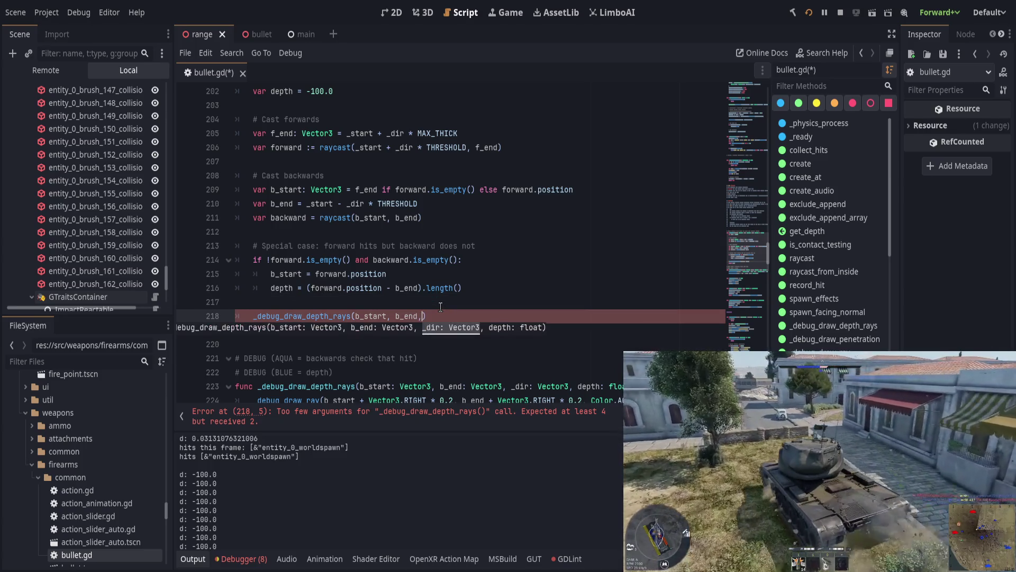
pyautogui.write(' _dir')
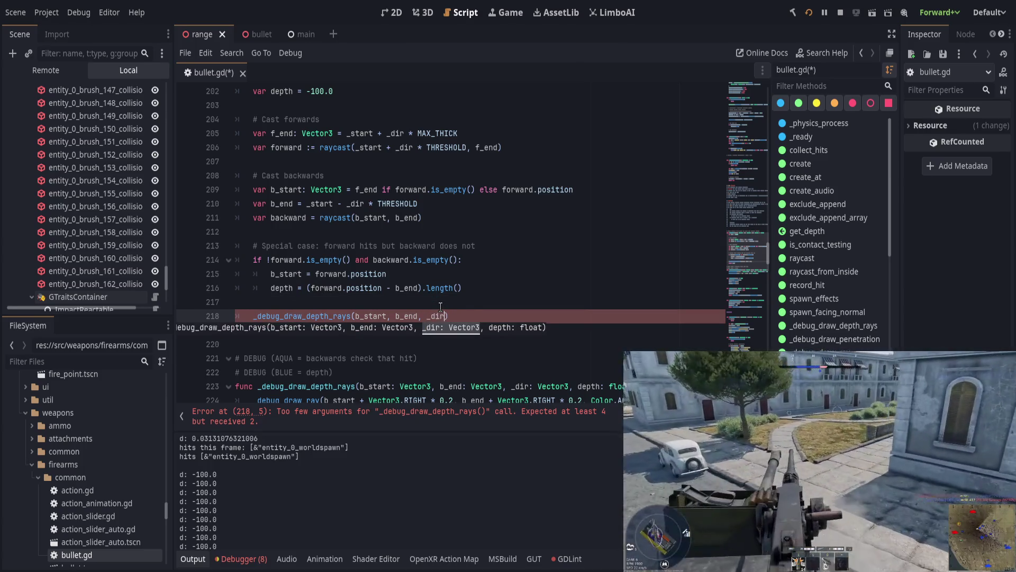
pyautogui.write(', d')
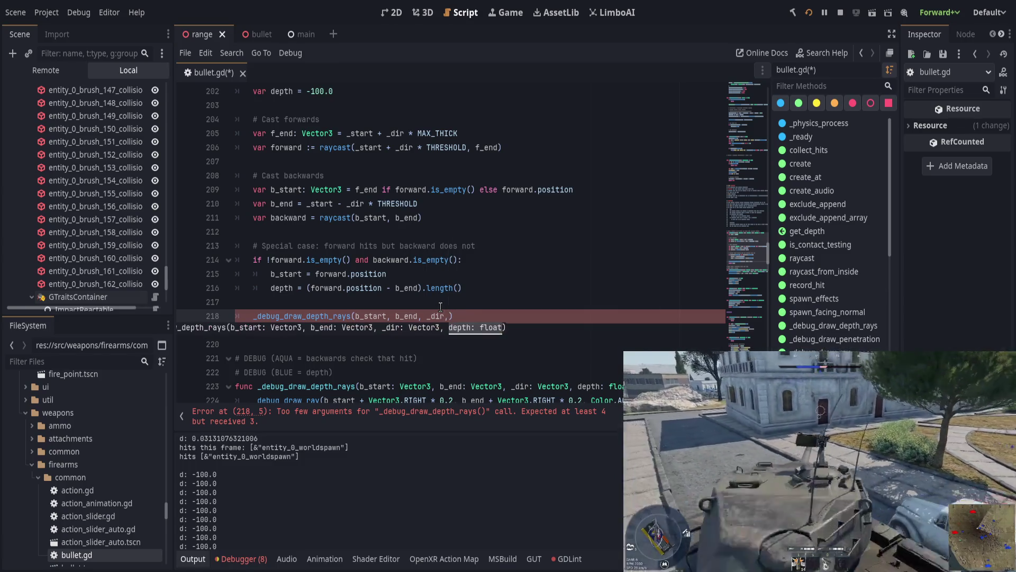
pyautogui.write('epth')
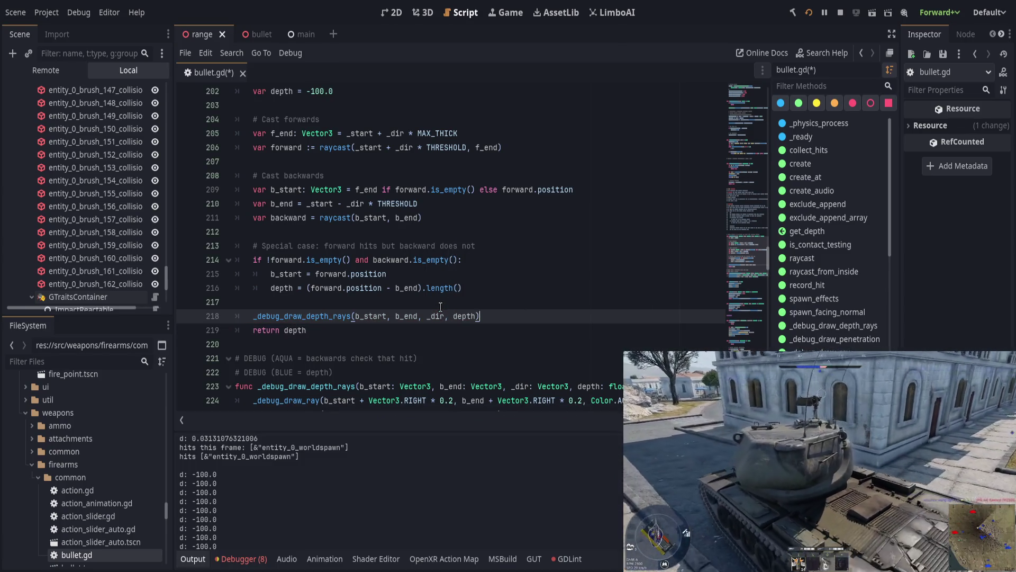
pyautogui.hotkey('ctrl', 's')
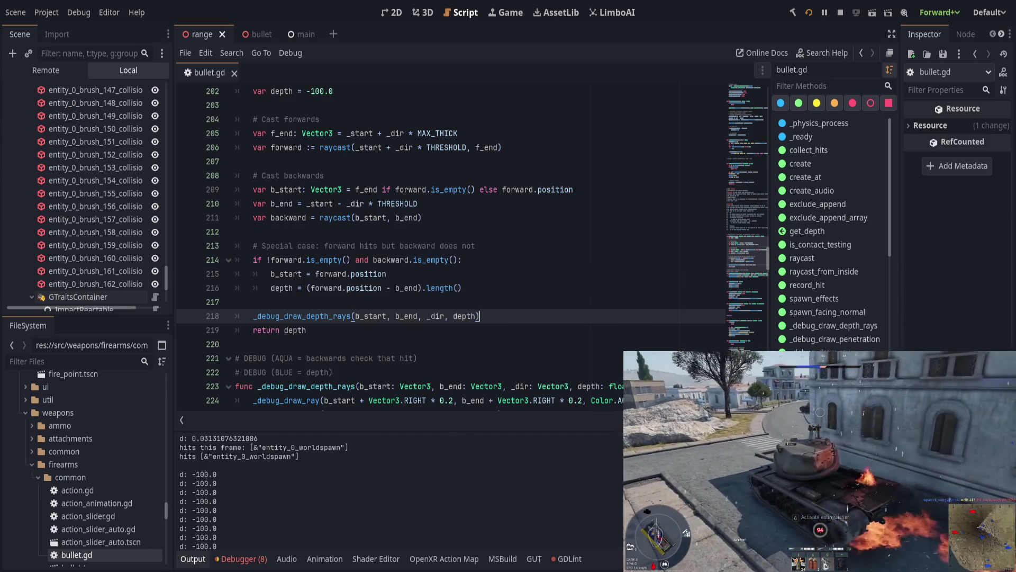
# - Relaunch the game with F5, highlight the uses of depth, and save to reload range.tscn
pyautogui.press('F5')
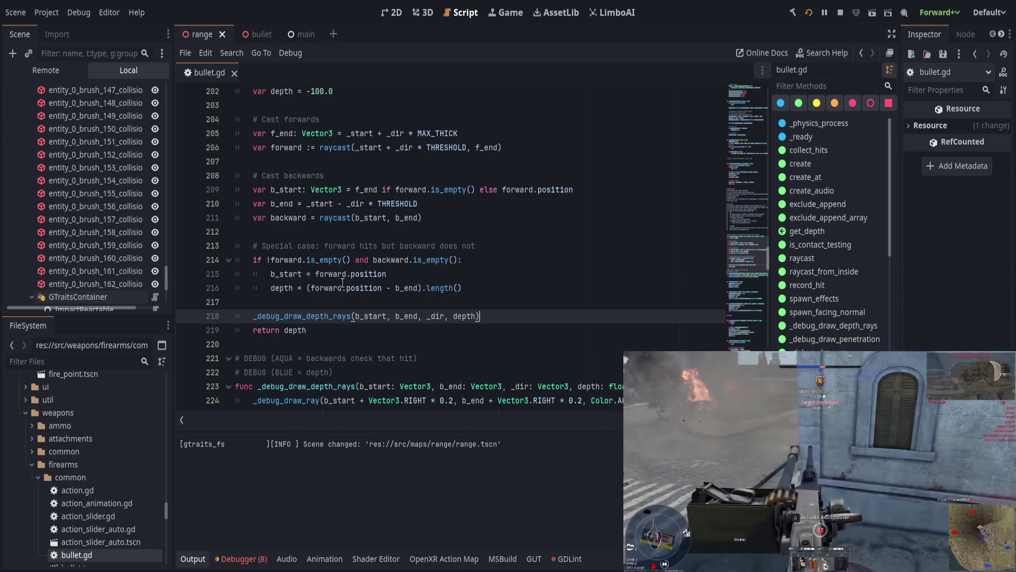
pyautogui.click(280, 288)
pyautogui.click(508, 290)
pyautogui.scroll(1, 512, 337)
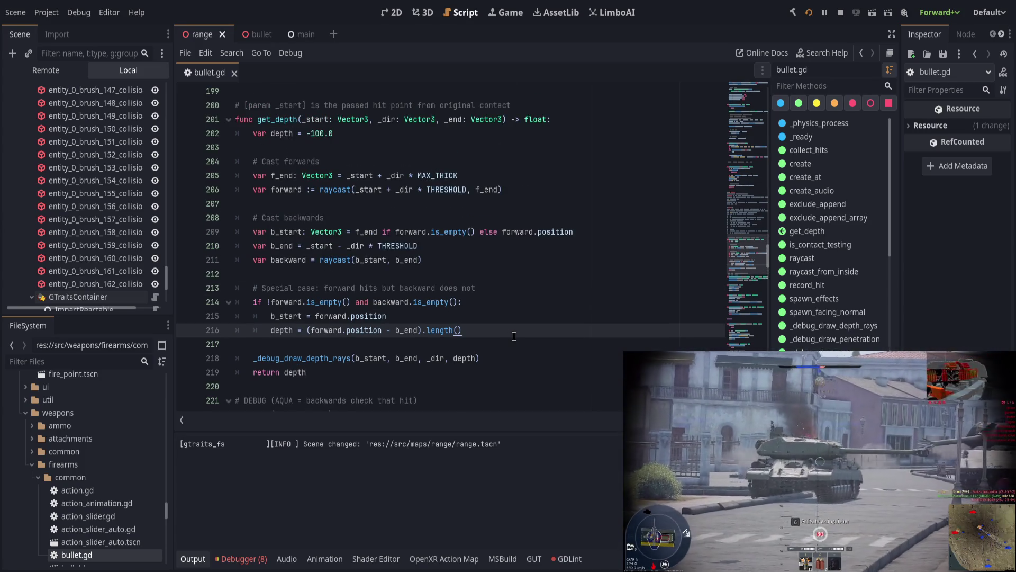
pyautogui.doubleClick(278, 329)
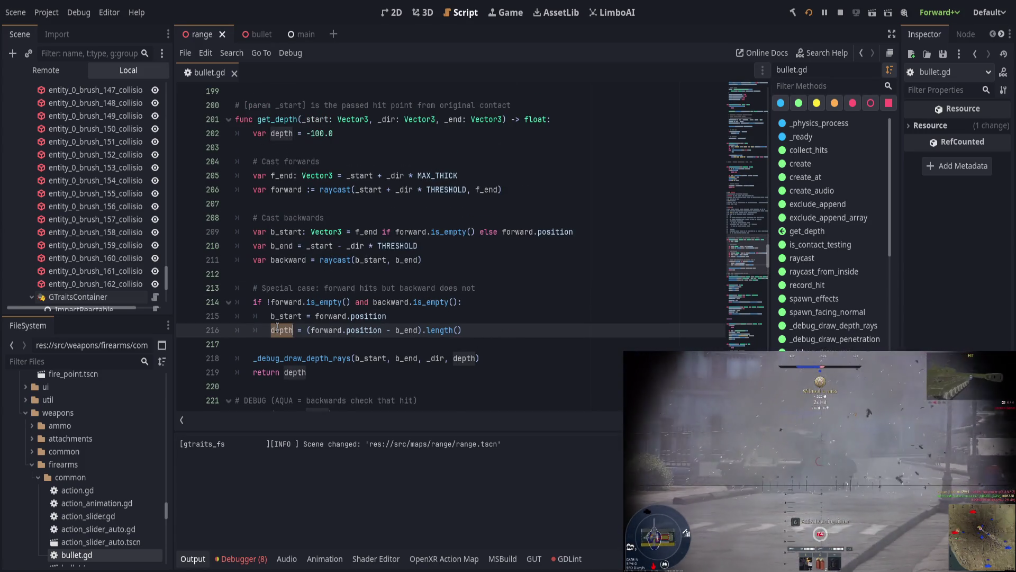
pyautogui.click(542, 273)
pyautogui.hotkey('ctrl', 's')
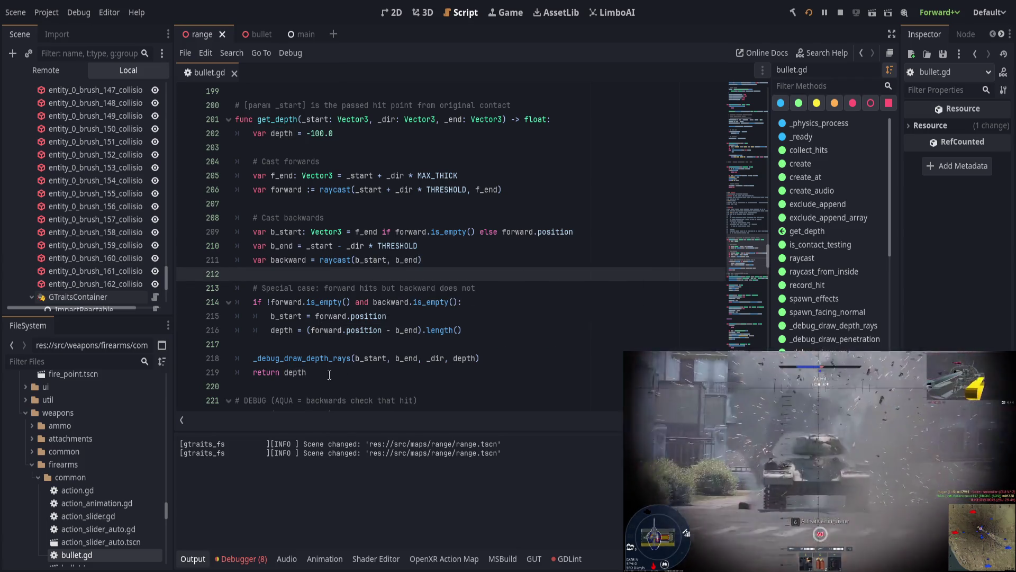
pyautogui.doubleClick(279, 328)
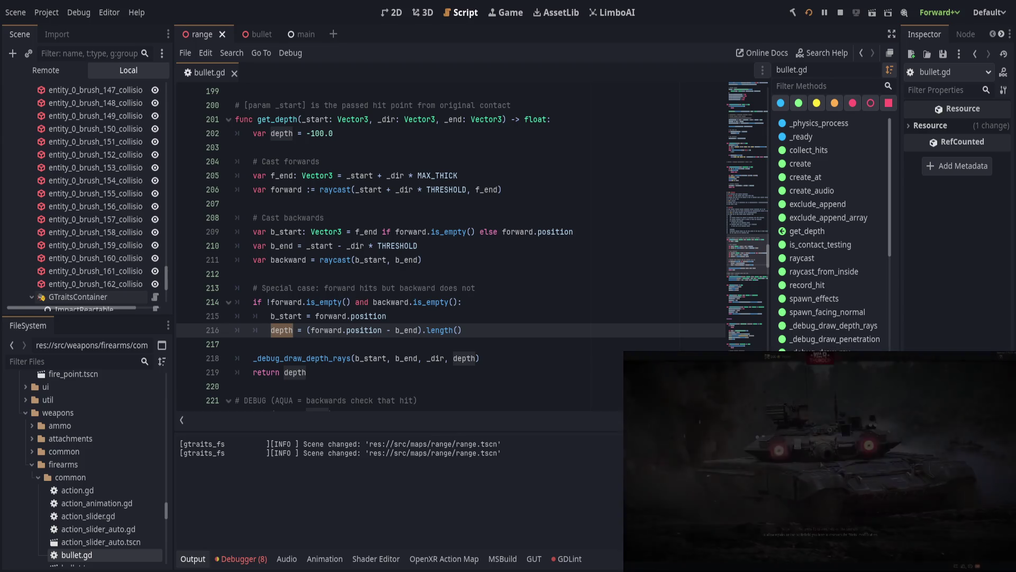
# - Split the condition into an outer 'if backward.is_empty():' with a nested 'if !forward.is_empty():'
pyautogui.click(542, 300)
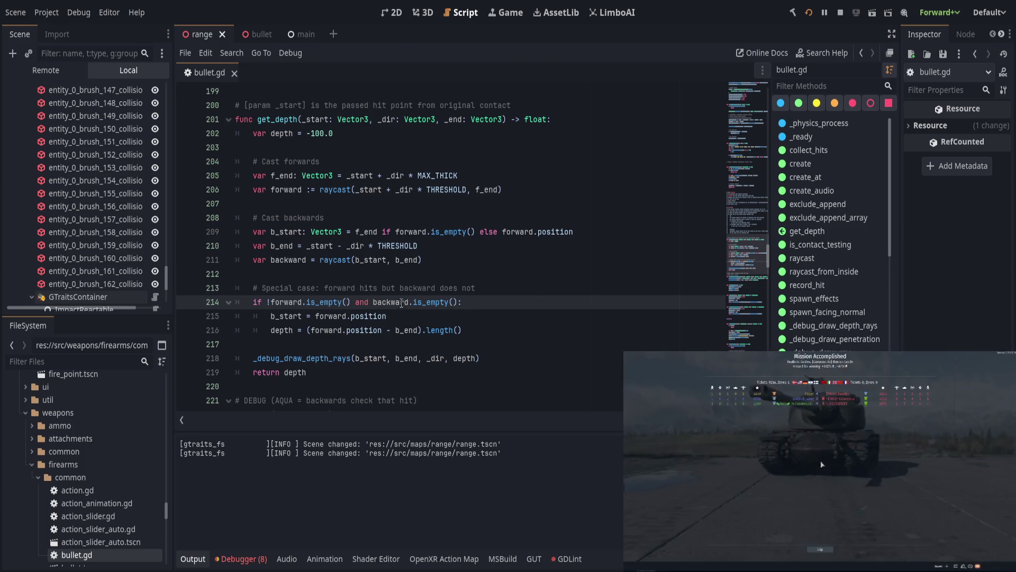
pyautogui.moveTo(373, 302); pyautogui.dragTo(454, 304)
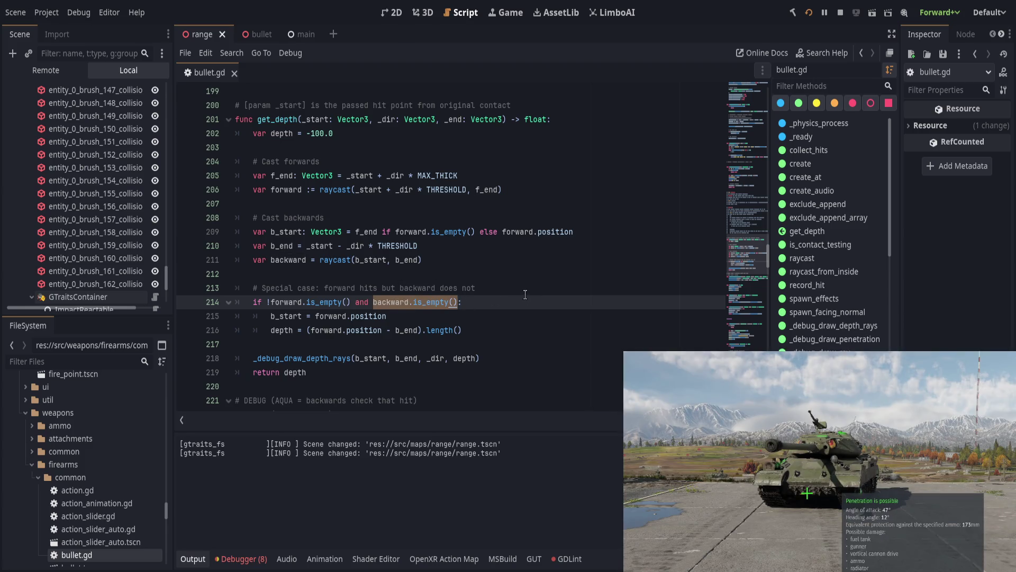
pyautogui.press('BackSpace')
pyautogui.click(267, 302)
pyautogui.write('backward.is_empty()')
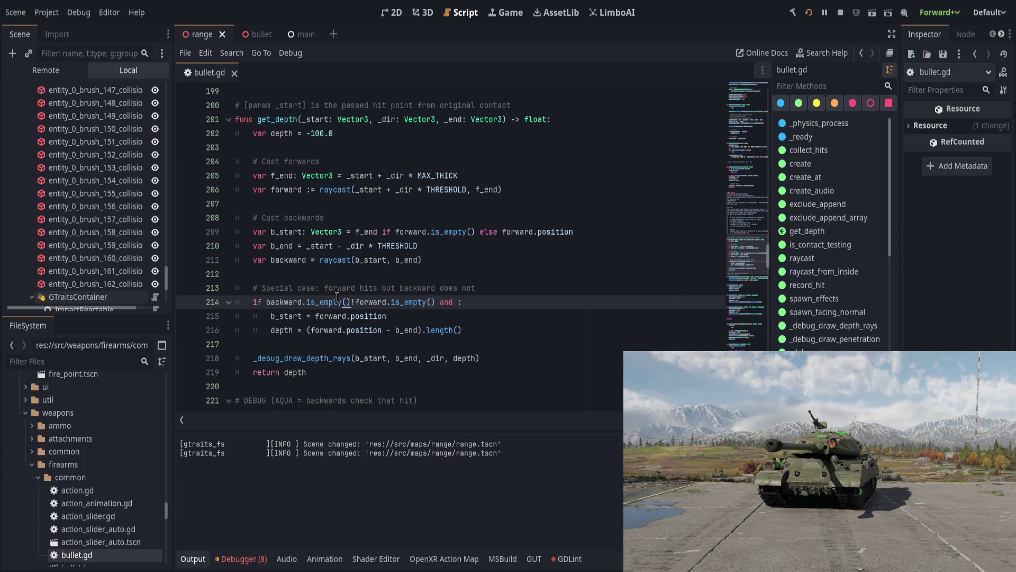
pyautogui.write(':')
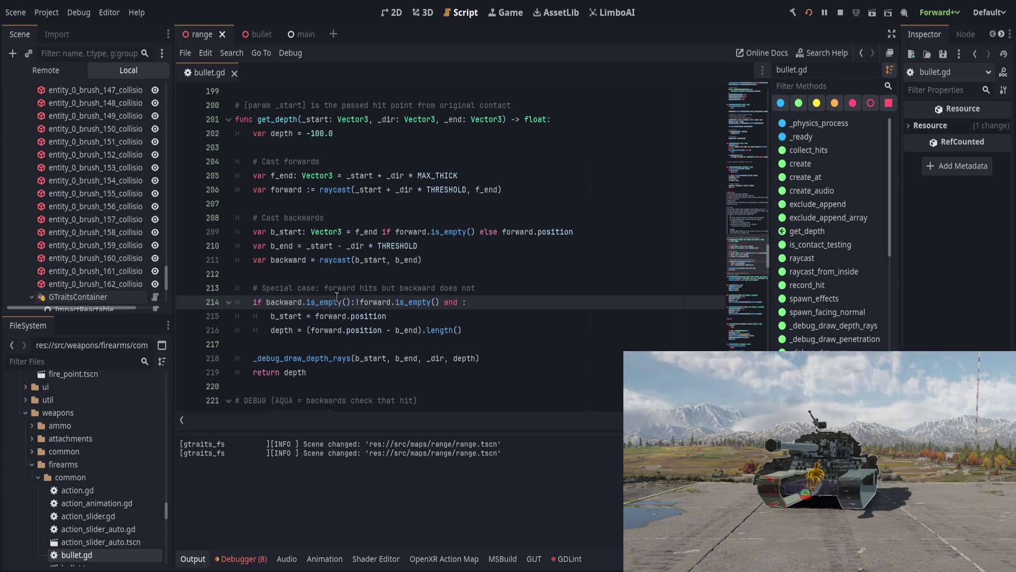
pyautogui.press('Return')
pyautogui.write('if !')
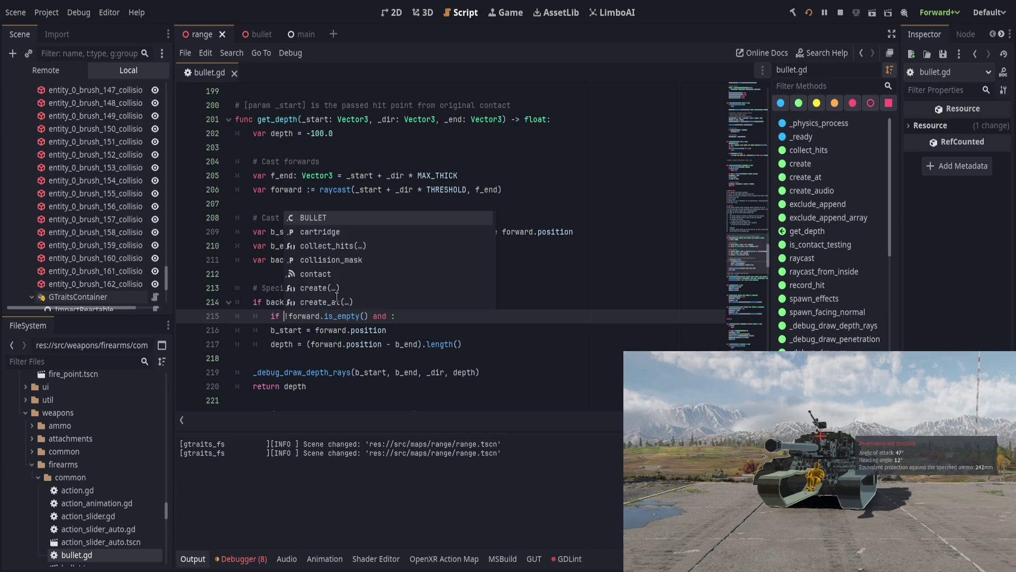
pyautogui.press('End')
pyautogui.press('Left')
pyautogui.press('BackSpace')
pyautogui.press('BackSpace')
pyautogui.press('BackSpace')
# - Move the Special case comment into the block, indent the forward branch, and add a Common case comment
pyautogui.press('Up')
pyautogui.press('Up')
pyautogui.hotkey('alt', 'Down')
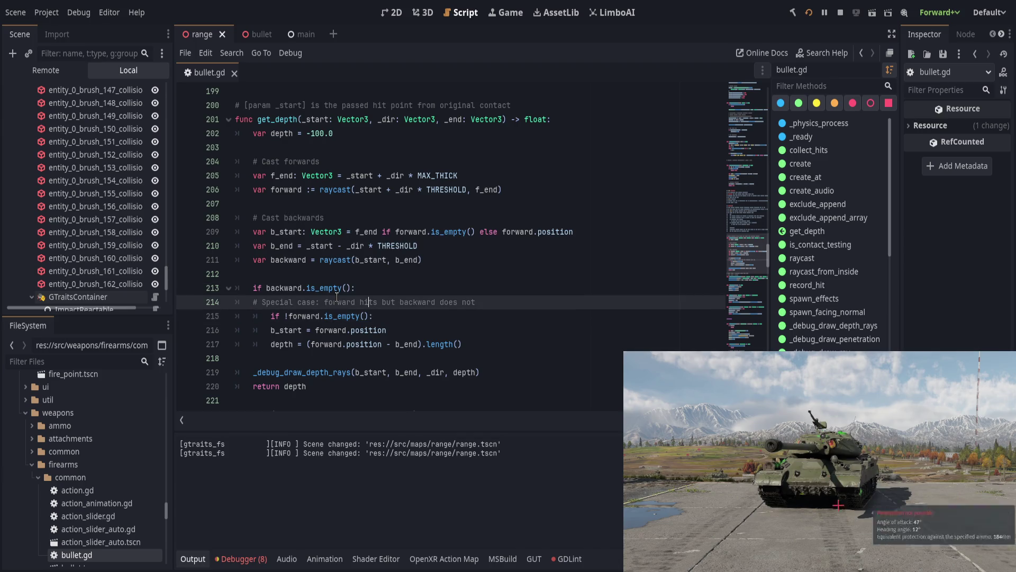
pyautogui.press('Down')
pyautogui.press('Down')
pyautogui.hotkey('shift', 'Down')
pyautogui.press('Tab')
pyautogui.press('End')
pyautogui.press('Return')
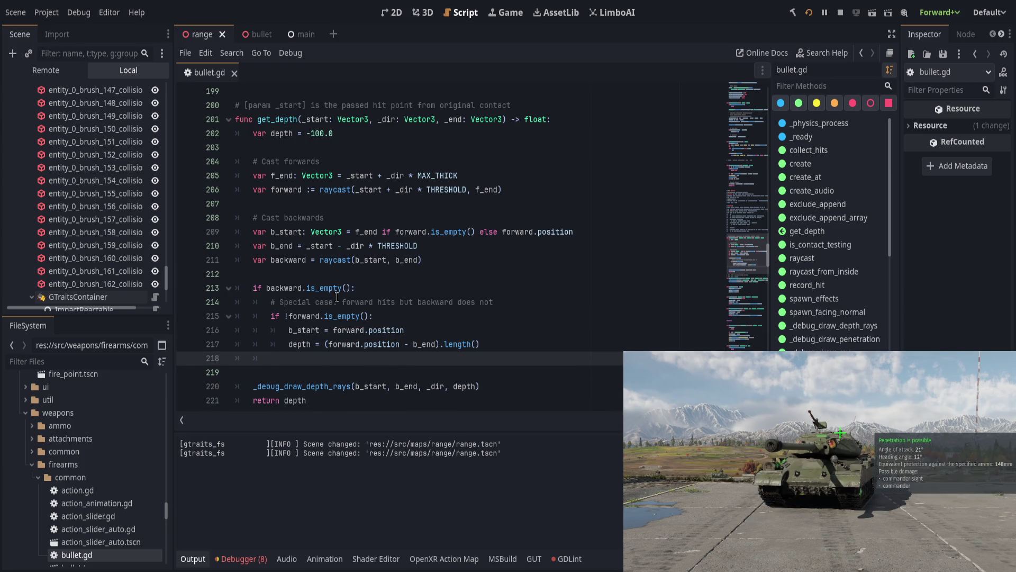
pyautogui.press('BackSpace')
pyautogui.write('## Common case: ')
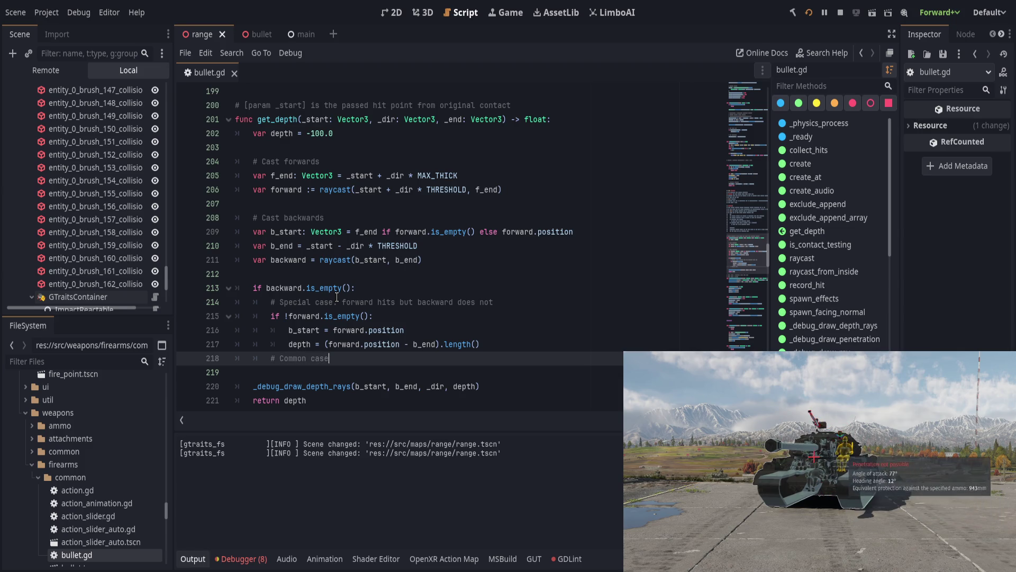
pyautogui.write('insi')
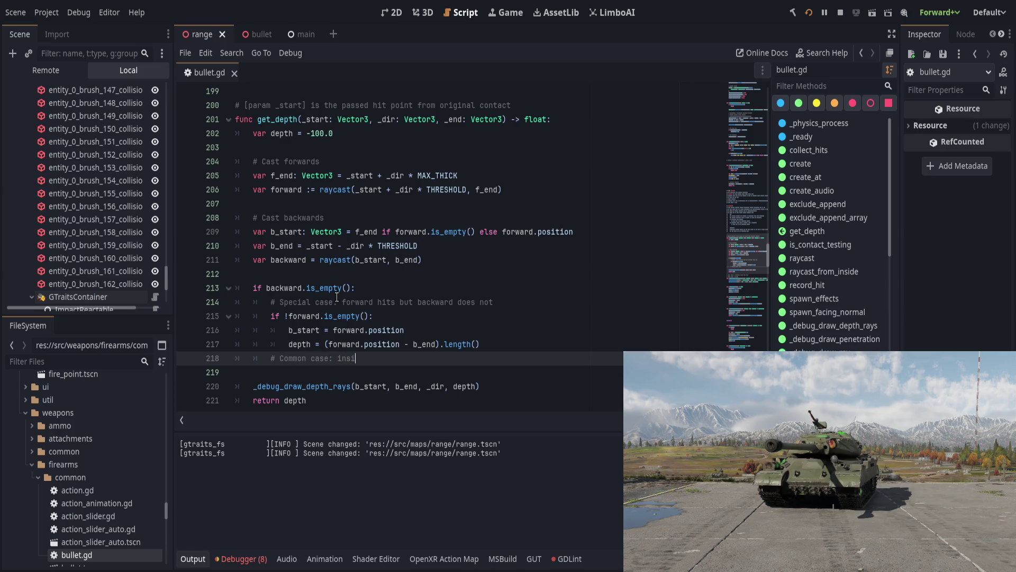
pyautogui.write('de object ')
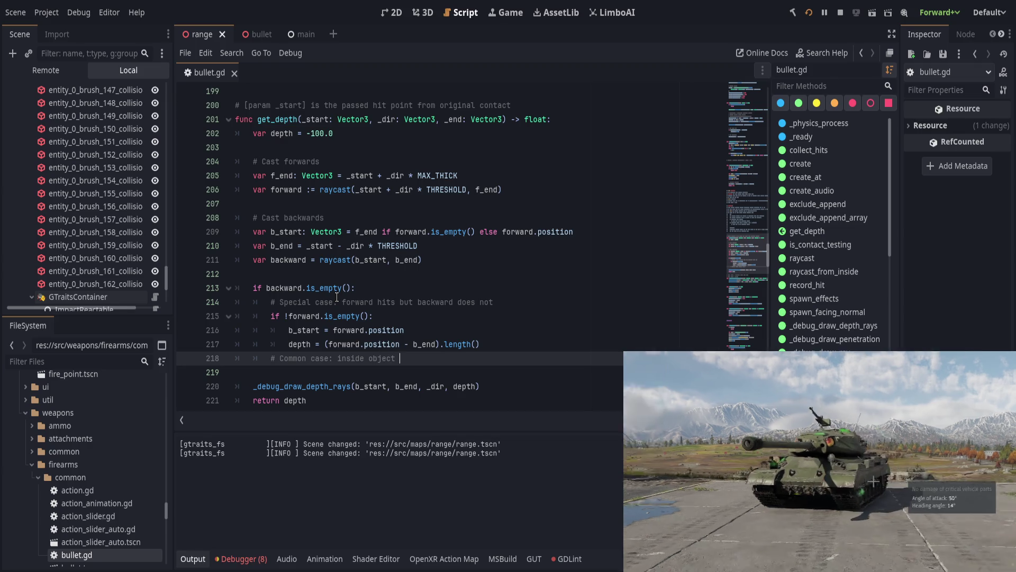
pyautogui.write('over MAXICK')
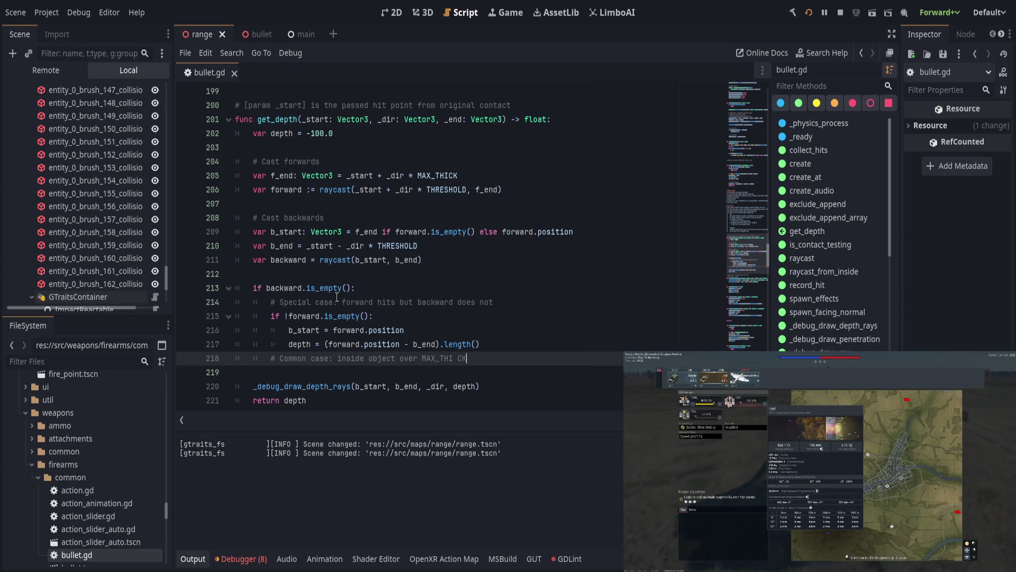
# - Add an 'else:' branch setting depth = -1.0 and save bullet.gd
pyautogui.press('Return')
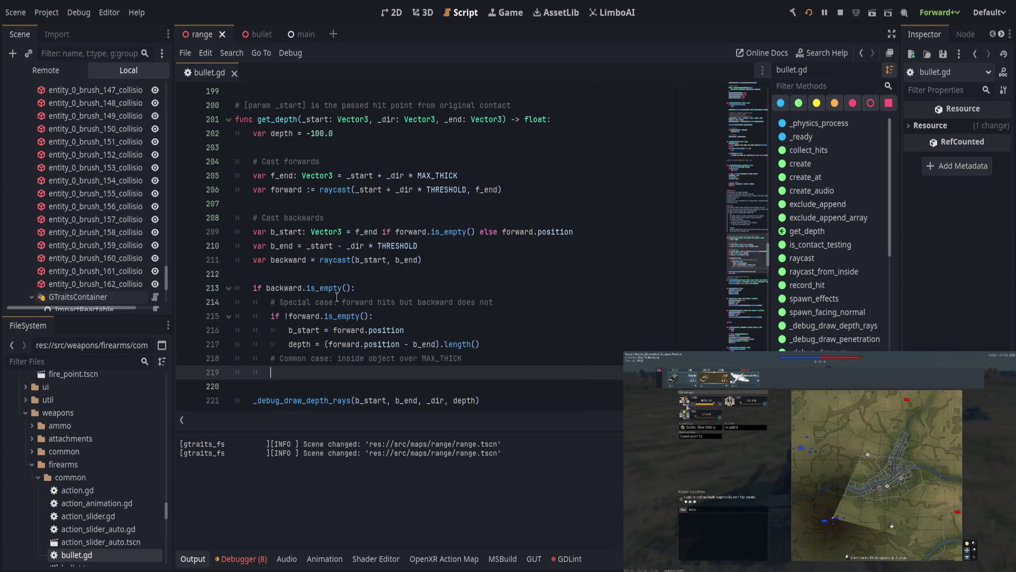
pyautogui.write('else:')
pyautogui.press('Return')
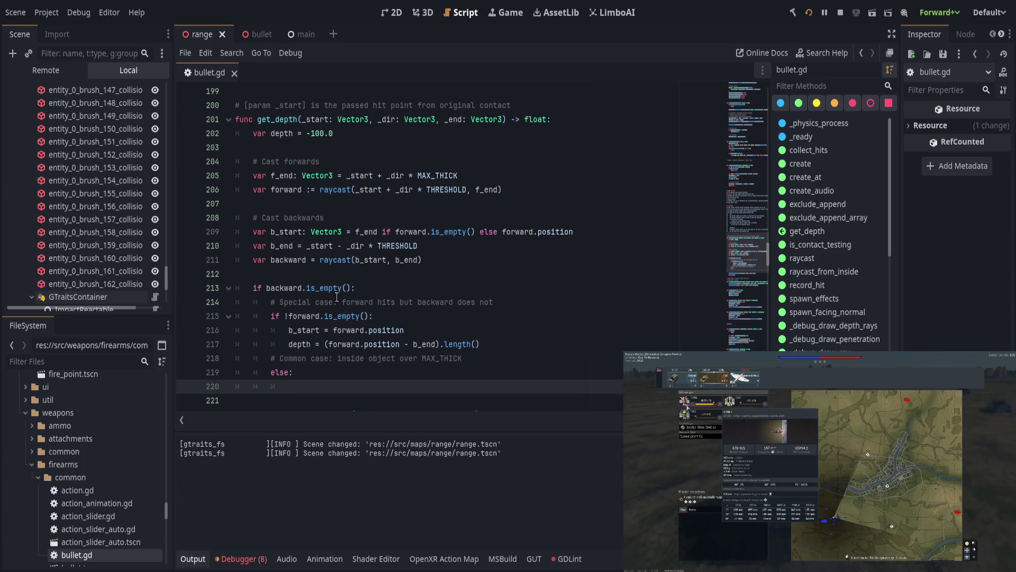
pyautogui.write('depth = ')
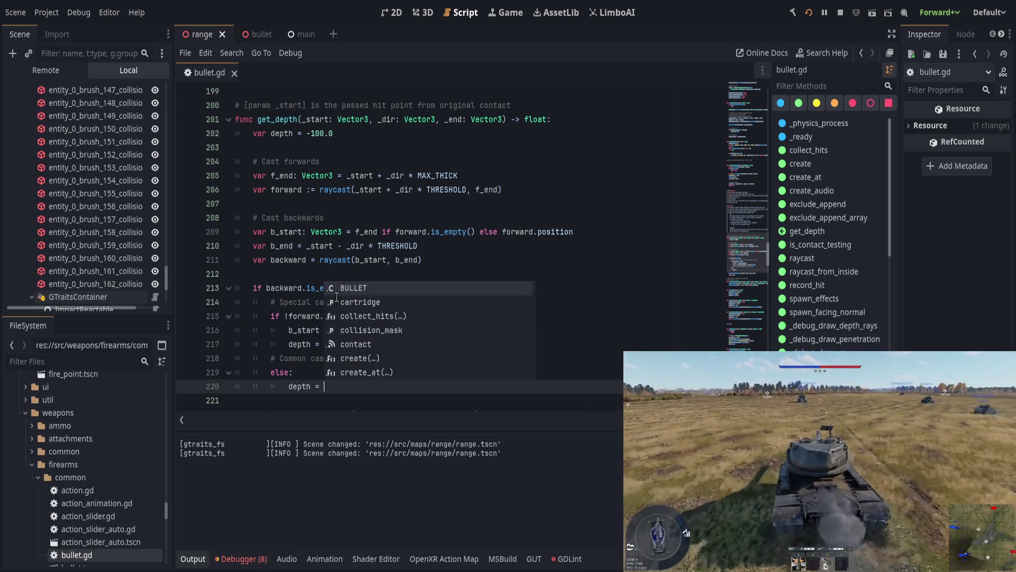
pyautogui.write('-1.0')
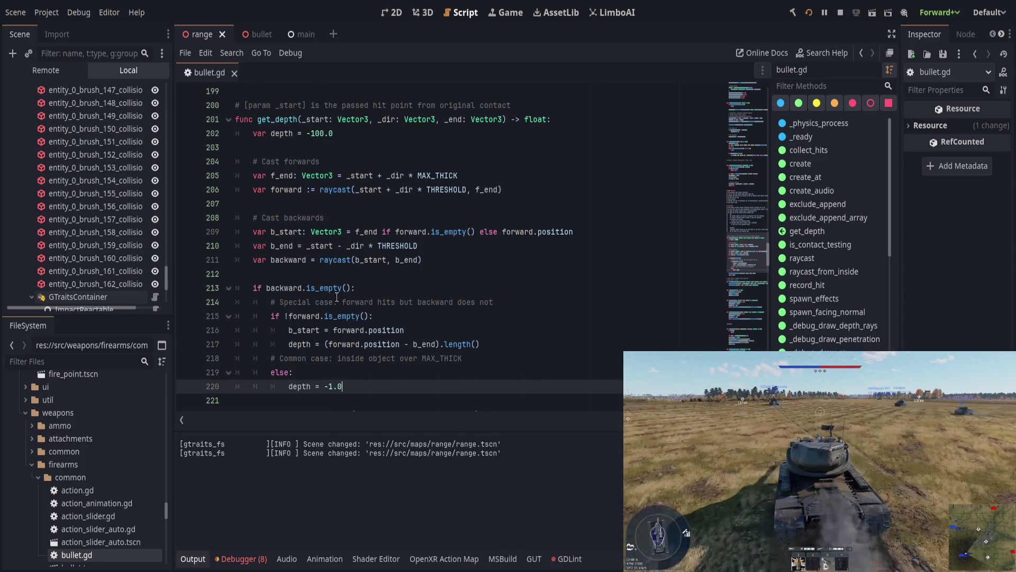
pyautogui.scroll(1, 370, 307)
pyautogui.scroll(-1, 434, 321)
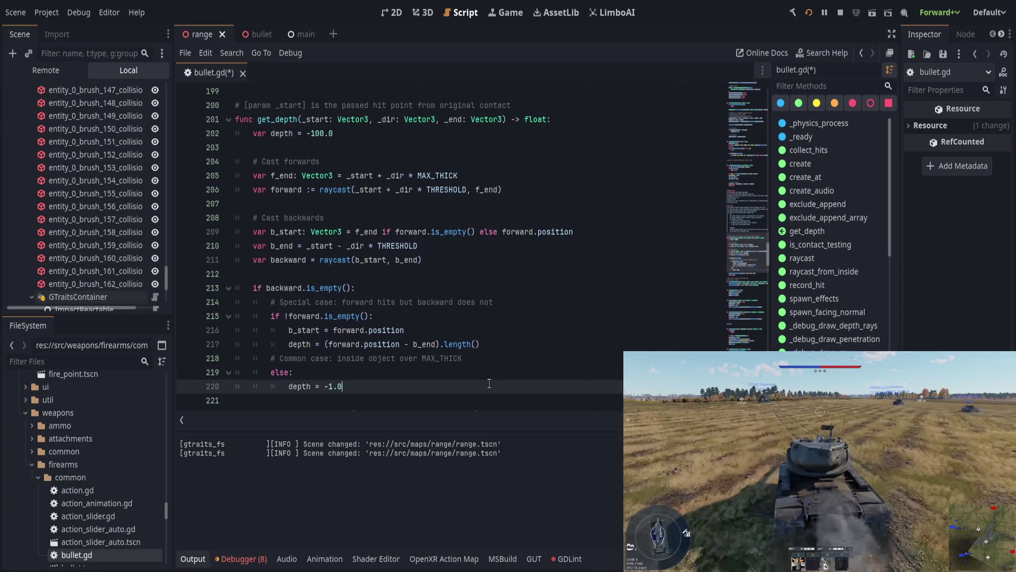
pyautogui.scroll(-1, 435, 359)
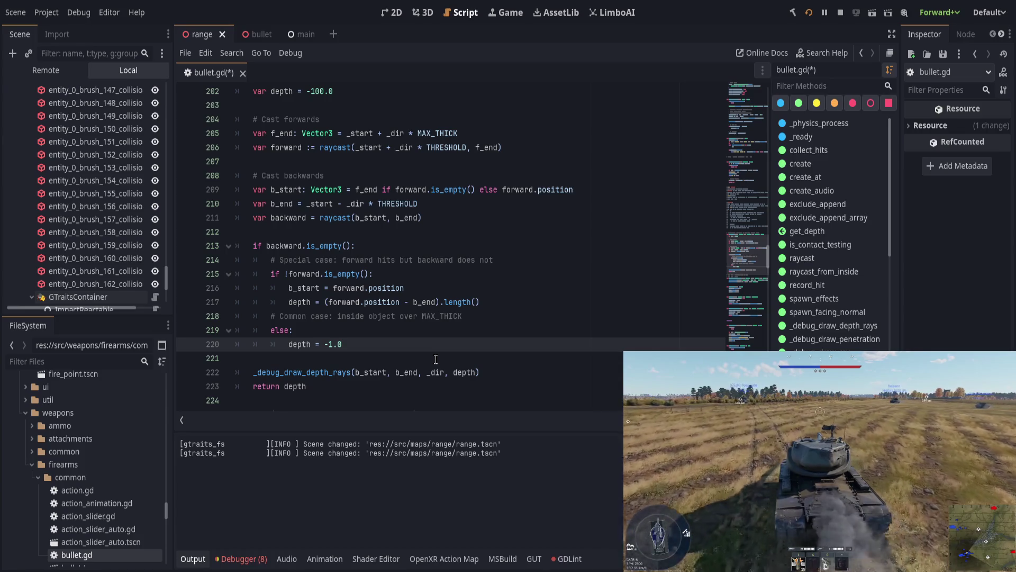
pyautogui.hotkey('ctrl', 's')
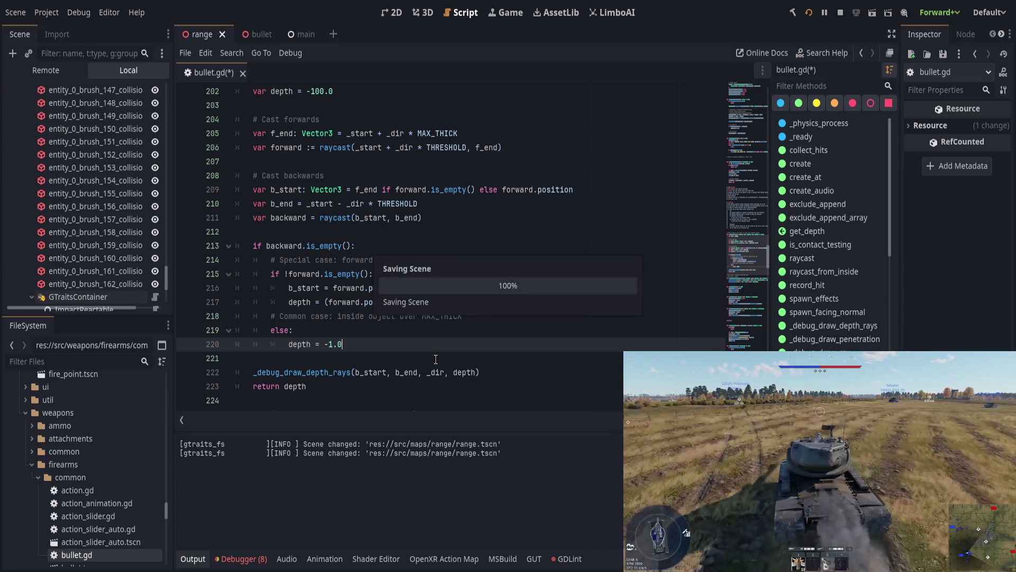
pyautogui.scroll(-1, 436, 359)
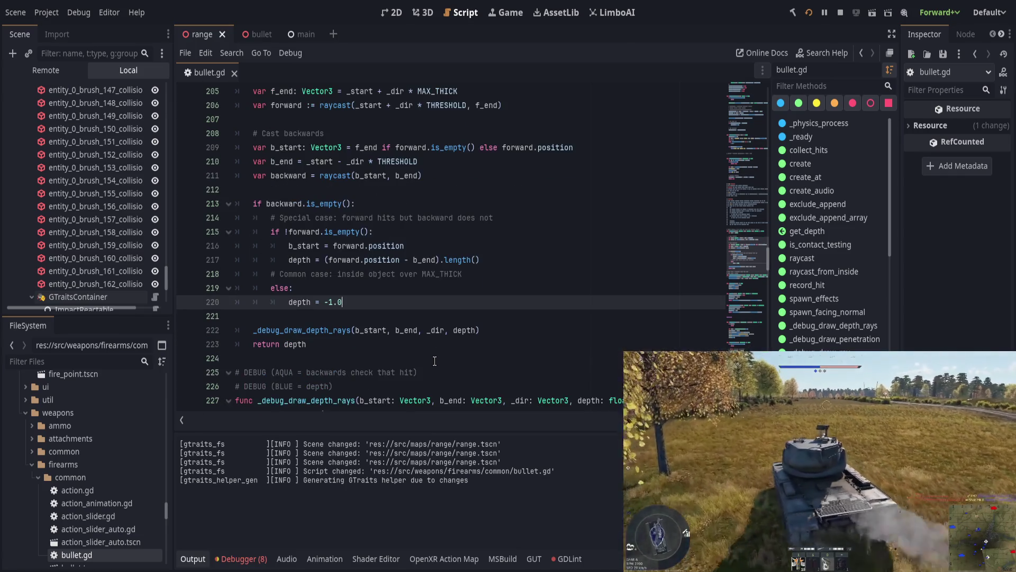
pyautogui.scroll(2, 475, 337)
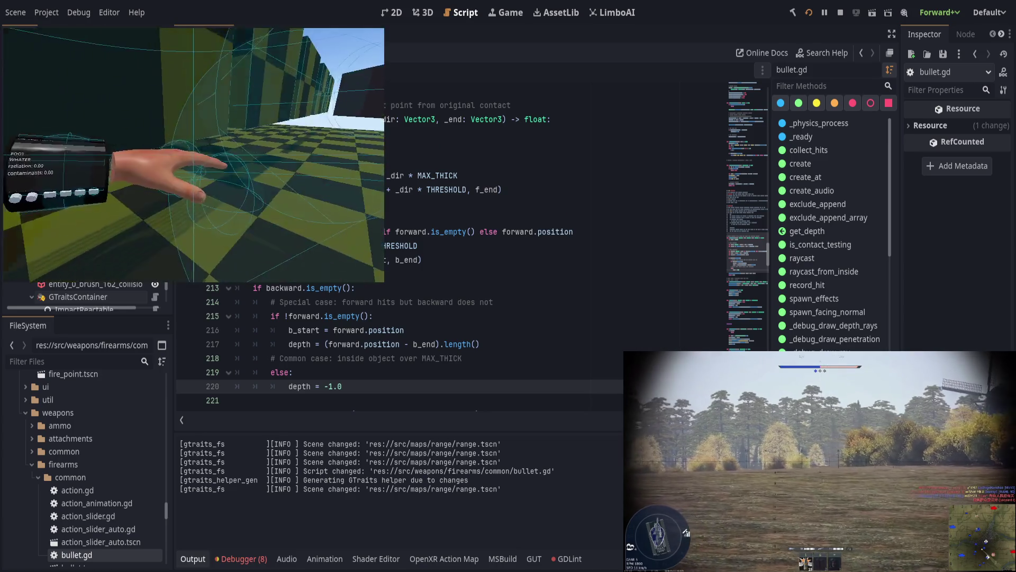
# - Fire a test shot, stop the game, set an F9 breakpoint on the depth = -1.0 line, and rerun
pyautogui.click(194, 154)
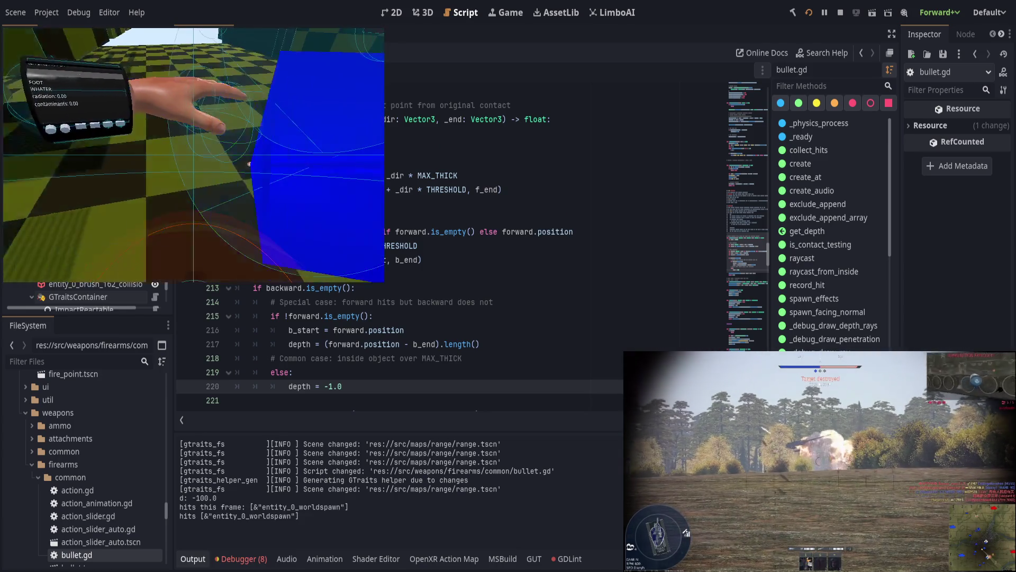
pyautogui.click(820, 12)
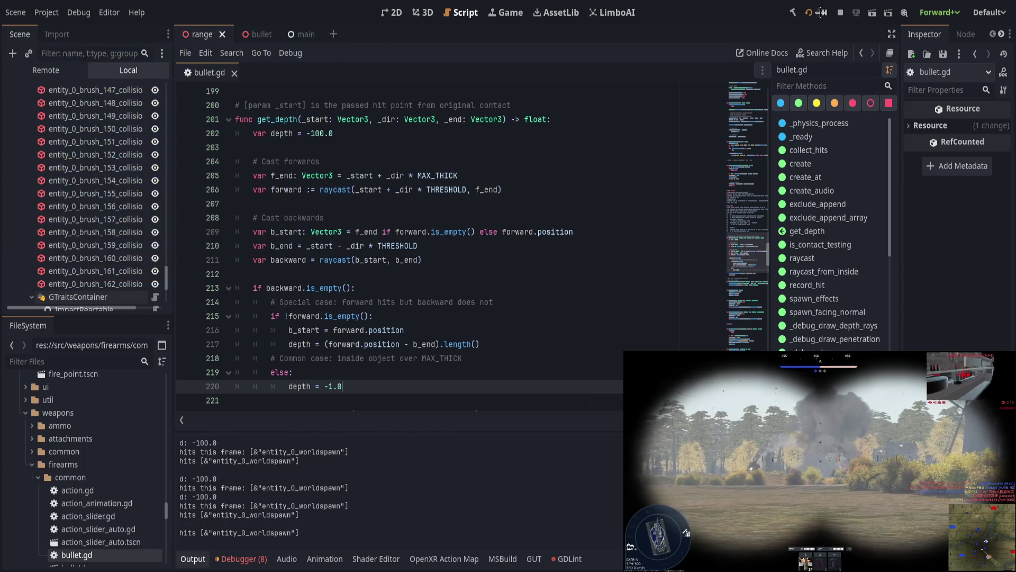
pyautogui.click(808, 12)
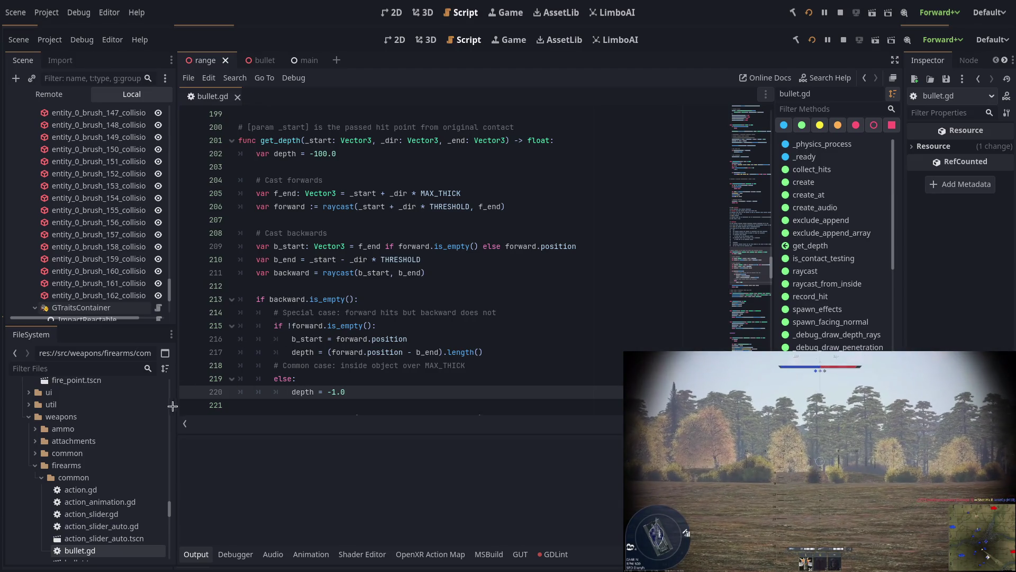
pyautogui.press('F9')
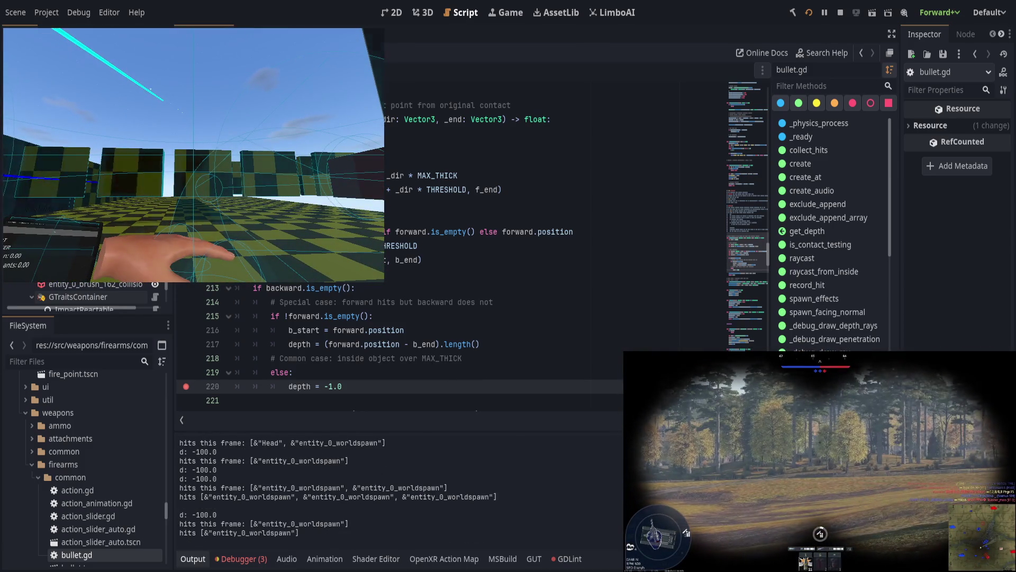
pyautogui.click(430, 307)
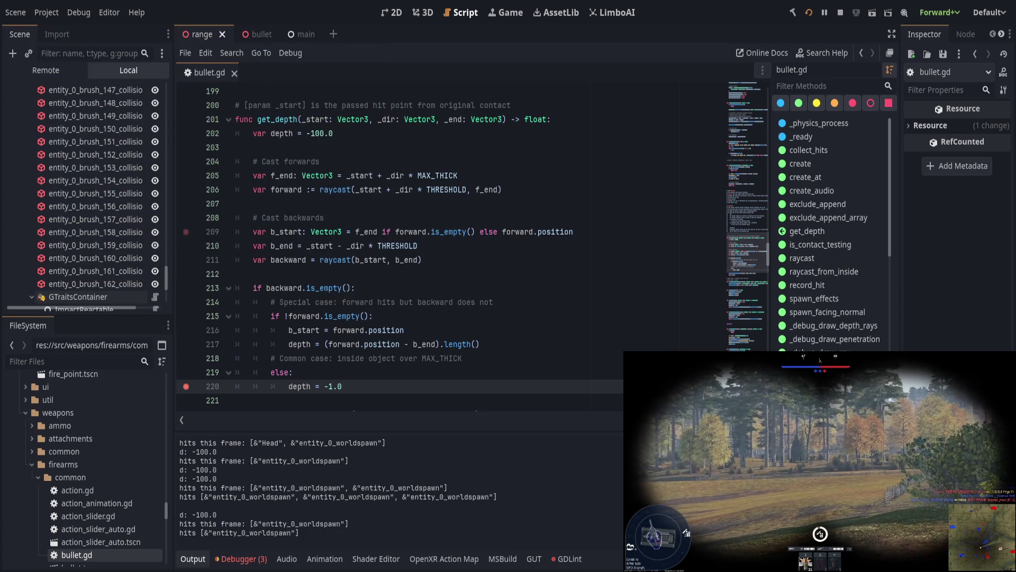
pyautogui.hotkey('alt', 'Tab')
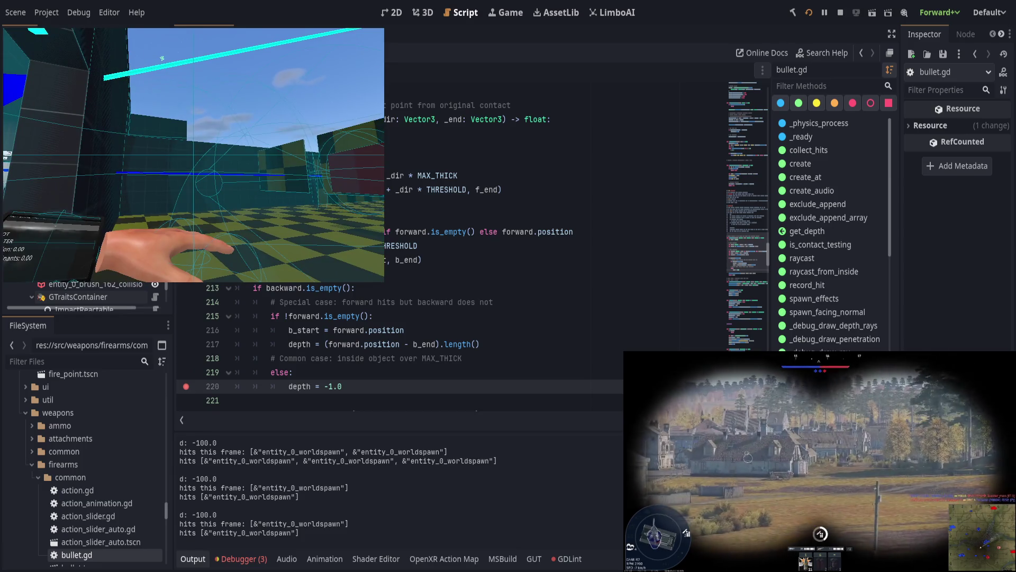
pyautogui.click(332, 245)
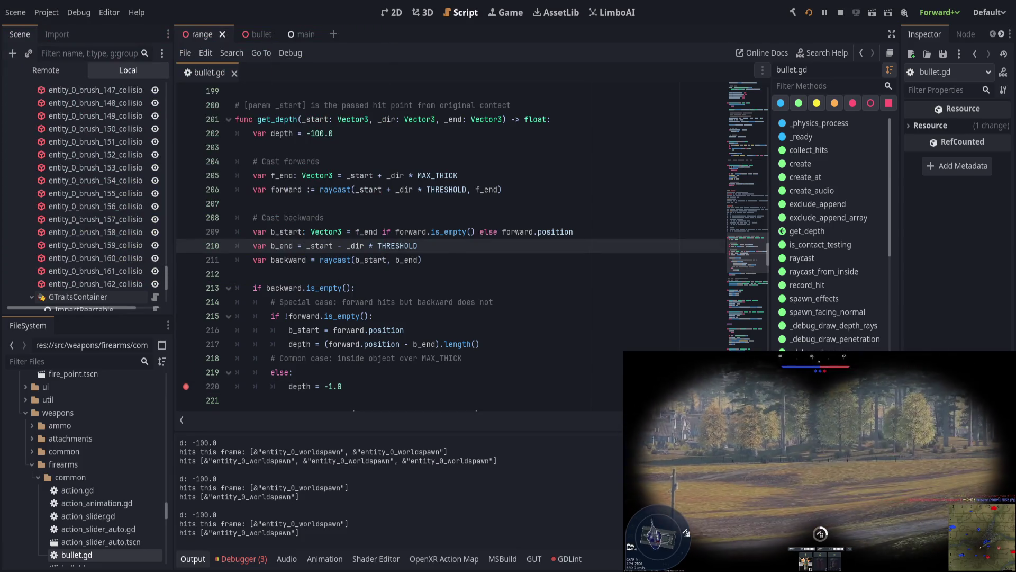
pyautogui.click(486, 232)
pyautogui.scroll(1, 470, 253)
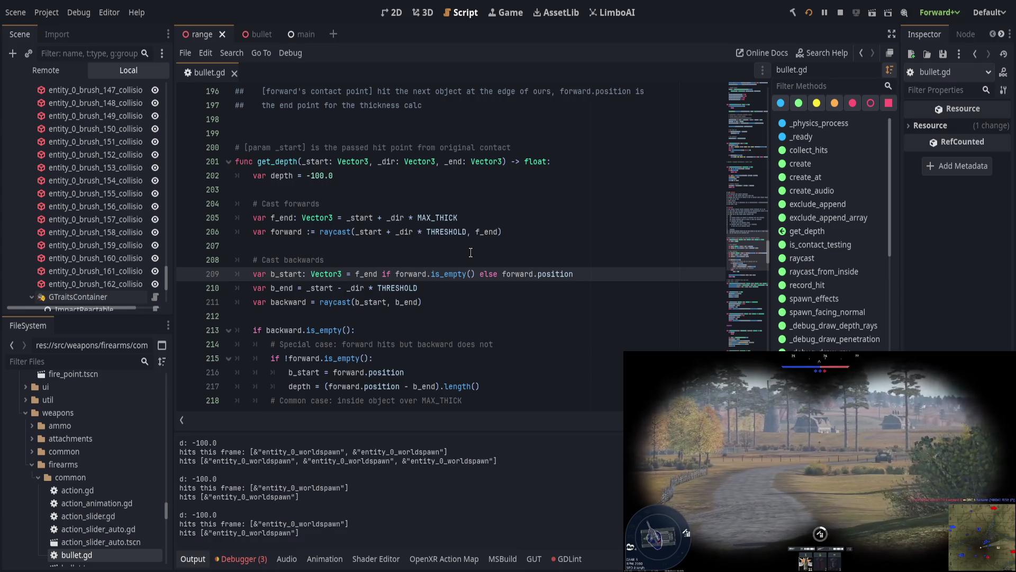
pyautogui.click(281, 218)
pyautogui.doubleClick(281, 218)
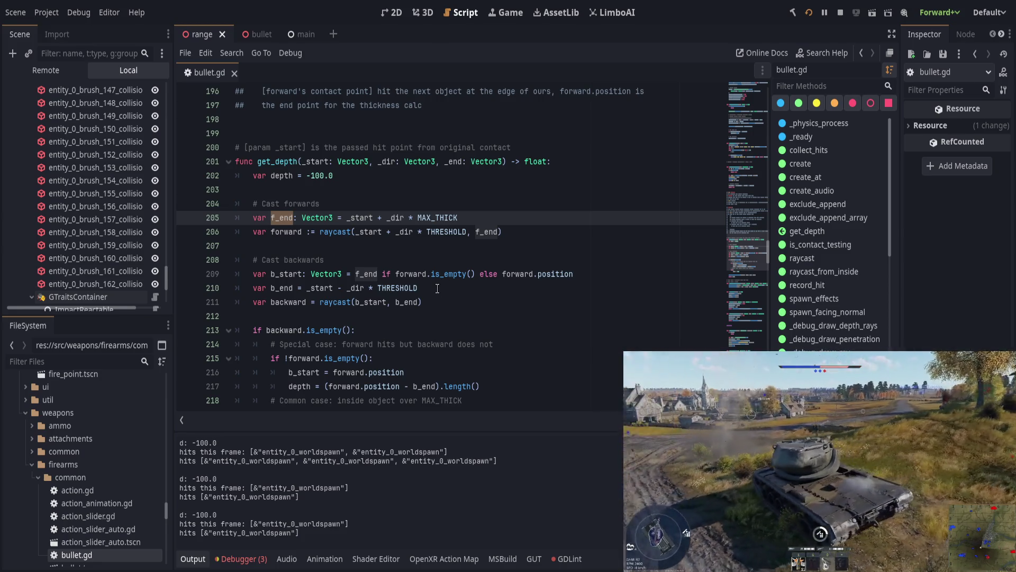
pyautogui.click(437, 288)
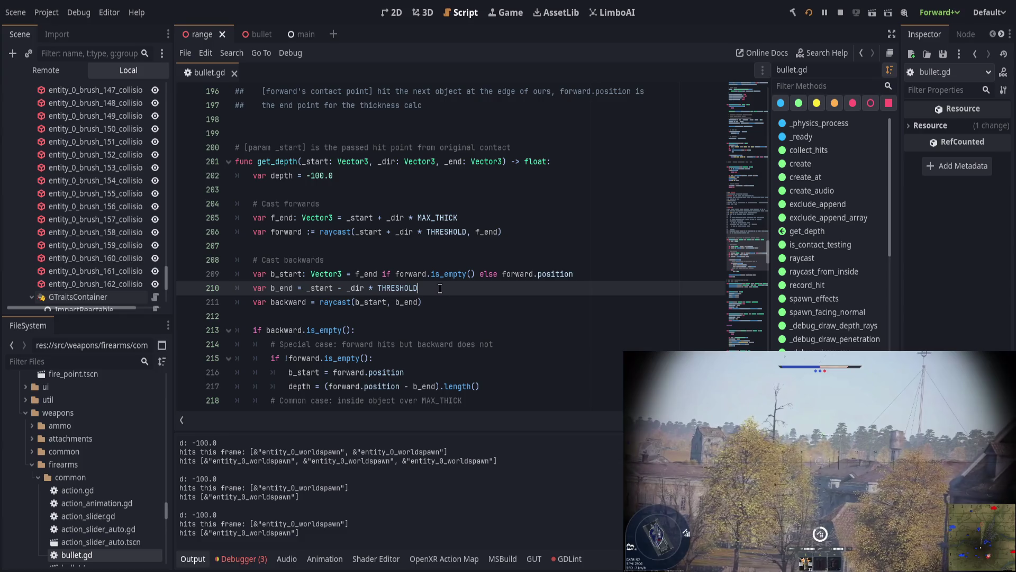
pyautogui.scroll(-1, 451, 313)
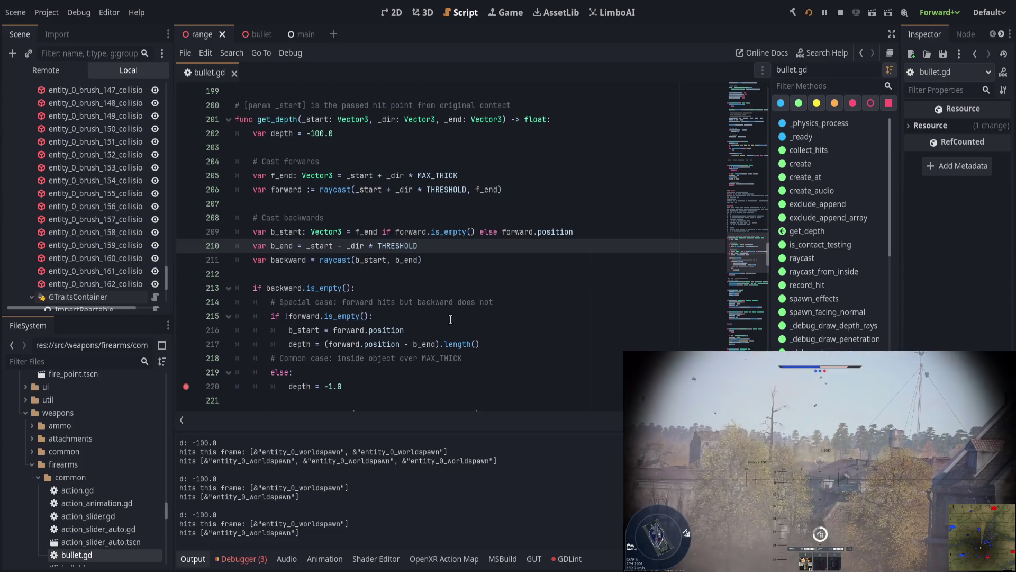
pyautogui.scroll(-1, 450, 319)
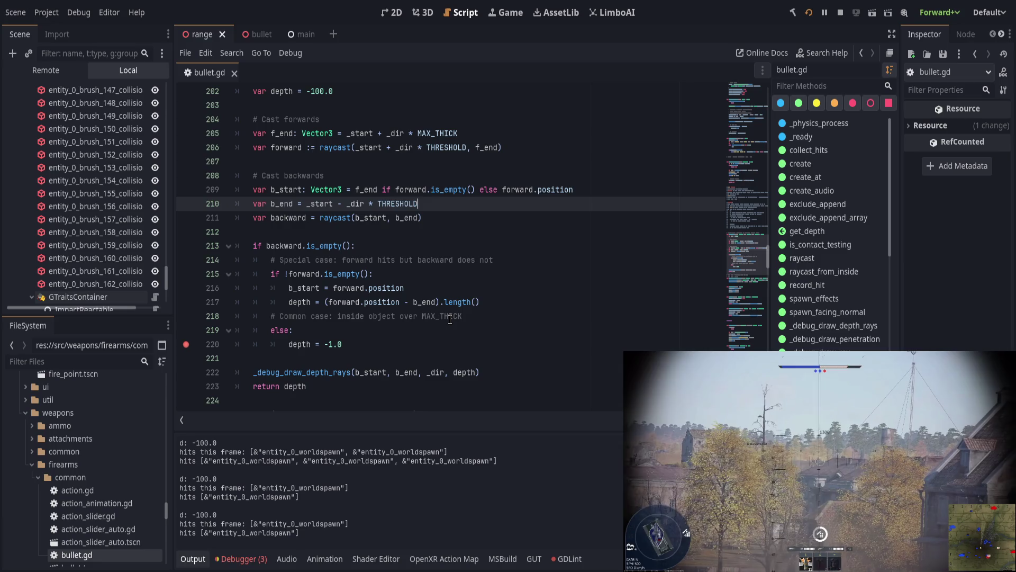
pyautogui.scroll(-1, 450, 319)
pyautogui.scroll(1, 450, 319)
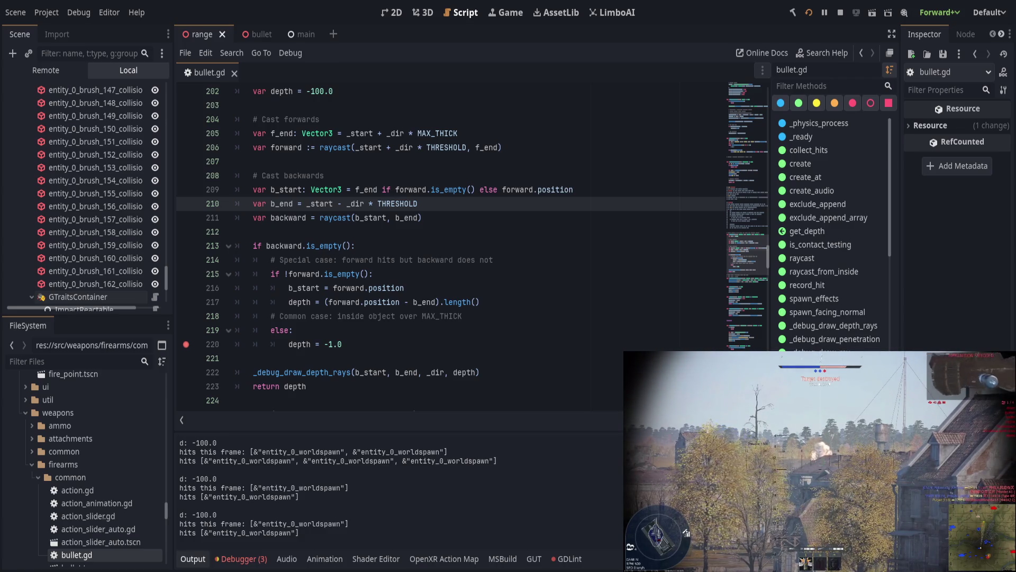
pyautogui.click(306, 344)
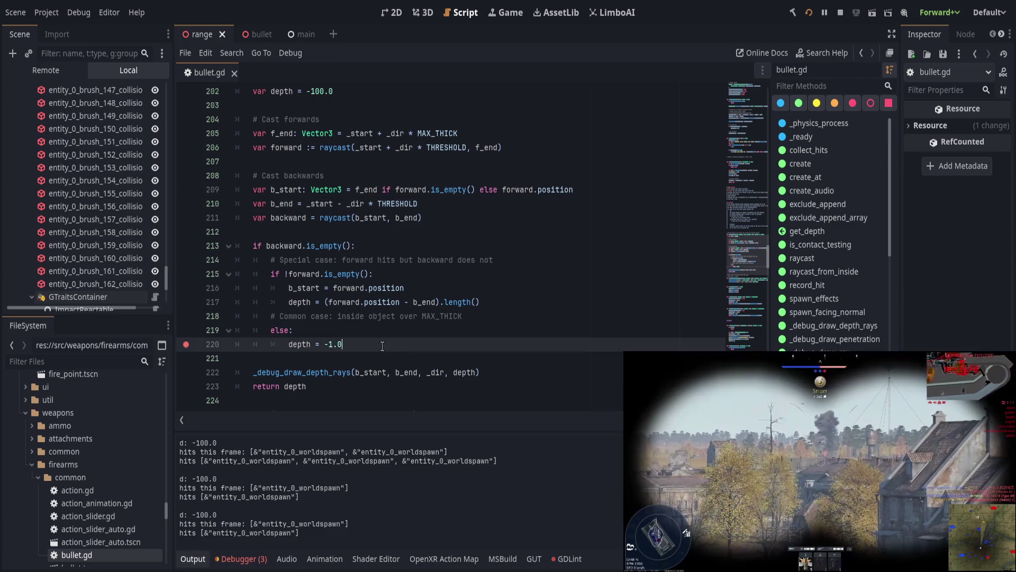
# - Replace the depth assignment with 'return -1', save, and start a new line after it
pyautogui.doubleClick(299, 344)
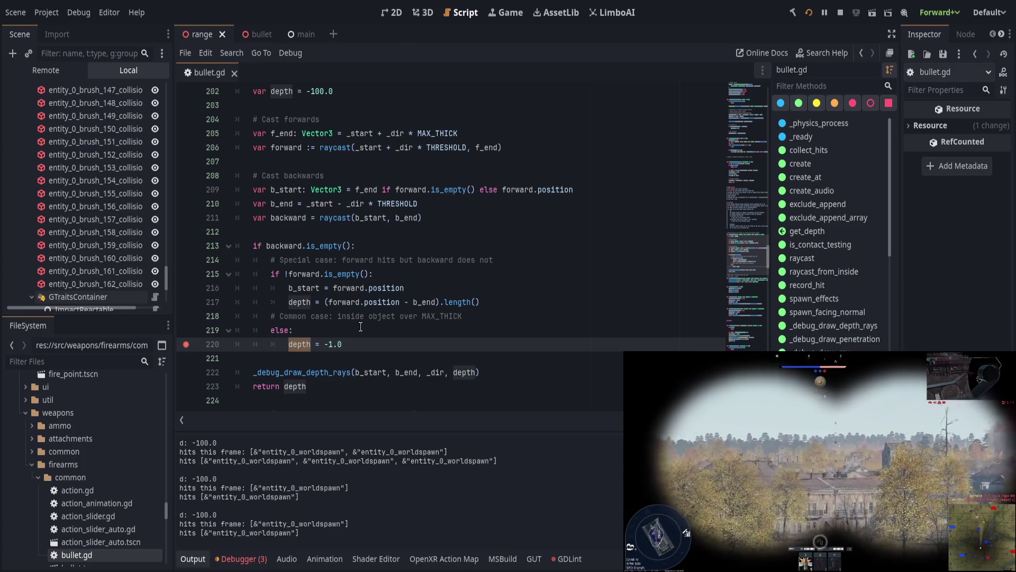
pyautogui.write('return')
pyautogui.hotkey('ctrl', 'Delete')
pyautogui.hotkey('ctrl', 'Delete')
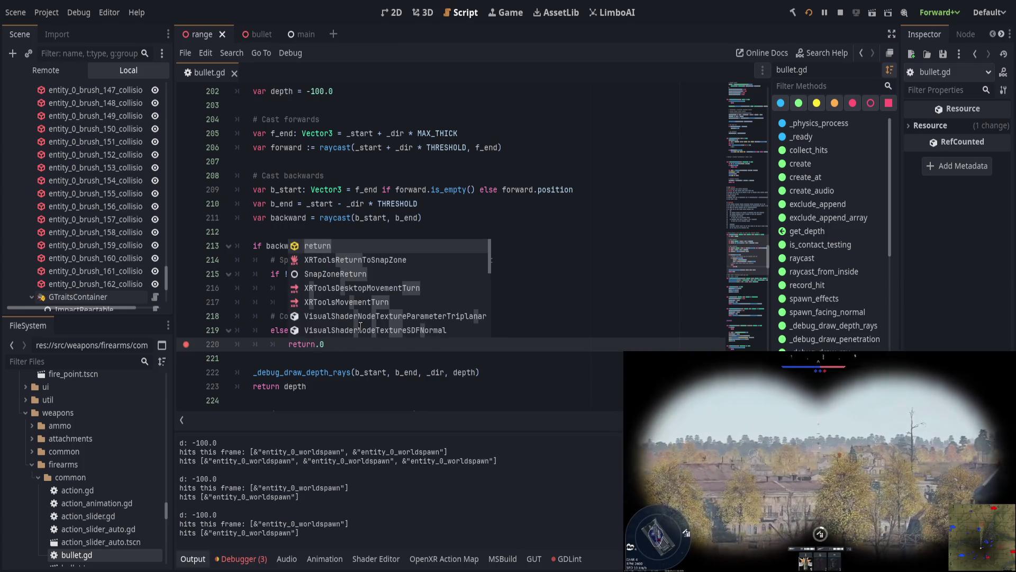
pyautogui.write('-1')
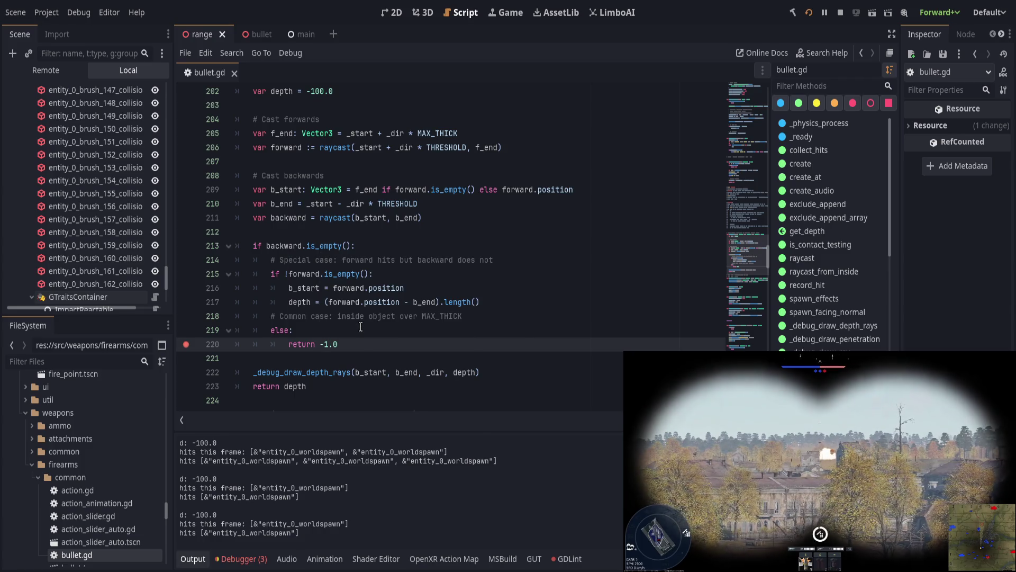
pyautogui.press('End')
pyautogui.hotkey('ctrl', 's')
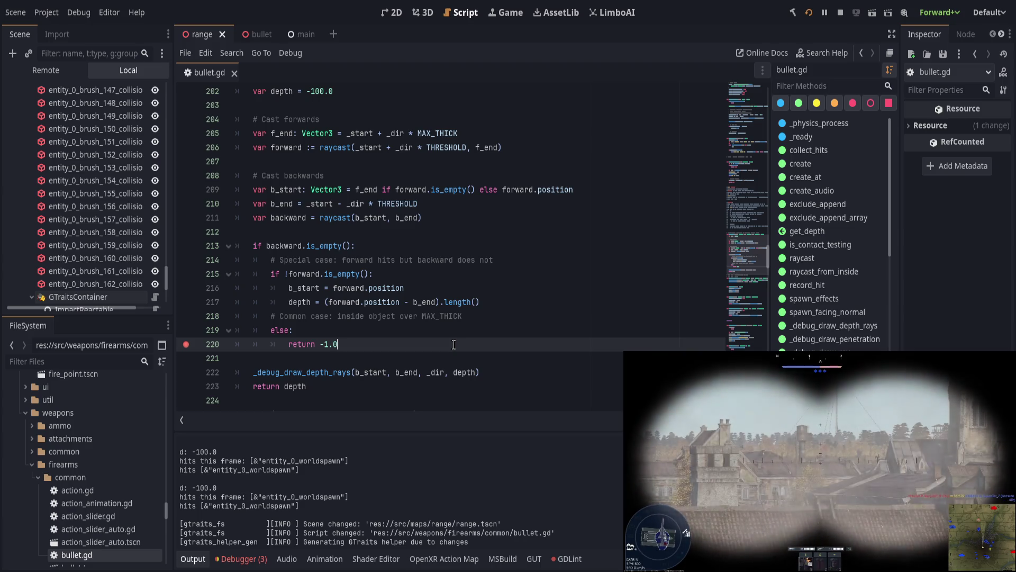
pyautogui.press('Return')
# - Add an 'else:' line preceded by a '# Common case: correctly hit depth' comment
pyautogui.write('else:')
pyautogui.press('Up')
pyautogui.press('End')
pyautogui.press('Return')
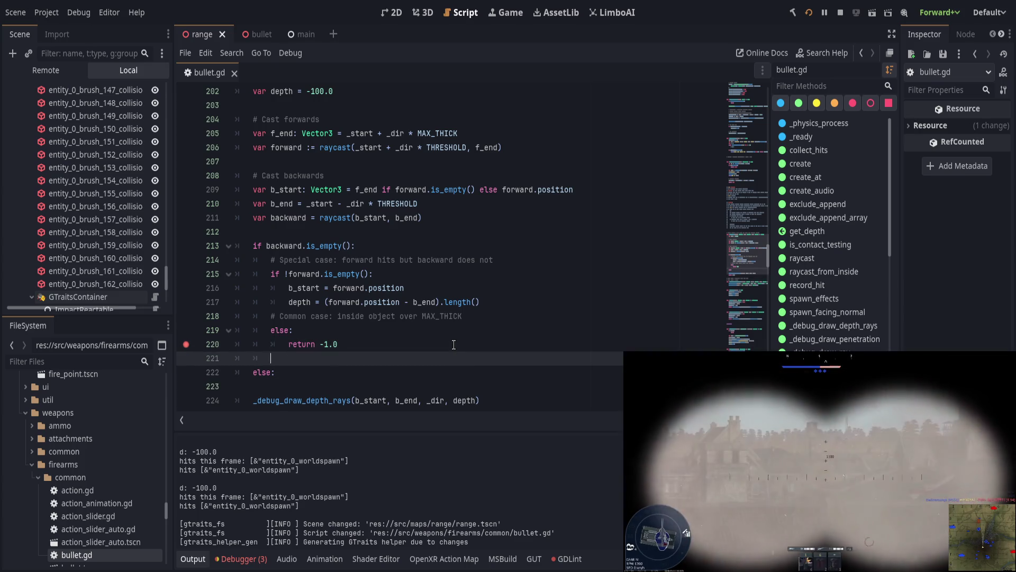
pyautogui.press('BackSpace')
pyautogui.write('# Common case: co')
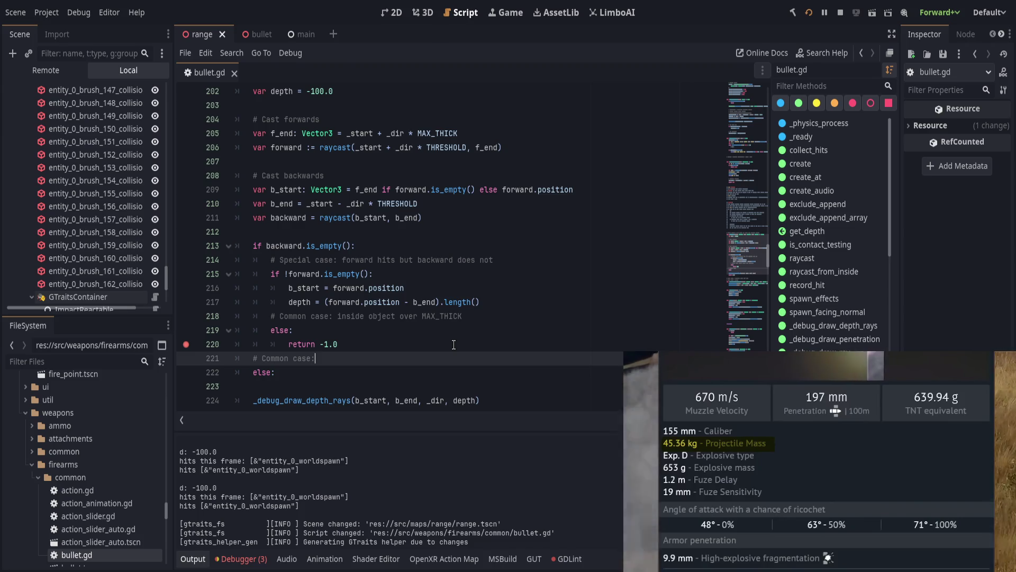
pyautogui.write('rrec')
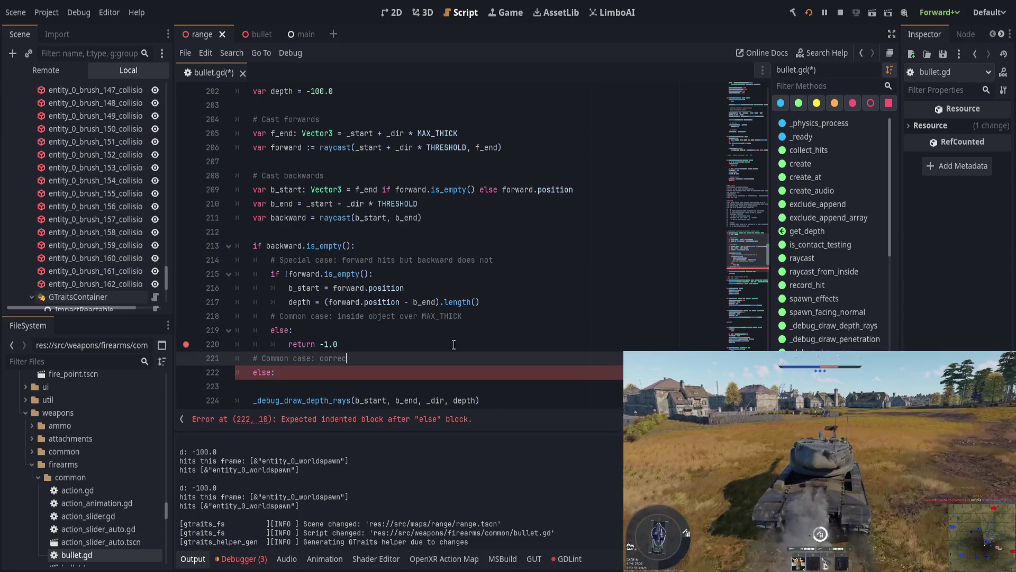
pyautogui.write('tly hit dept')
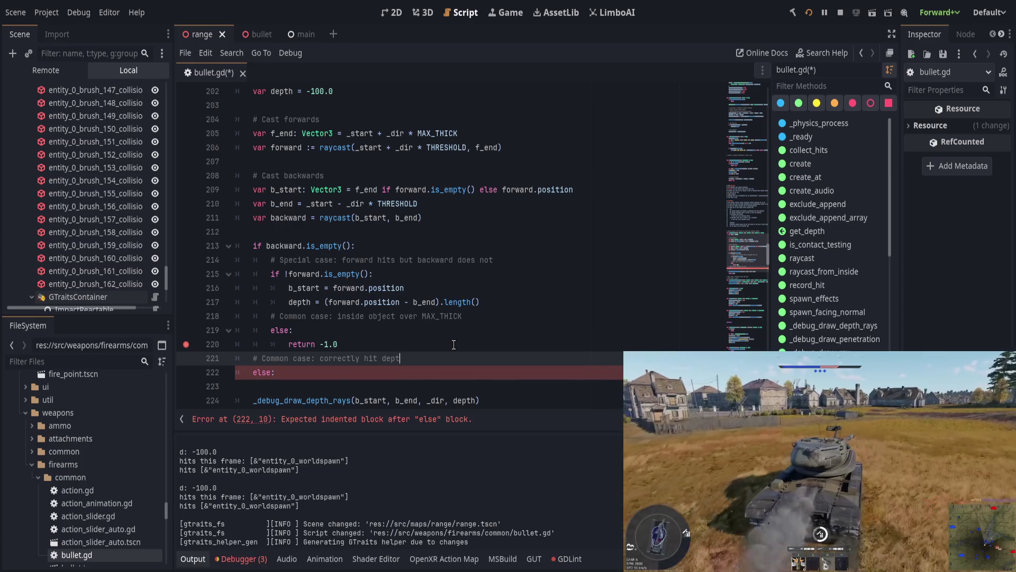
# - Set depth = (backward.position - _start).length() inside the else branch
pyautogui.press('Down')
pyautogui.press('Down')
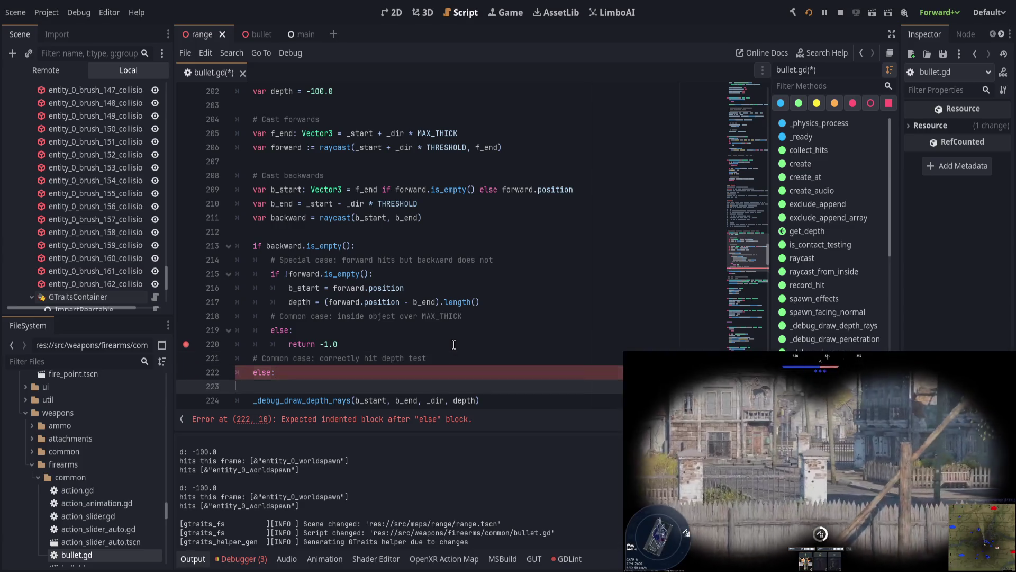
pyautogui.press('Return')
pyautogui.press('Up')
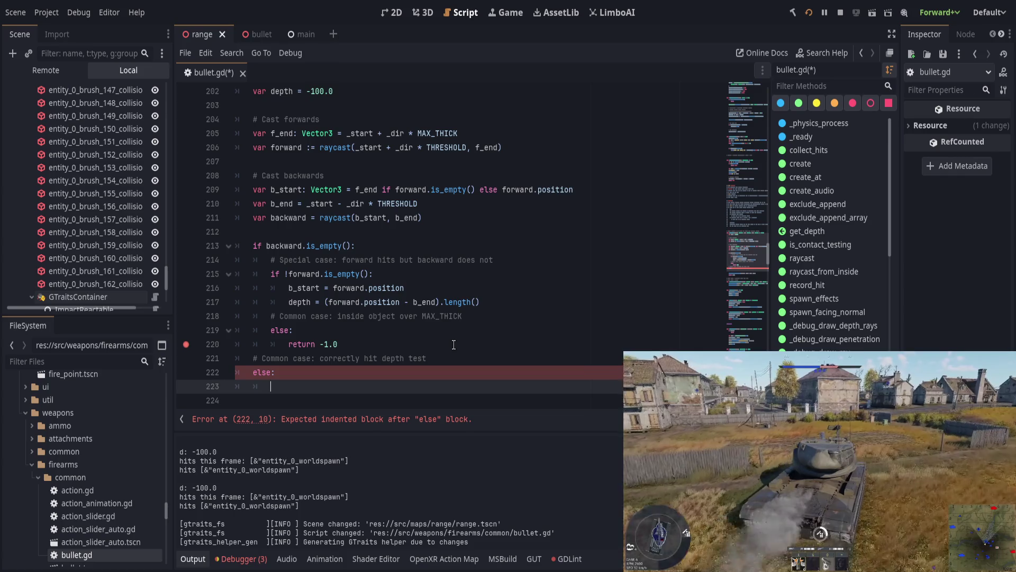
pyautogui.write('h')
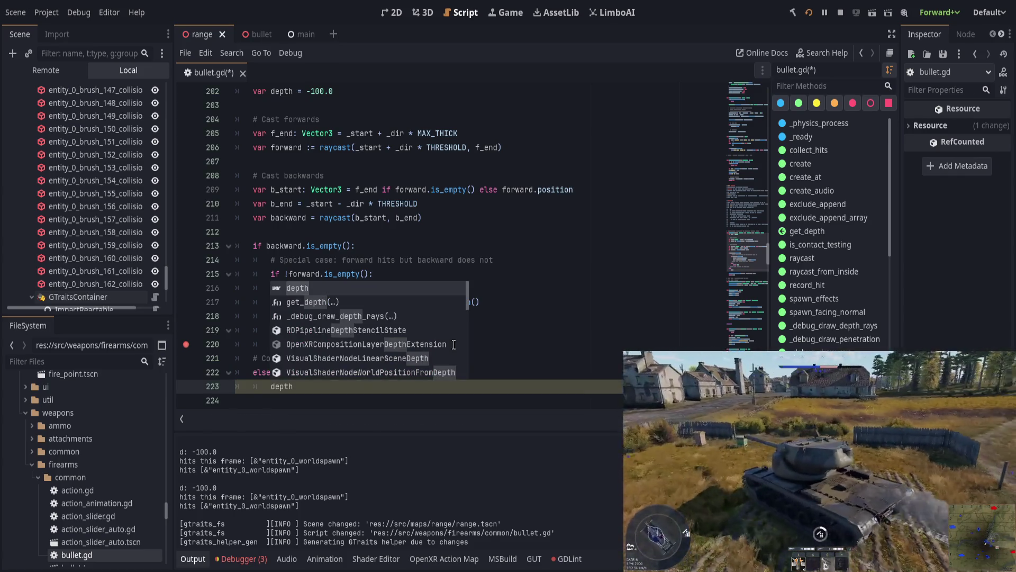
pyautogui.write(' = (backward.position - ')
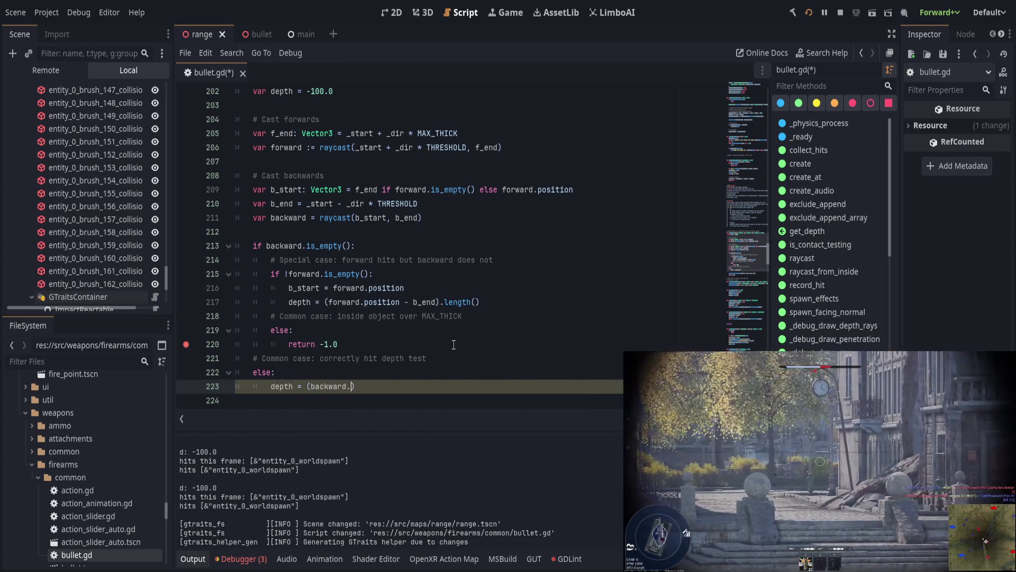
pyautogui.write('_sta')
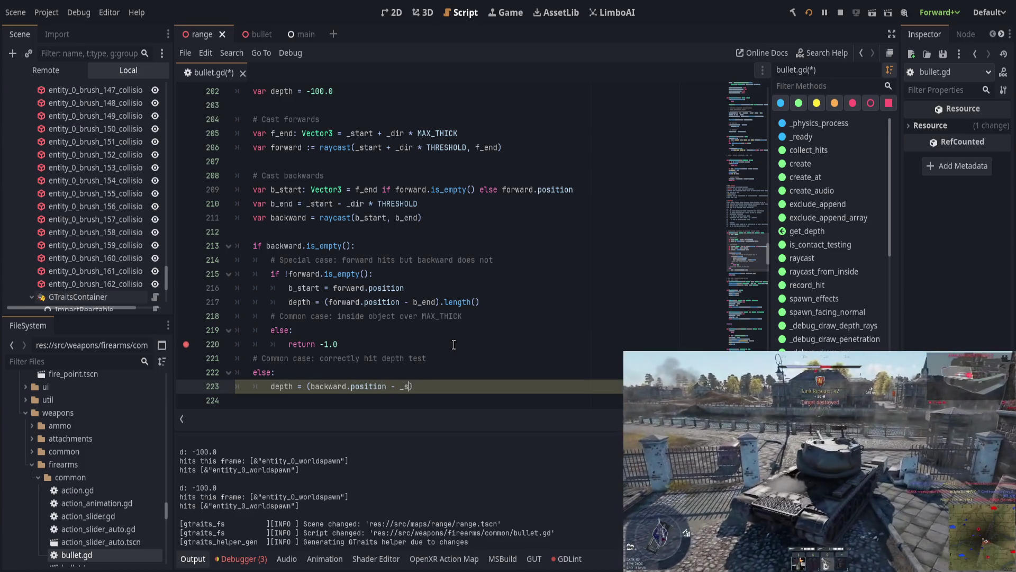
pyautogui.write('rt')
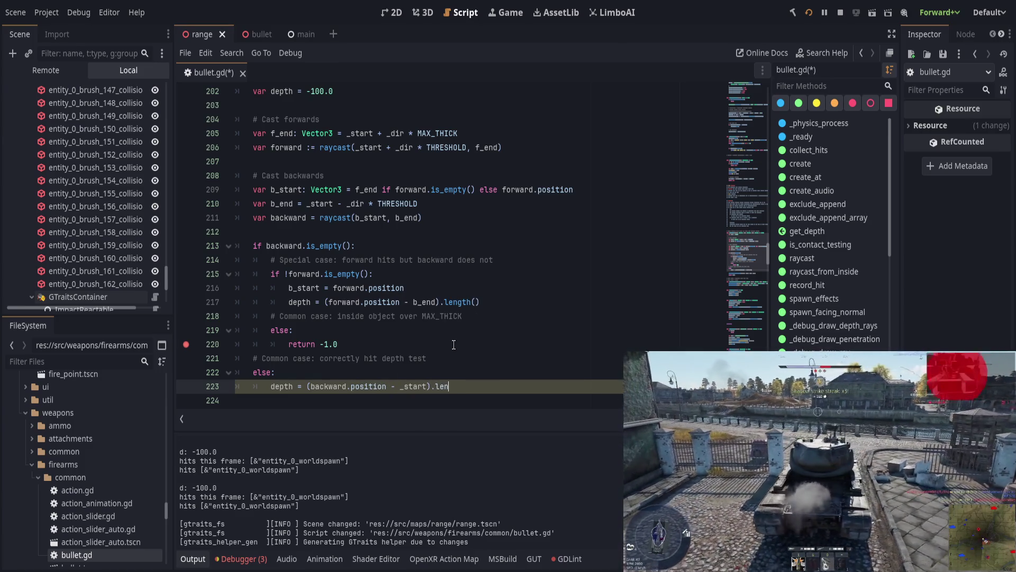
pyautogui.write('th()')
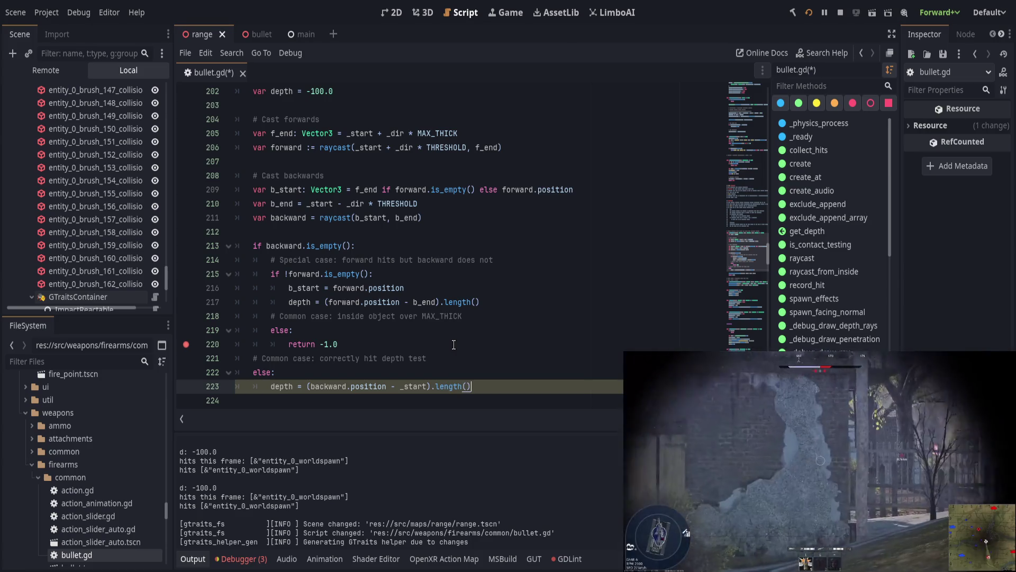
pyautogui.doubleClick(413, 386)
pyautogui.hotkey('ctrl', 'c')
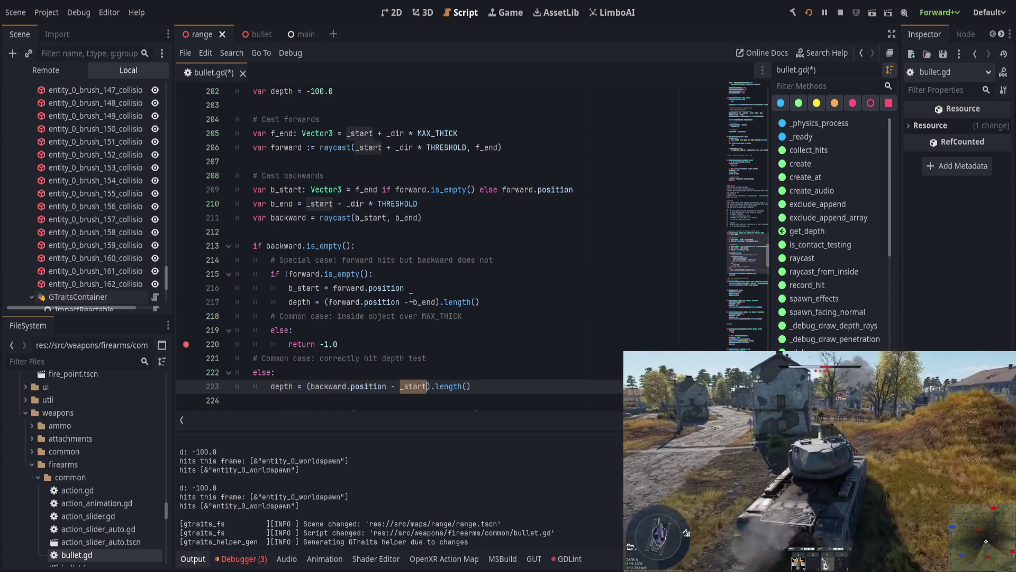
# - Replace b_end with _start in the special-case depth formula on line 217
pyautogui.doubleClick(423, 302)
pyautogui.hotkey('ctrl', 'v')
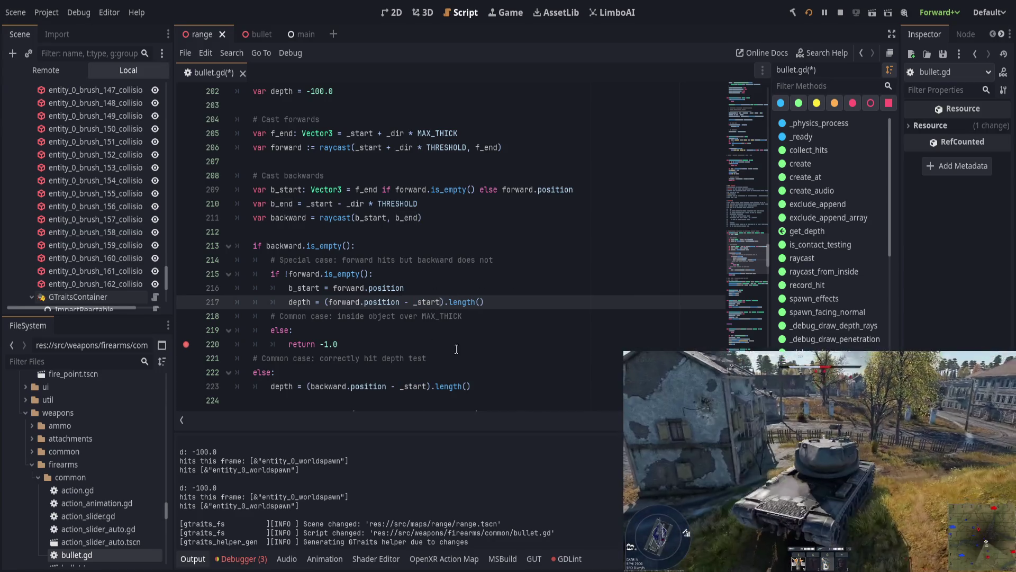
pyautogui.doubleClick(308, 288)
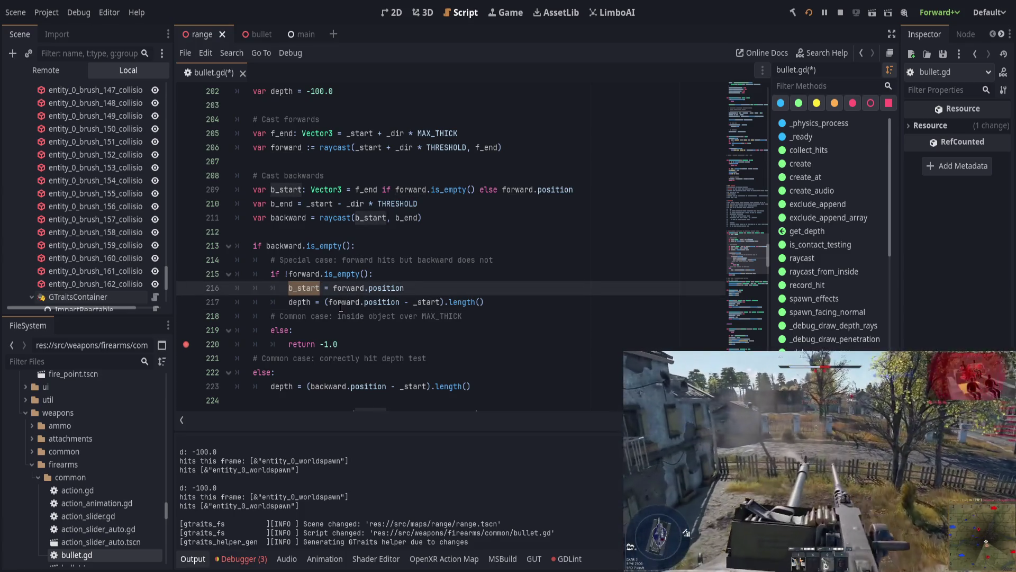
pyautogui.doubleClick(333, 302)
pyautogui.keyDown('shift'); pyautogui.click(403, 302); pyautogui.keyUp('shift')
pyautogui.hotkey('ctrl', 'v')
# - Undo the accidental forward.position replacement, save, and run the game to the line 220 breakpoint
pyautogui.click(471, 287)
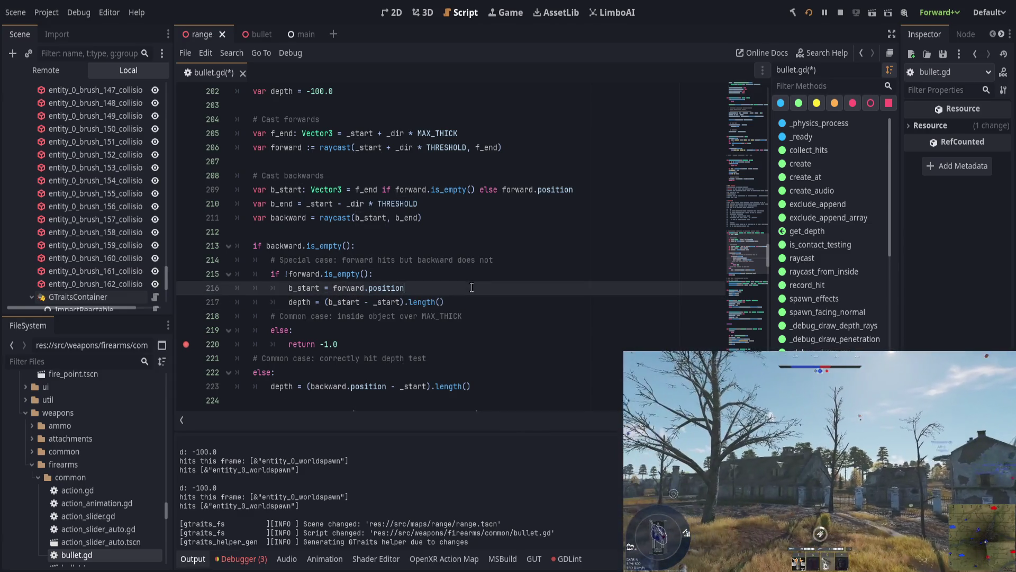
pyautogui.hotkey('ctrl', 'z')
pyautogui.click(468, 291)
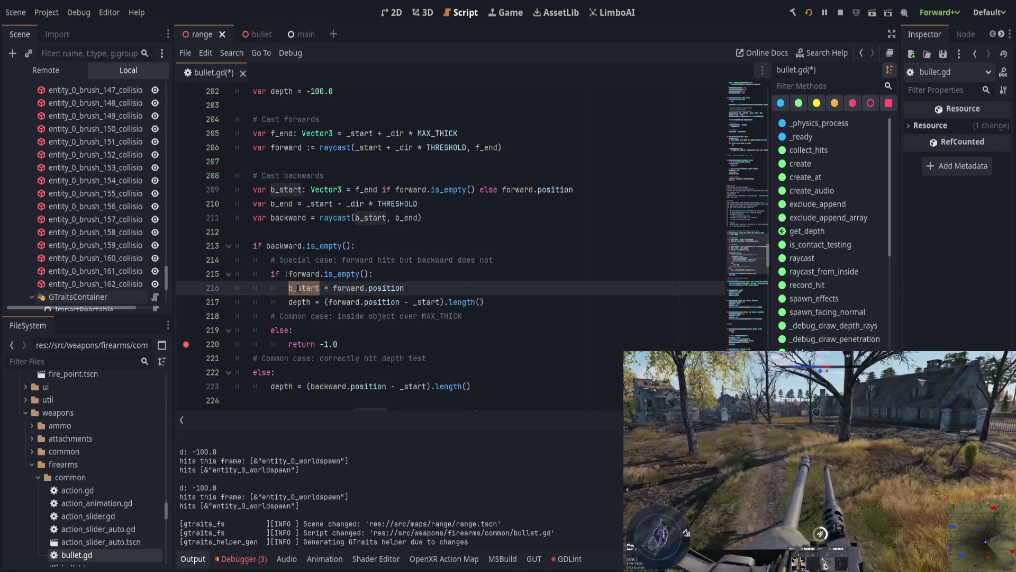
pyautogui.hotkey('ctrl', 's')
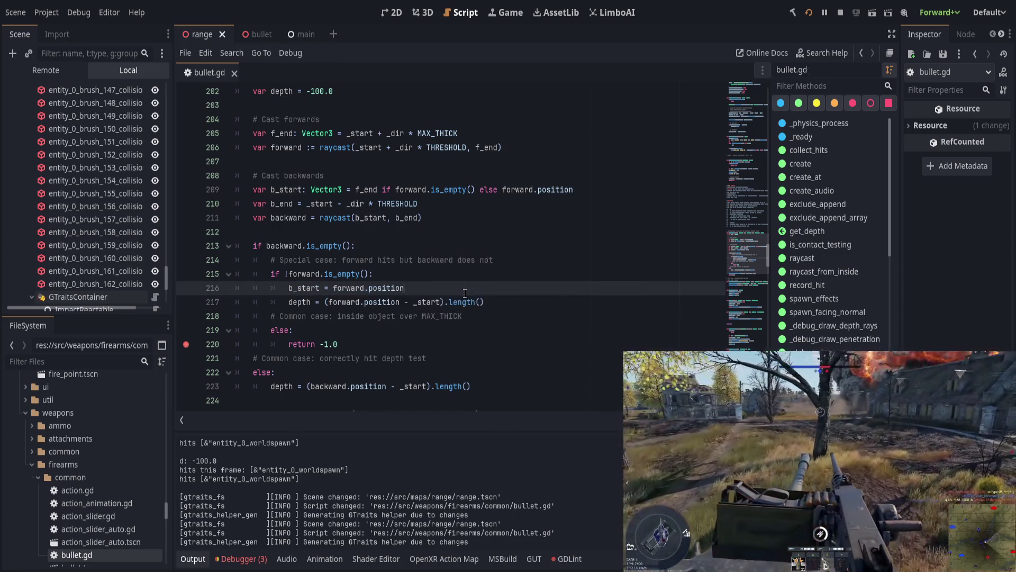
pyautogui.scroll(-1, 444, 313)
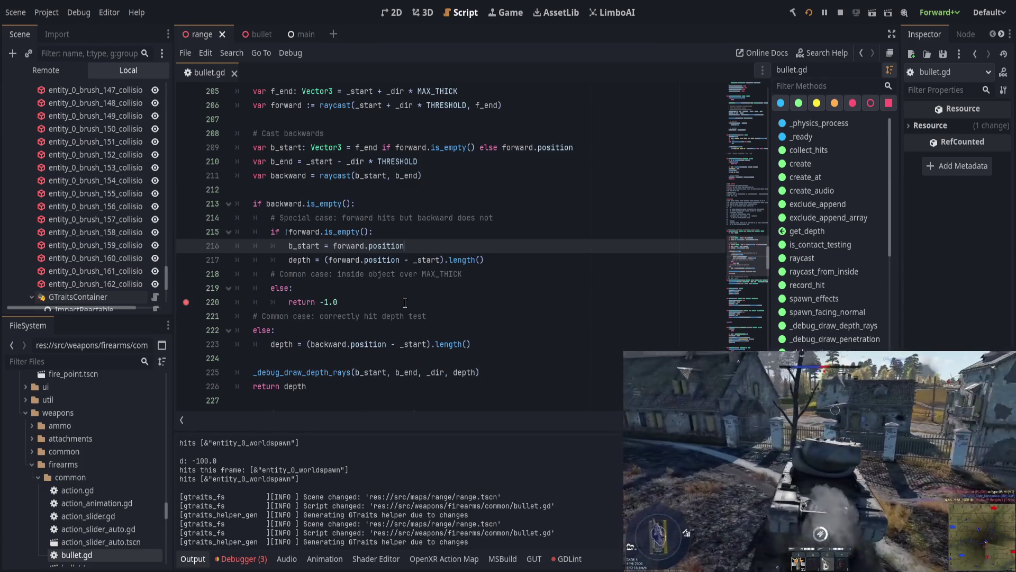
pyautogui.hotkey('ctrl', 's')
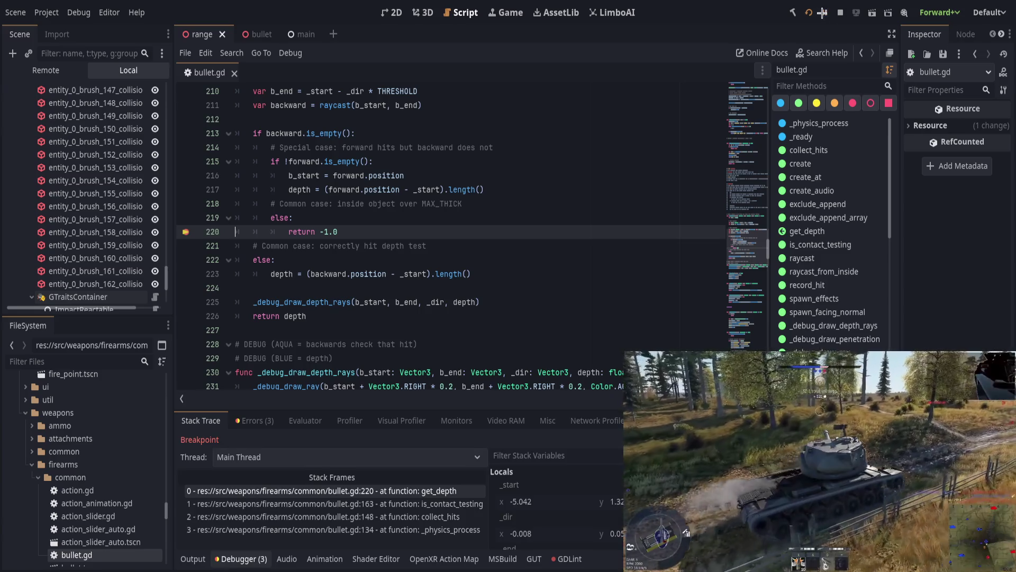
# - Continue from the breakpoint, fire test shots in the game, and show the Output log
pyautogui.click(824, 12)
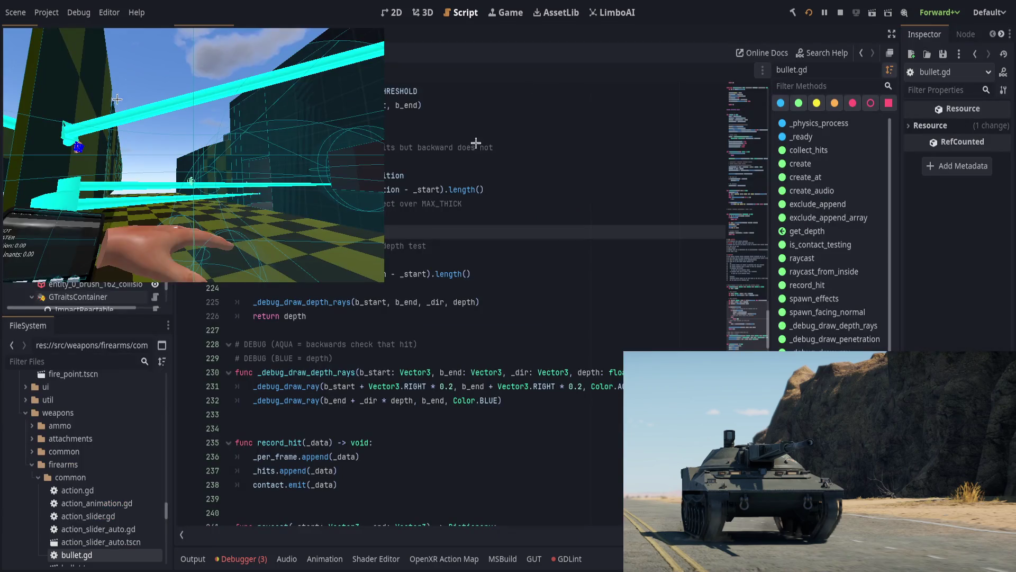
pyautogui.click(193, 558)
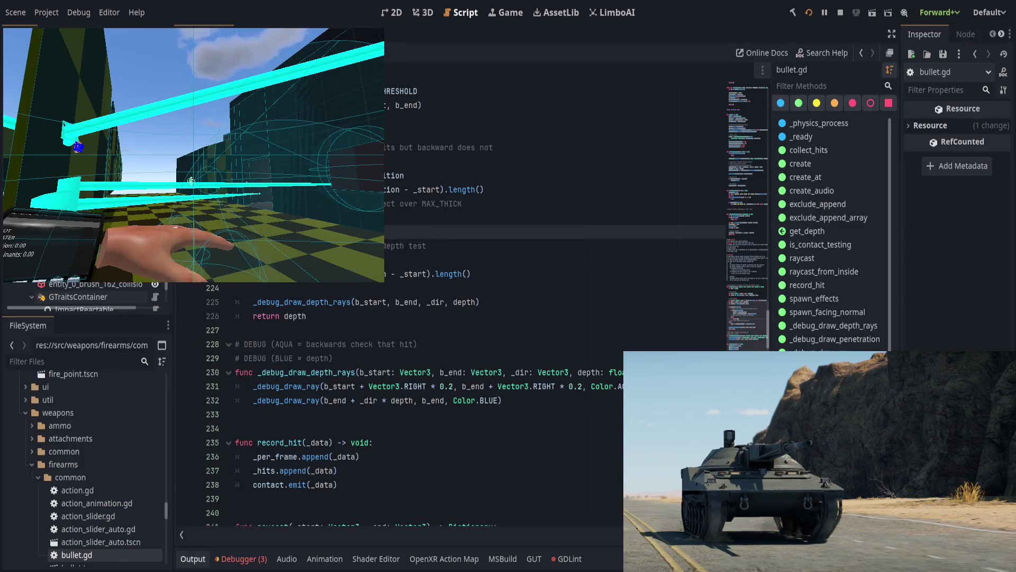
# - Clear the Output log with F5 so fresh shots log d: 0.03342188149691 readings
pyautogui.press('F5')
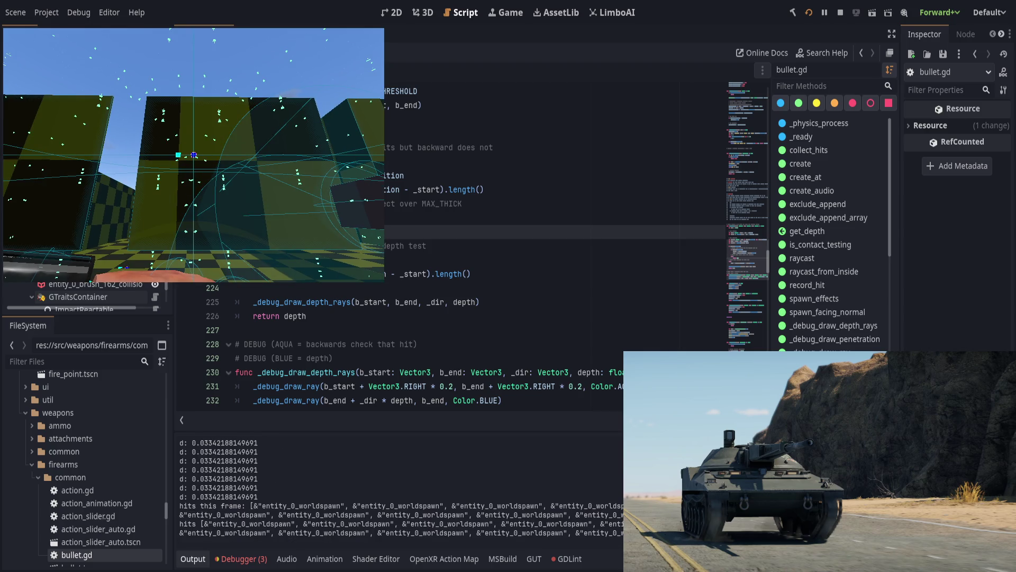
# - Bring the editor forward and select the repeated 0.03342188149691 depth values and worldspawn hit entries
pyautogui.click(228, 528)
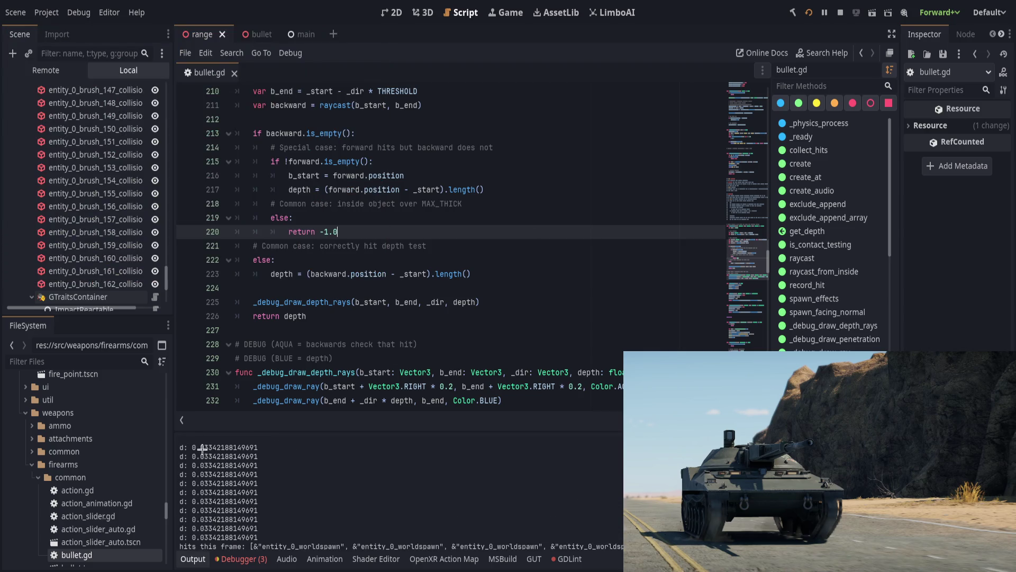
pyautogui.moveTo(200, 456); pyautogui.dragTo(284, 495)
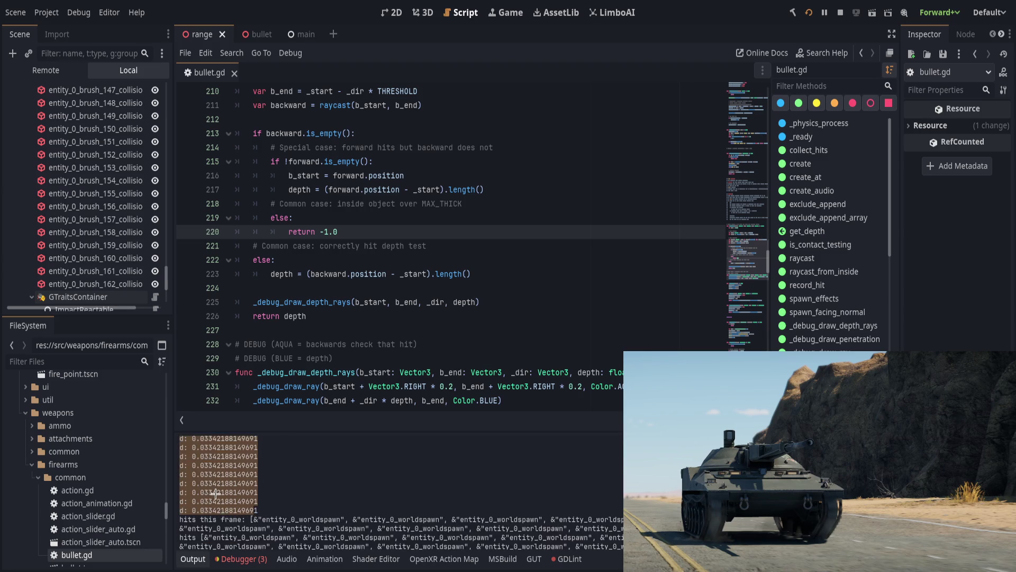
pyautogui.moveTo(267, 507); pyautogui.dragTo(338, 508)
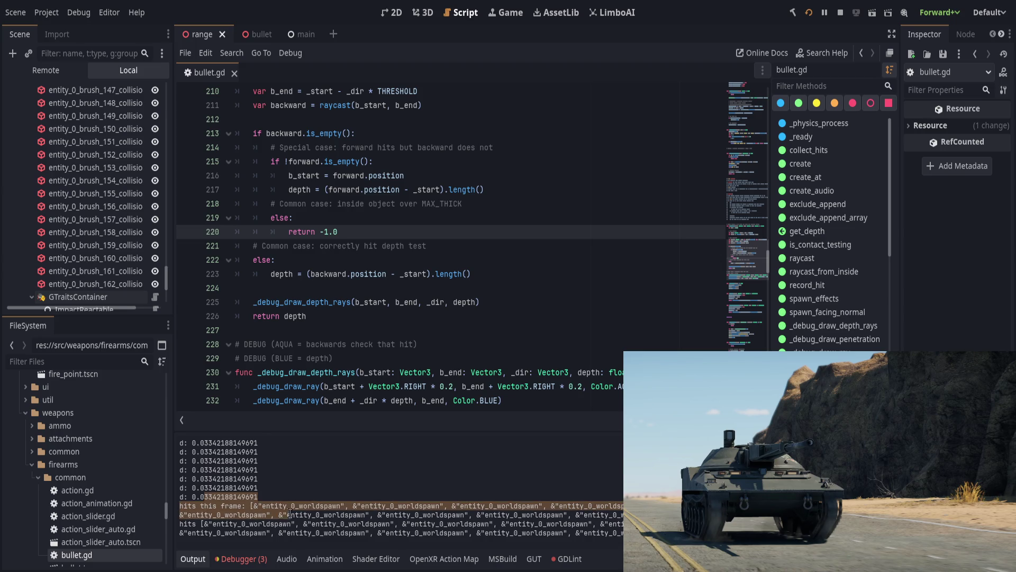
pyautogui.moveTo(182, 506)
pyautogui.mouseDown()
pyautogui.moveTo(274, 516)
pyautogui.moveTo(621, 516)
pyautogui.mouseUp()
# - Reselect the wrapped hits lines, then drop the selection and clear the Output log with F5
pyautogui.moveTo(556, 528)
pyautogui.mouseDown()
pyautogui.moveTo(222, 516)
pyautogui.moveTo(210, 526)
pyautogui.mouseUp()
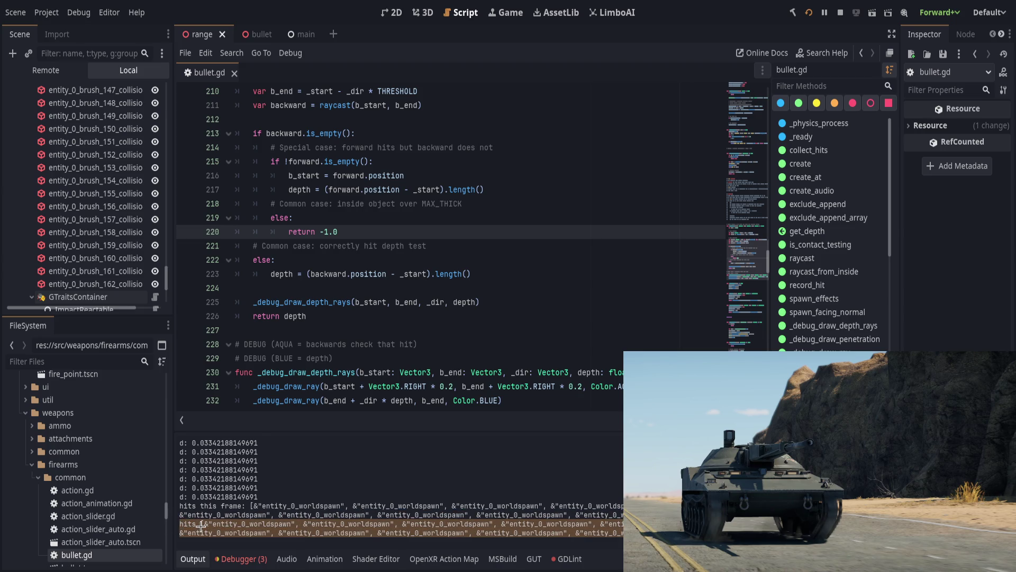
pyautogui.moveTo(188, 524); pyautogui.dragTo(420, 530)
pyautogui.click(420, 531)
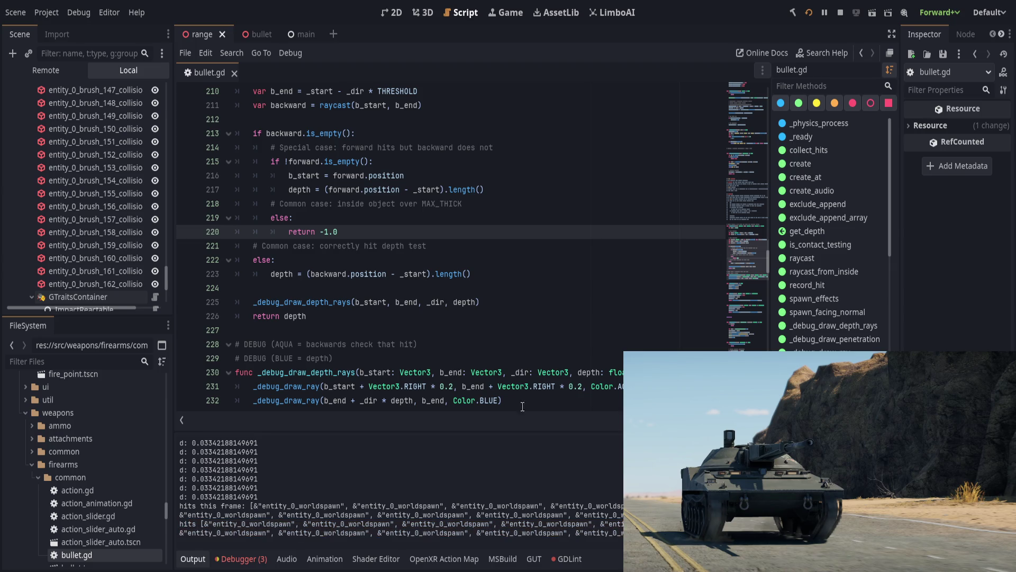
pyautogui.press('F5')
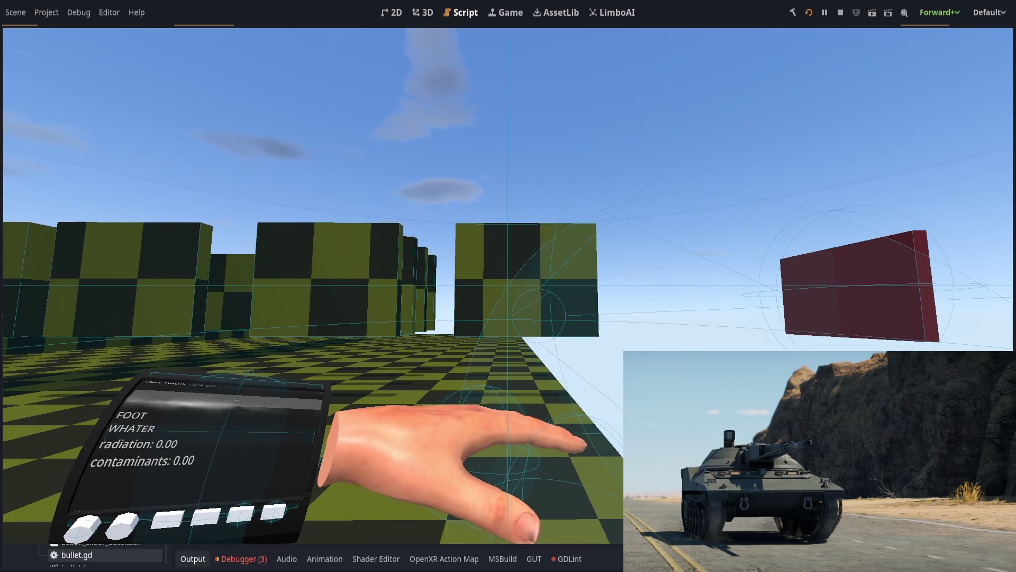
# - Return to the editor and select the new ~0.2511 depth readings and hits-this-frame line
pyautogui.press('Escape')
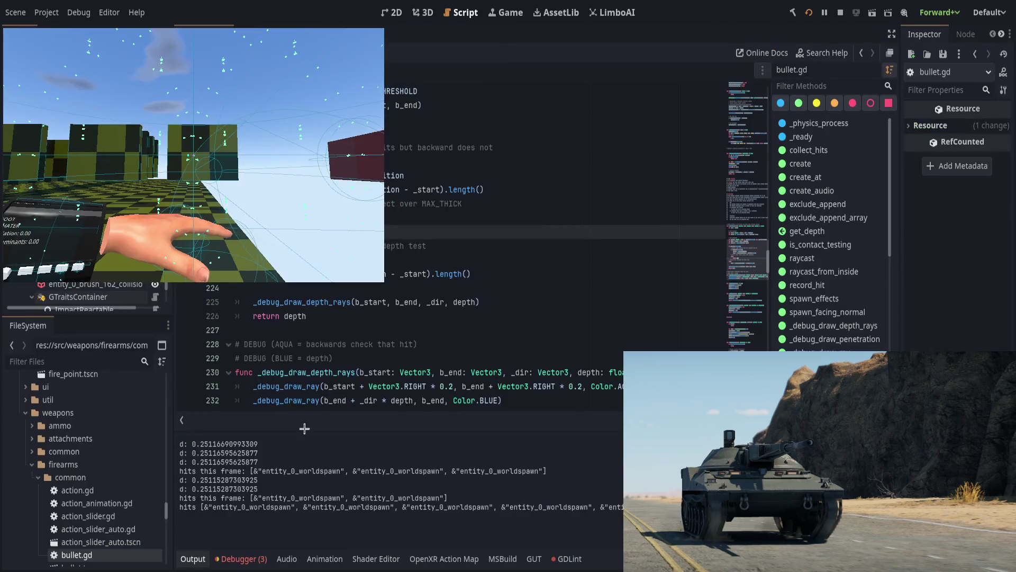
pyautogui.click(191, 443)
pyautogui.moveTo(192, 443)
pyautogui.mouseDown()
pyautogui.moveTo(284, 469)
pyautogui.moveTo(548, 470)
pyautogui.mouseUp()
pyautogui.moveTo(200, 480)
pyautogui.mouseDown()
pyautogui.moveTo(252, 498)
pyautogui.moveTo(447, 498)
pyautogui.mouseUp()
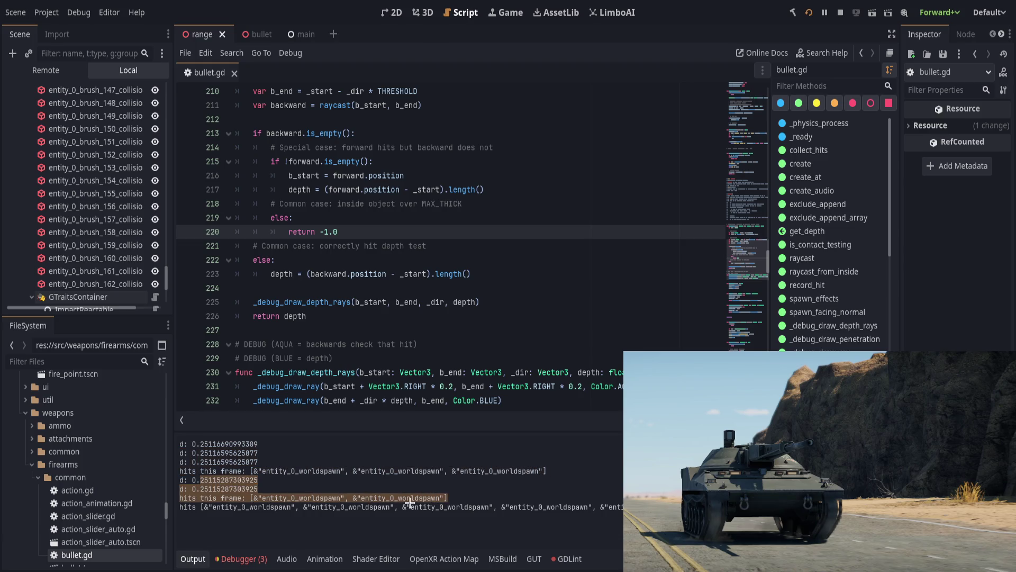
pyautogui.click(276, 516)
pyautogui.moveTo(187, 497)
pyautogui.mouseDown()
pyautogui.moveTo(458, 495)
pyautogui.moveTo(406, 471)
pyautogui.mouseUp()
# - Highlight the long entity_0_worldspawn hits list, clear the highlight, and bring the game forward
pyautogui.click(181, 507)
pyautogui.moveTo(183, 506); pyautogui.dragTo(622, 507)
pyautogui.click(328, 503)
pyautogui.moveTo(208, 506); pyautogui.dragTo(473, 506)
pyautogui.click(525, 509)
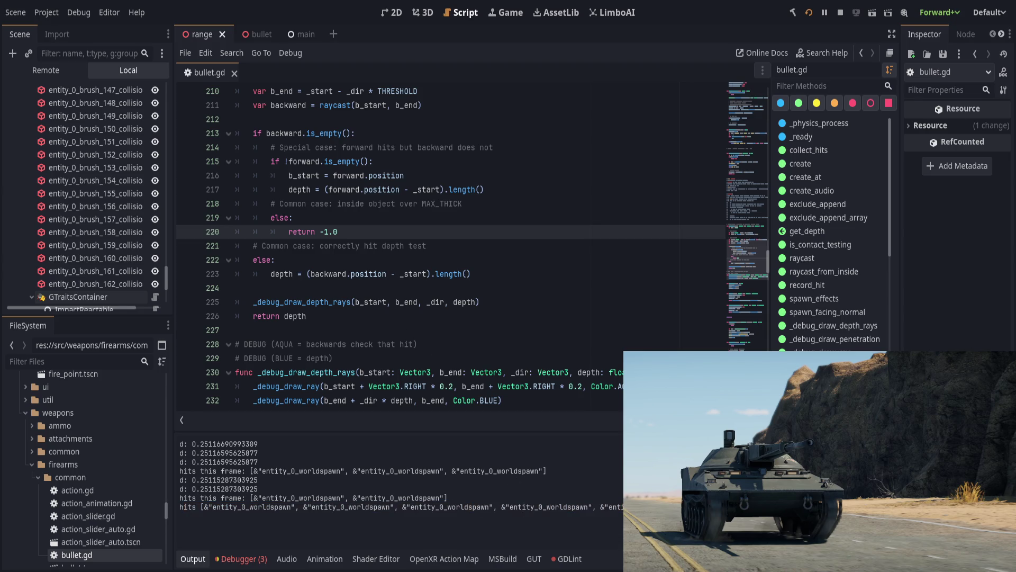
pyautogui.hotkey('alt', 'Tab')
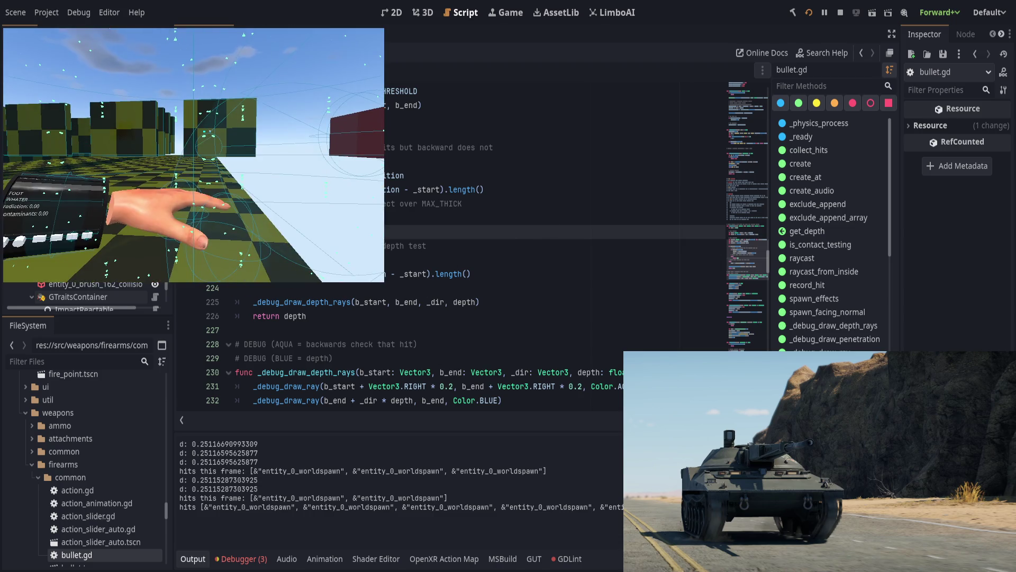
# - Walk to a wall and fire ten shots at walls and floor, logging depths 0.03140511736274 and 0.91014420986176
pyautogui.press('w')
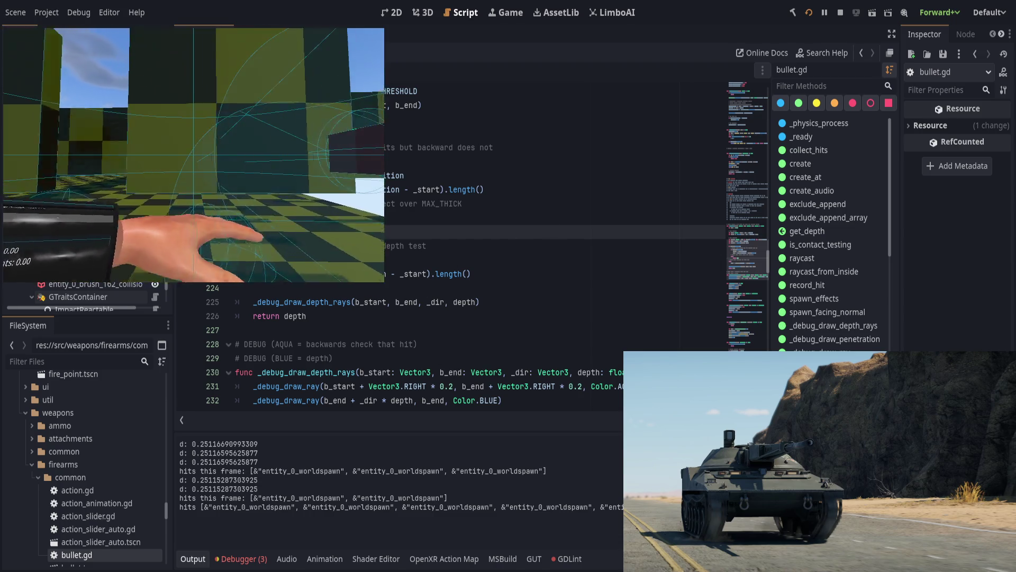
pyautogui.click(193, 155)
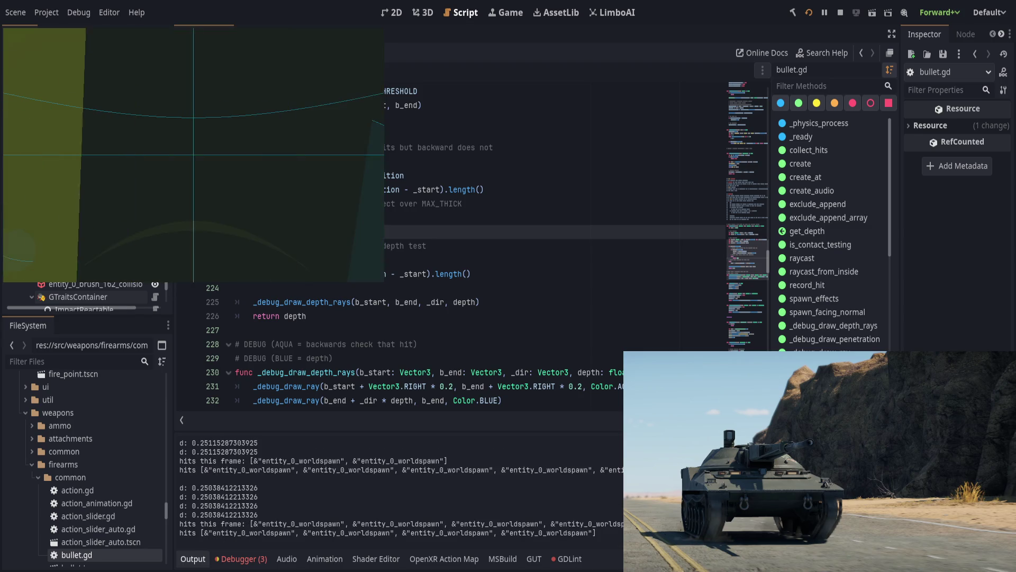
pyautogui.click(193, 155)
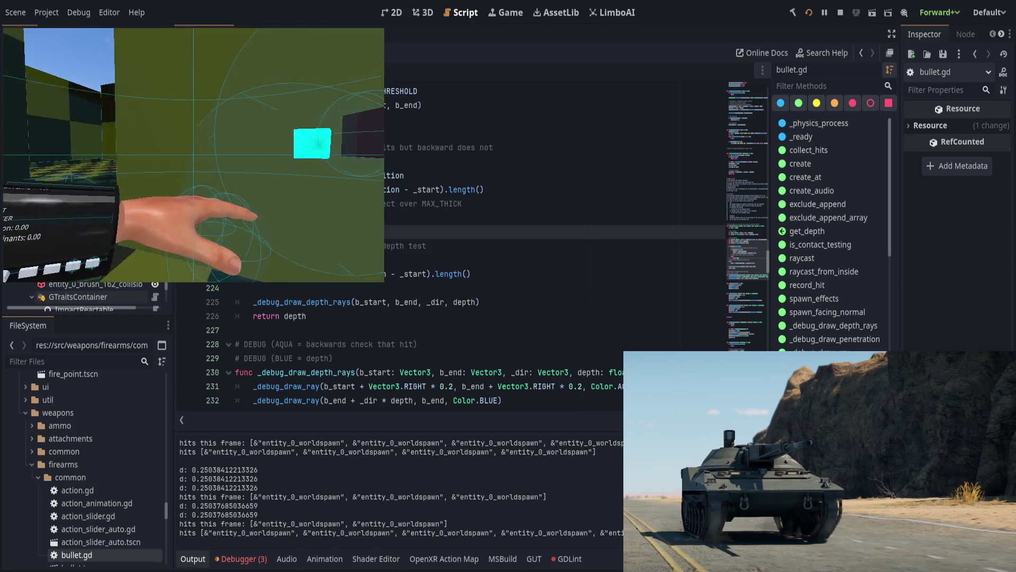
pyautogui.click(193, 154)
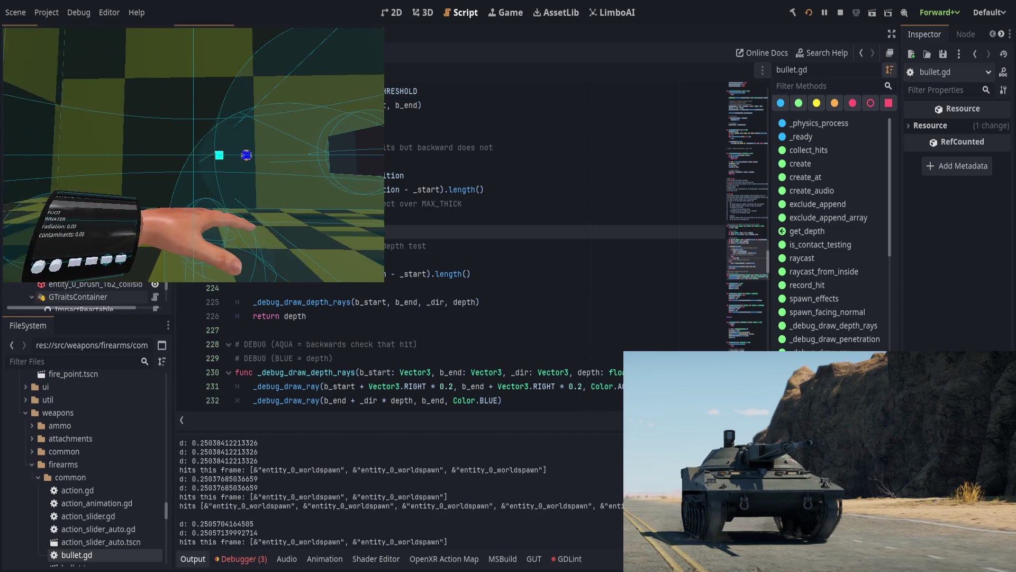
pyautogui.click(193, 155)
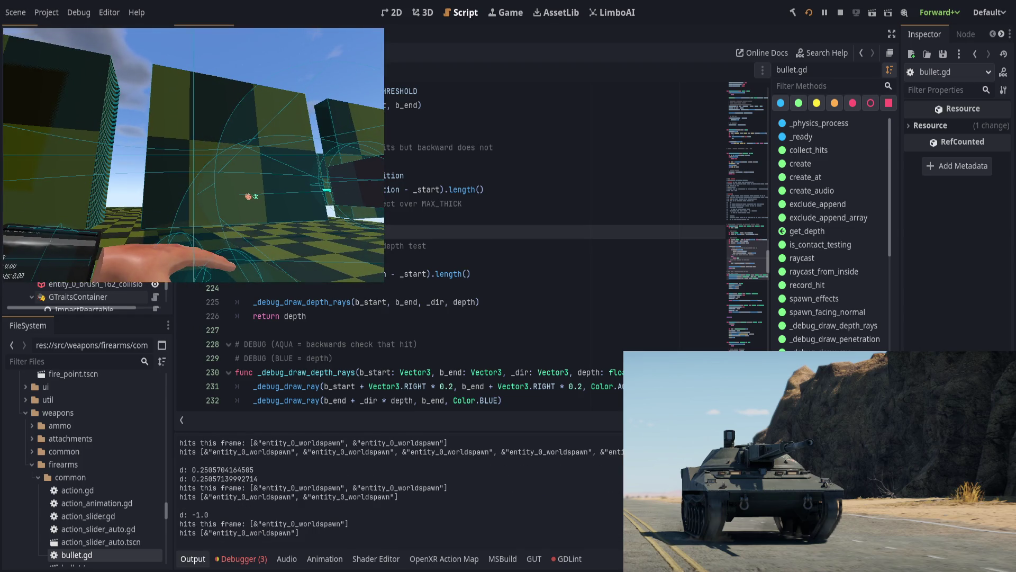
pyautogui.click(193, 155)
pyautogui.click(193, 155)
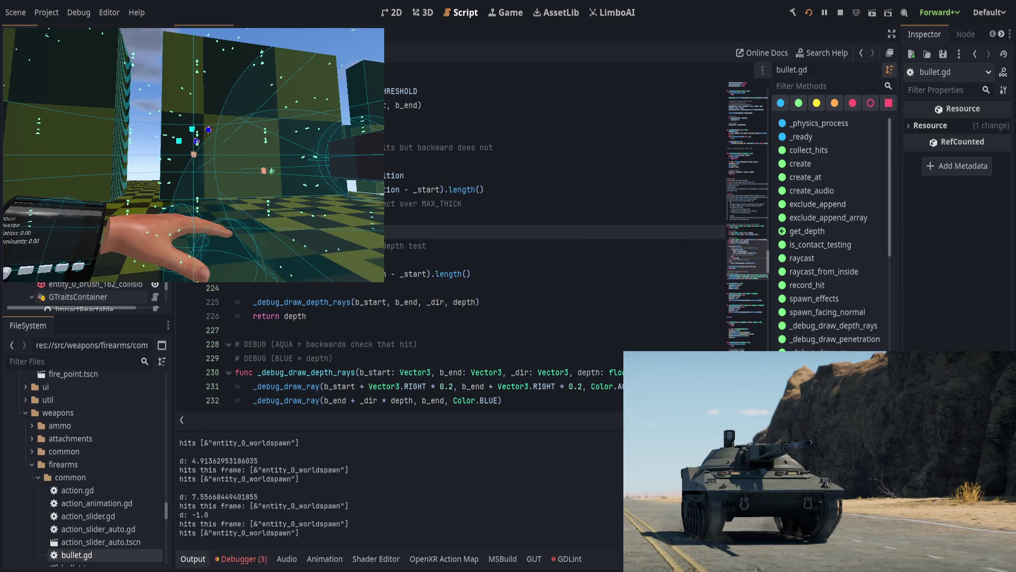
pyautogui.click(193, 154)
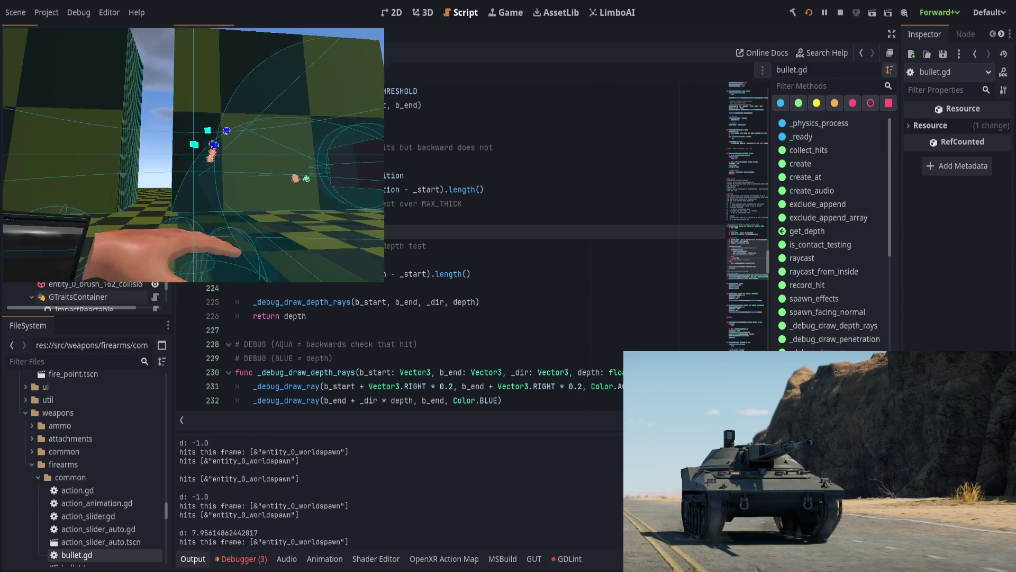
pyautogui.click(193, 155)
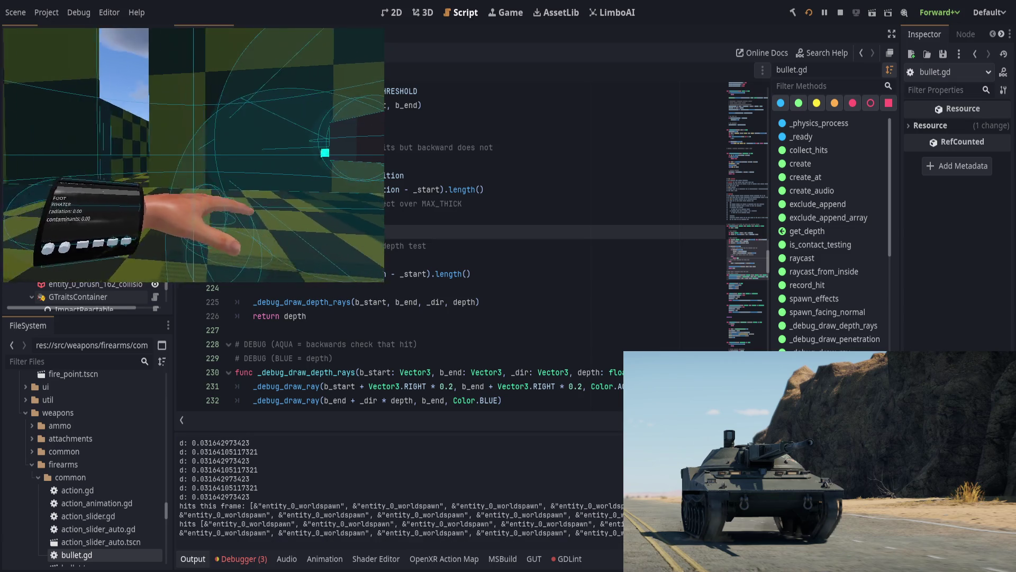
pyautogui.click(193, 154)
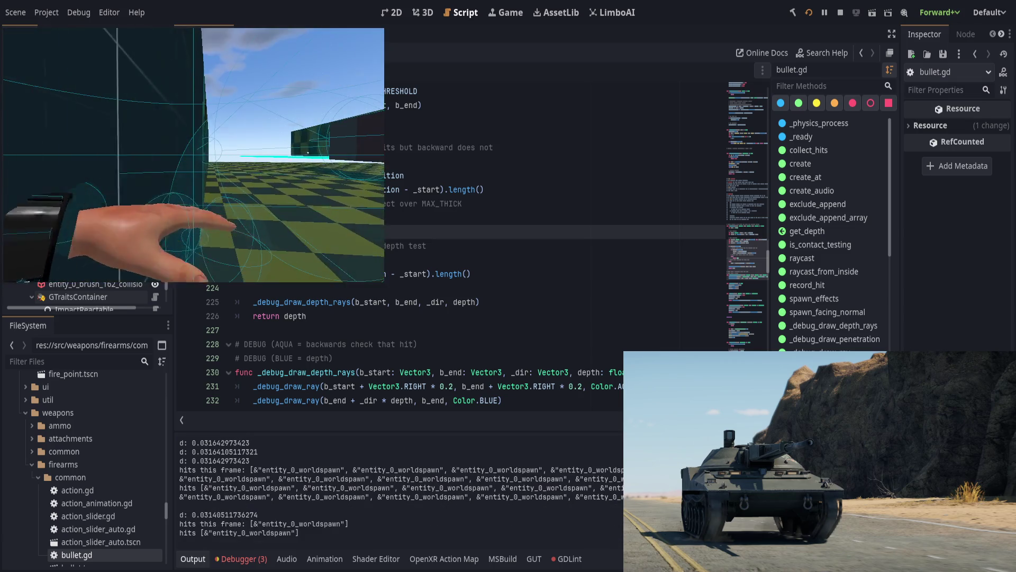
pyautogui.click(193, 155)
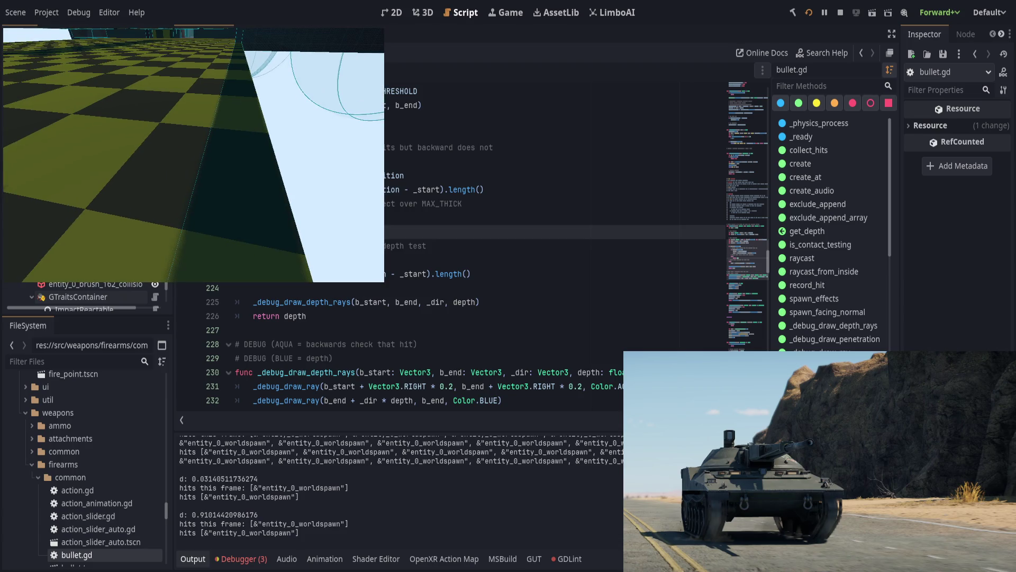
pyautogui.click(410, 162)
# - Scroll up to the CRITICAL notes and highlight the lines under 'so:' on lines 187–188
pyautogui.scroll(4, 409, 249)
pyautogui.scroll(4, 409, 249)
pyautogui.scroll(3, 333, 319)
pyautogui.moveTo(434, 358)
pyautogui.mouseDown()
pyautogui.moveTo(370, 344)
pyautogui.moveTo(244, 287)
pyautogui.mouseUp()
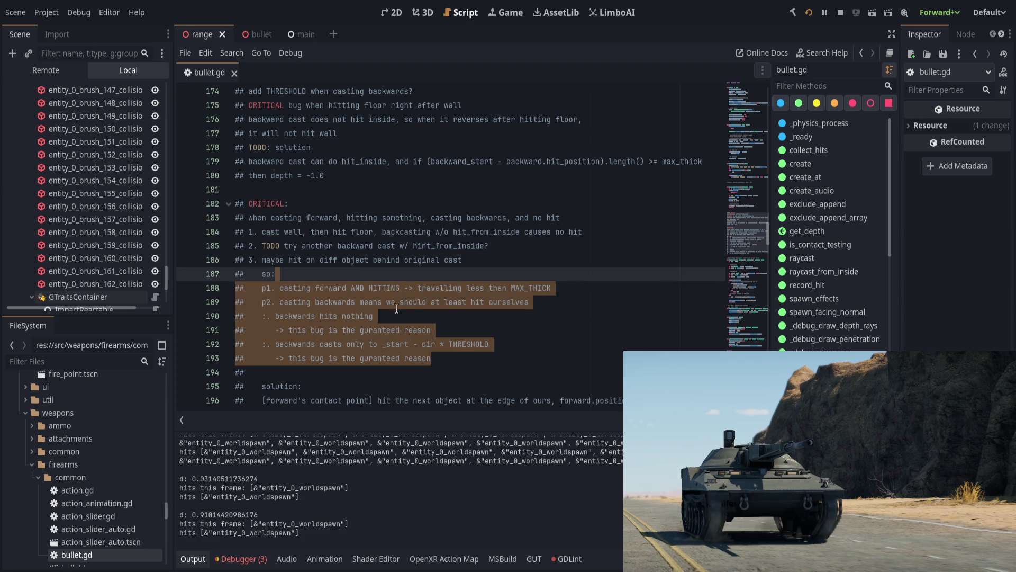
pyautogui.click(465, 355)
pyautogui.moveTo(467, 361); pyautogui.dragTo(341, 288)
pyautogui.click(378, 279)
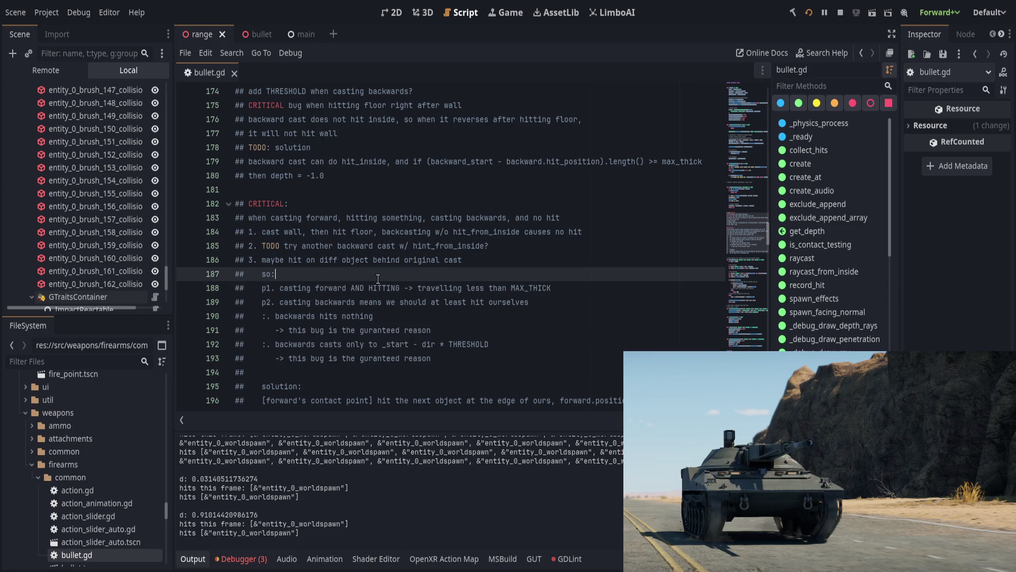
pyautogui.click(419, 288)
# - Review the line 186 'maybe hit' note and the line 188 p1 premise up to AND HITTING
pyautogui.moveTo(261, 288); pyautogui.dragTo(353, 287)
pyautogui.click(333, 281)
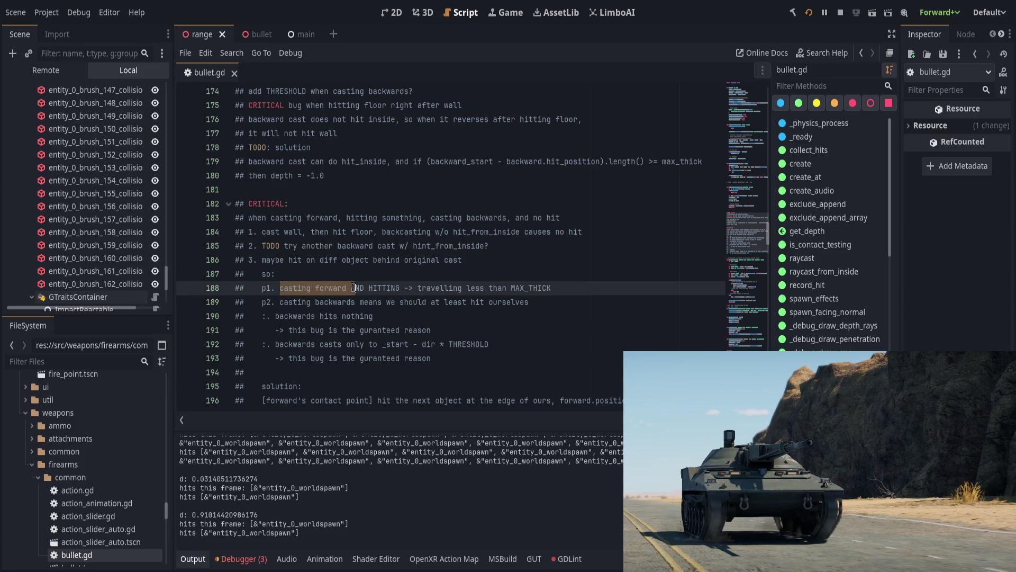
pyautogui.click(331, 281)
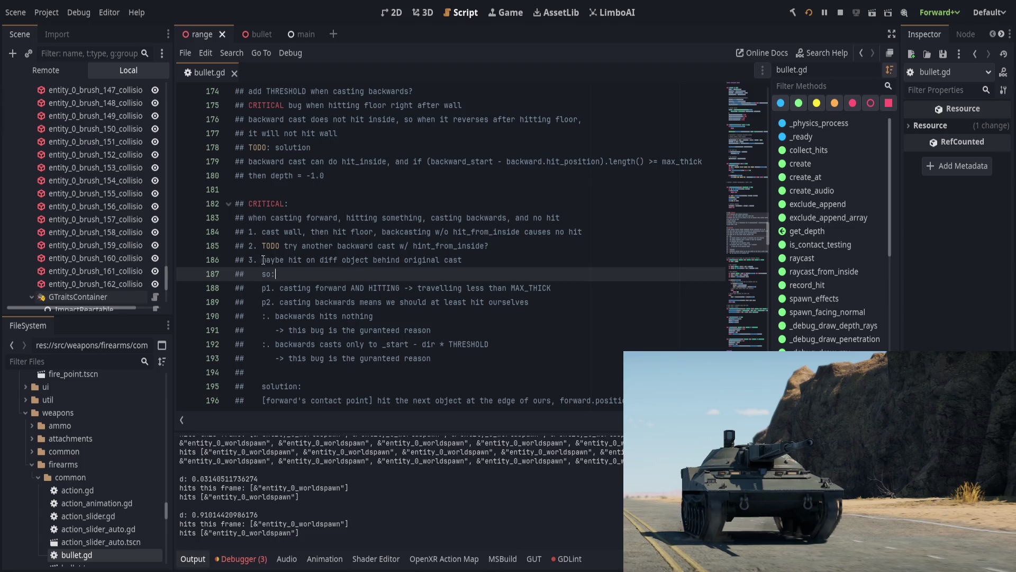
pyautogui.moveTo(263, 259); pyautogui.dragTo(462, 260)
pyautogui.press('End')
pyautogui.moveTo(262, 288); pyautogui.dragTo(412, 290)
pyautogui.moveTo(348, 288); pyautogui.dragTo(577, 287)
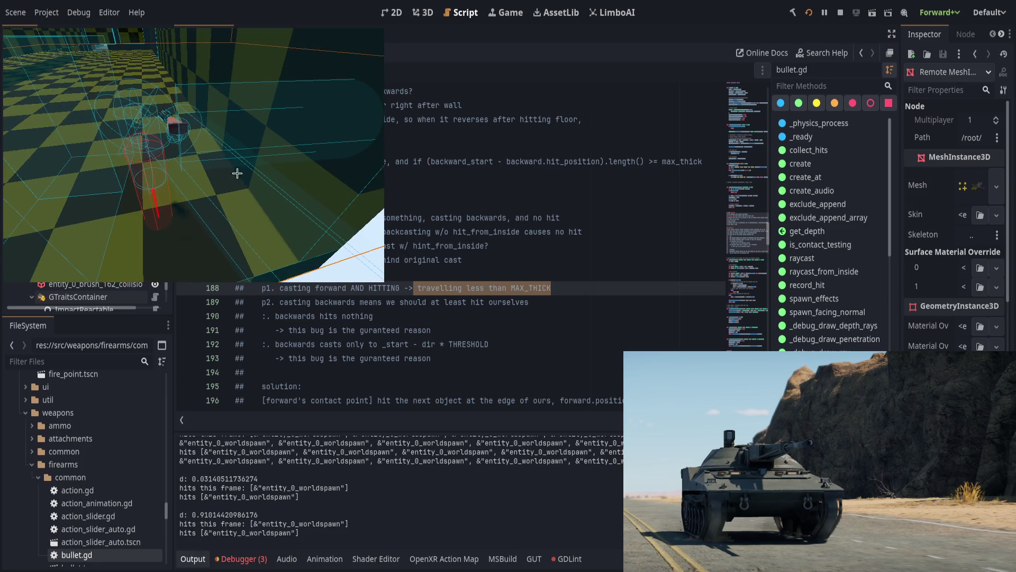
pyautogui.click(441, 324)
# - Scroll to get_depth and highlight its backward cast code block
pyautogui.scroll(-10, 441, 324)
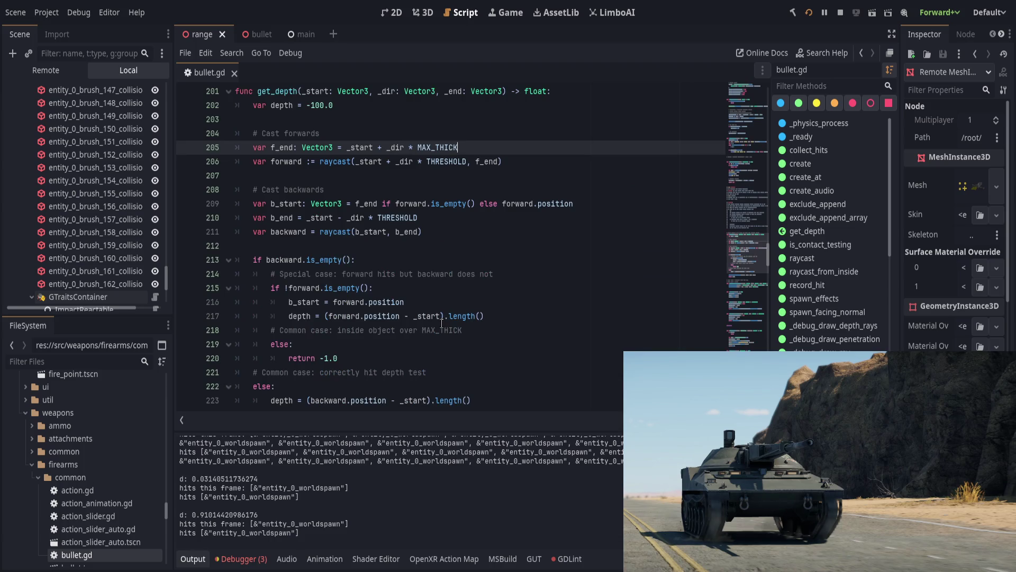
pyautogui.scroll(2, 441, 324)
pyautogui.scroll(-3, 403, 297)
pyautogui.scroll(5, 302, 239)
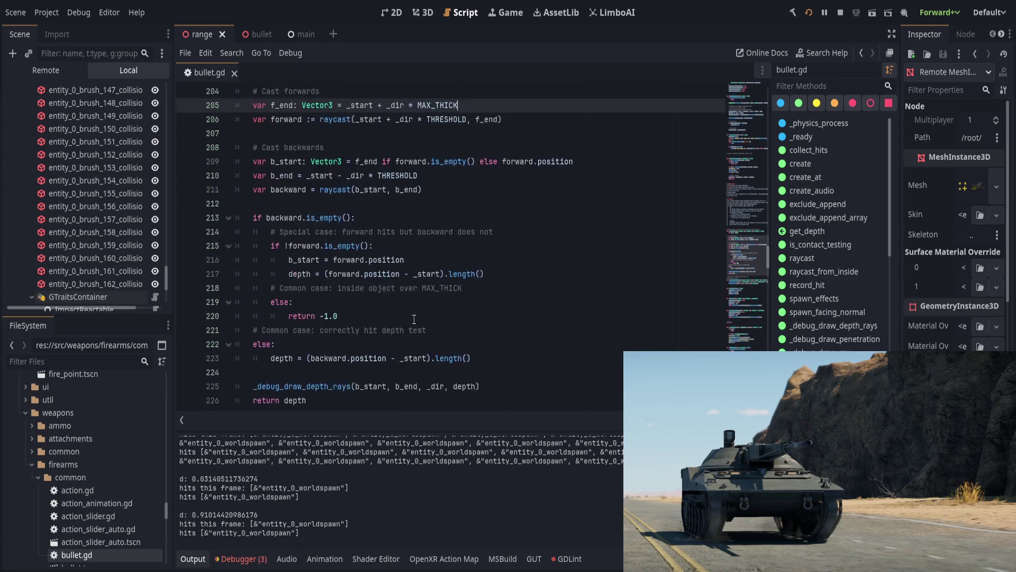
pyautogui.scroll(-3, 302, 239)
pyautogui.moveTo(249, 141); pyautogui.dragTo(296, 280)
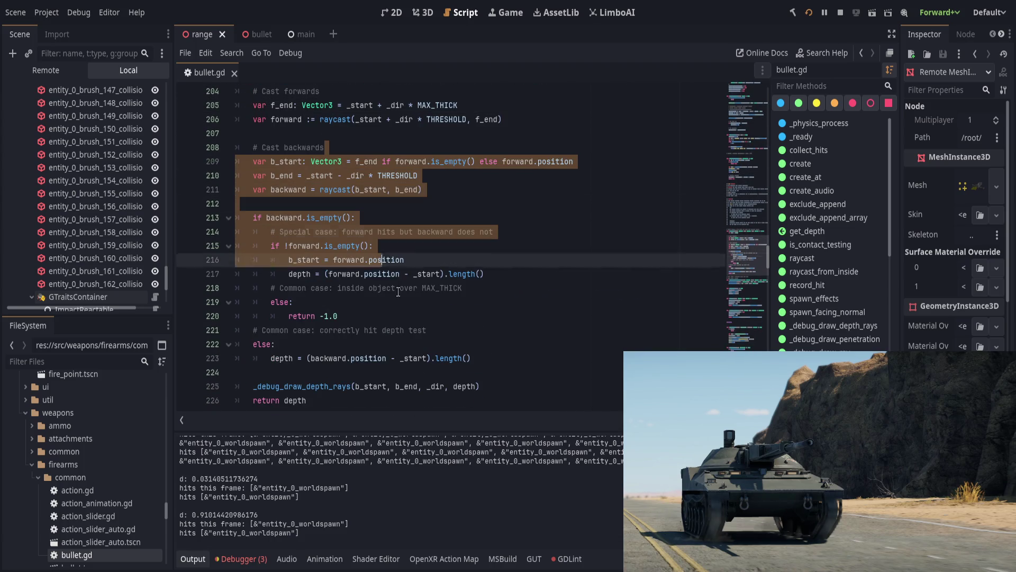
# - Select the backward.is_empty branch lines around the depth calculation
pyautogui.click(514, 378)
pyautogui.scroll(-1, 515, 378)
pyautogui.click(402, 357)
pyautogui.scroll(1, 492, 347)
pyautogui.moveTo(497, 366); pyautogui.dragTo(486, 217)
pyautogui.click(486, 205)
pyautogui.moveTo(476, 357); pyautogui.dragTo(485, 217)
pyautogui.click(505, 204)
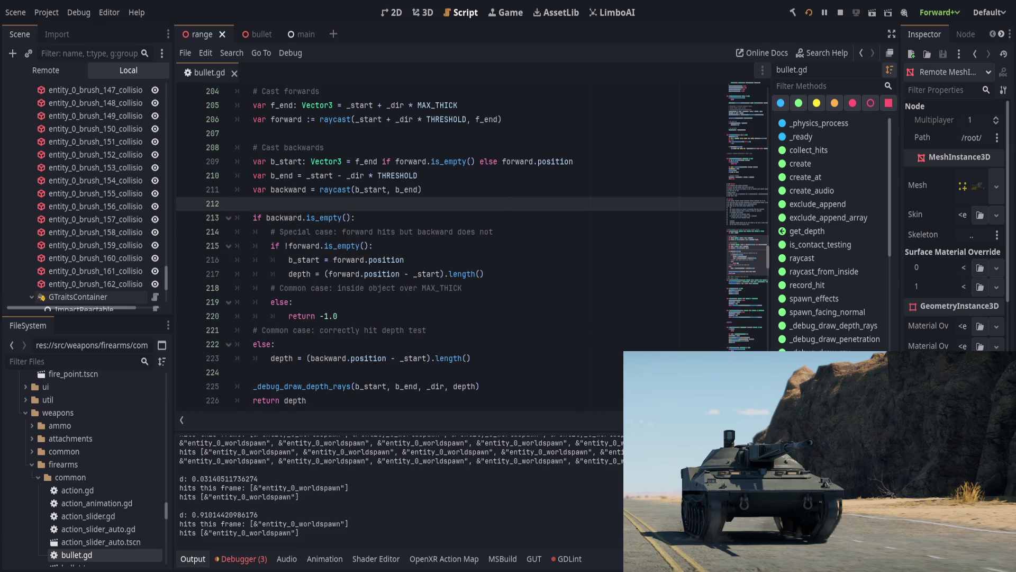
# - Relaunch the game with F5 to log fresh depths near 0.0313, then revisit get_depth lines 208 and 182
pyautogui.hotkey('alt', 'Tab')
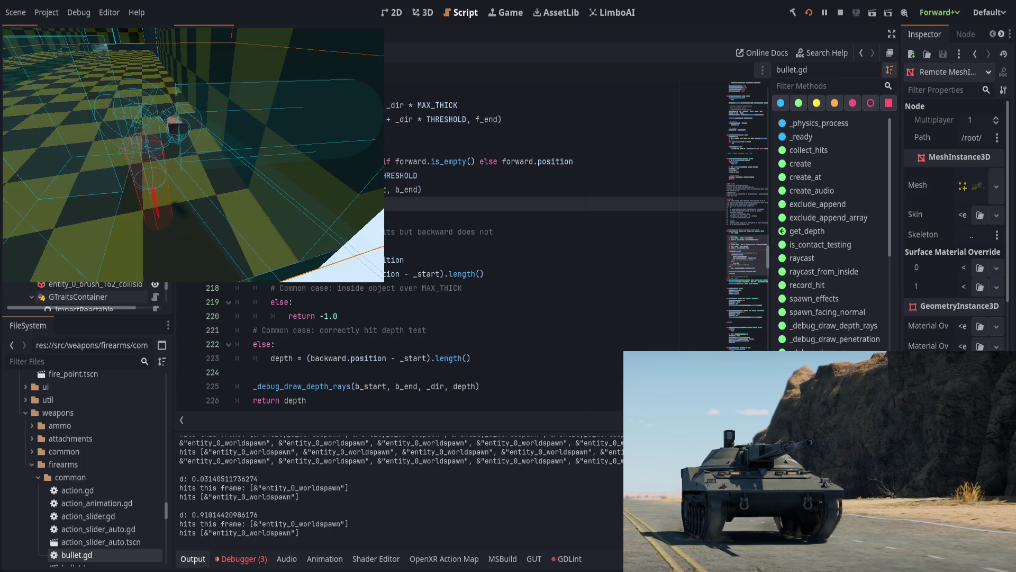
pyautogui.press('F5')
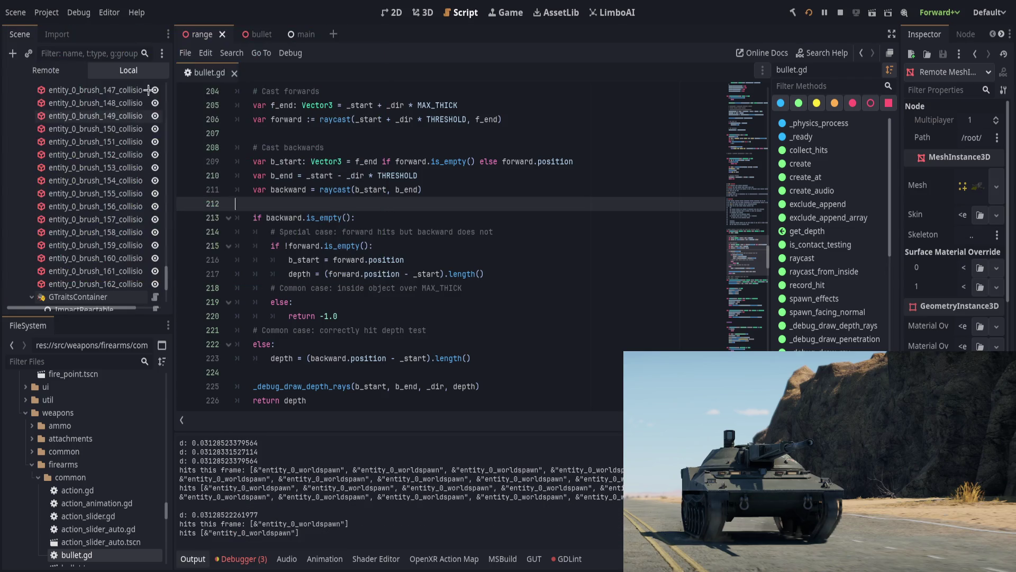
pyautogui.click(328, 260)
pyautogui.scroll(3, 333, 296)
pyautogui.click(355, 273)
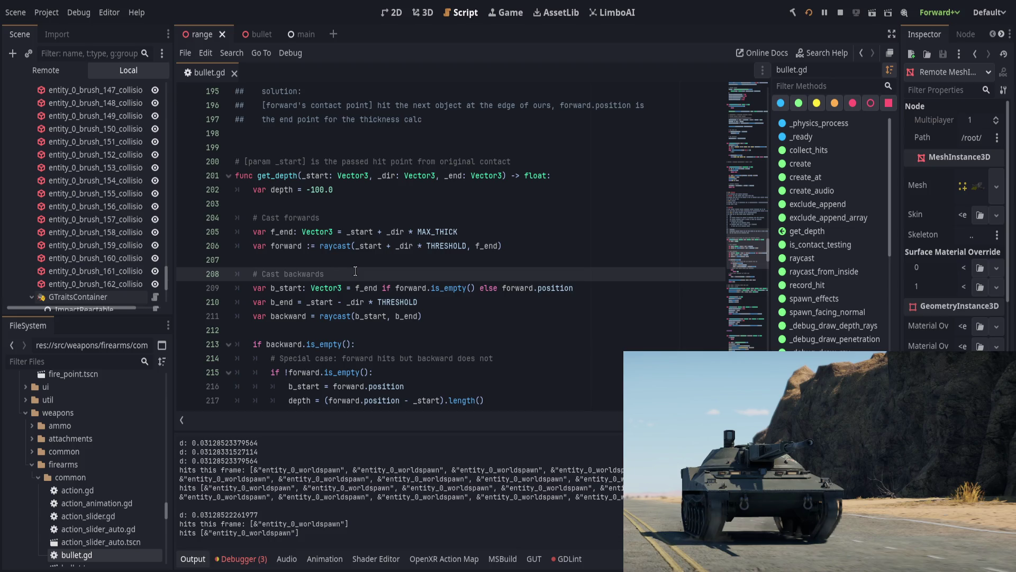
pyautogui.scroll(-2, 317, 272)
pyautogui.scroll(4, 286, 288)
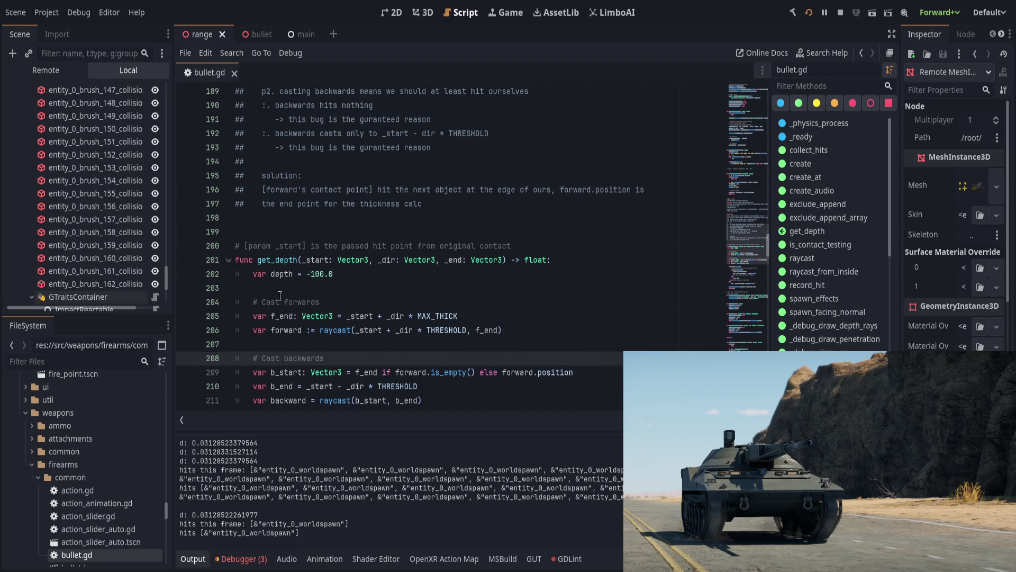
pyautogui.scroll(5, 297, 318)
pyautogui.click(318, 203)
# - Collapse the Output panel and view bullet.gd's CRITICAL backward-cast notes around line 180
pyautogui.scroll(-1, 324, 339)
pyautogui.scroll(4, 344, 328)
pyautogui.click(358, 300)
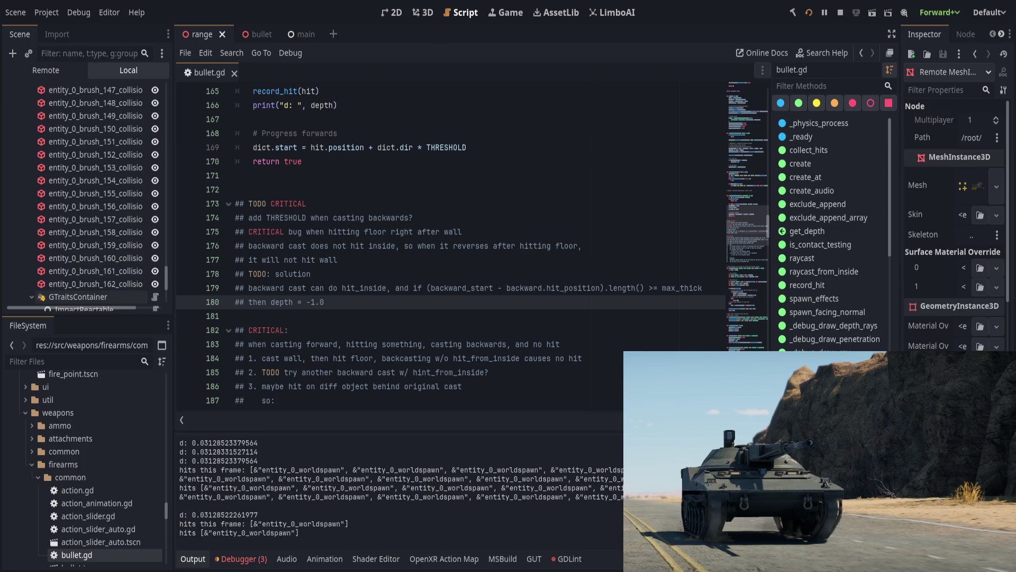
pyautogui.scroll(-2, 240, 402)
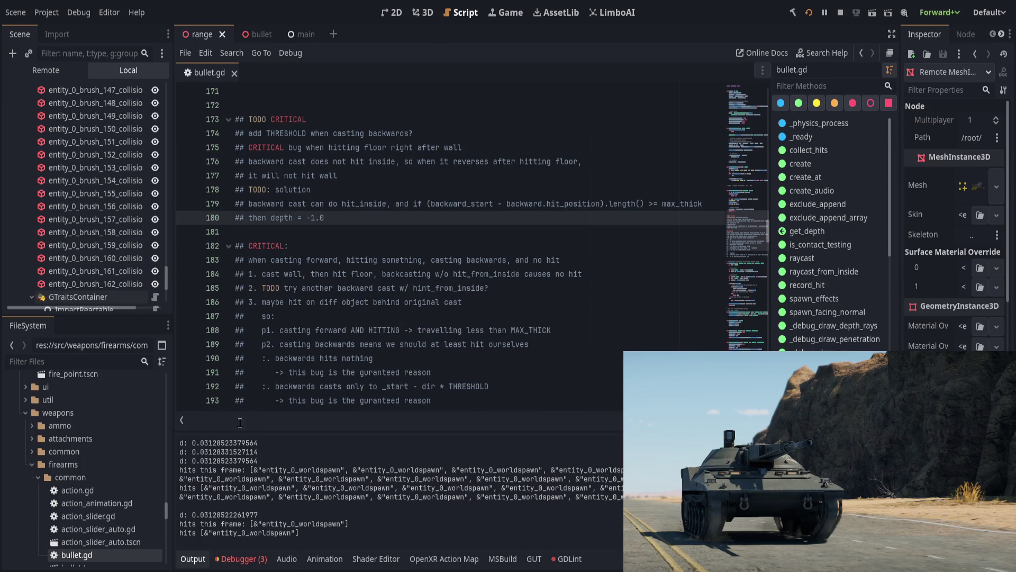
pyautogui.click(197, 560)
pyautogui.scroll(-2, 366, 394)
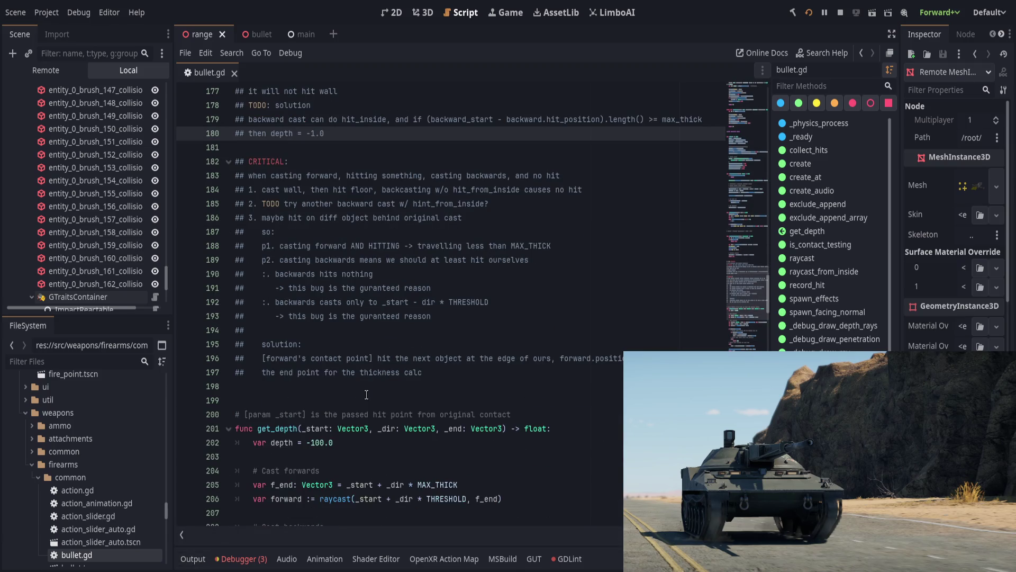
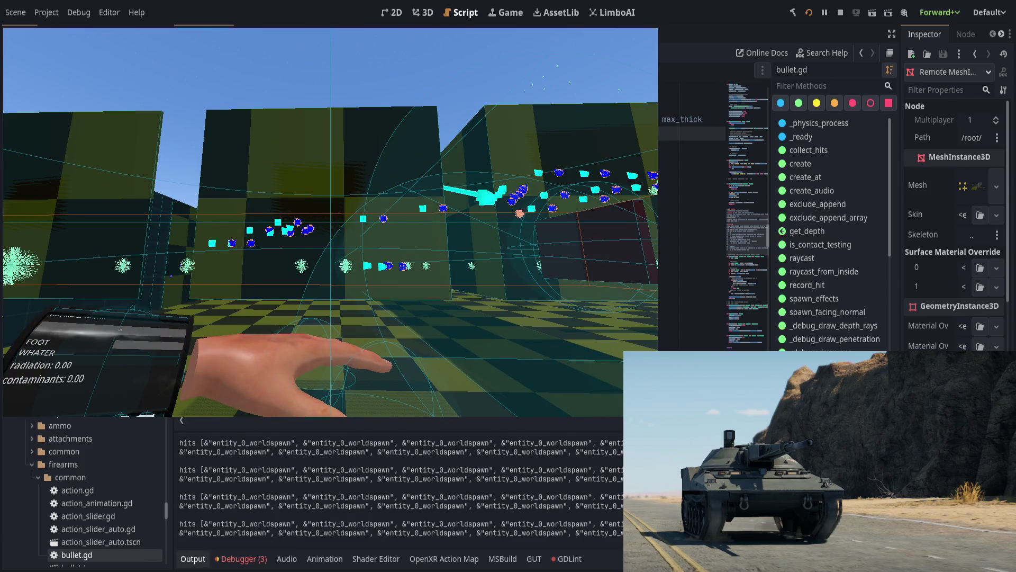
# - Leave the running game and return to bullet.gd's depth-bug notes in the Script editor
pyautogui.hotkey('alt', 'Tab')
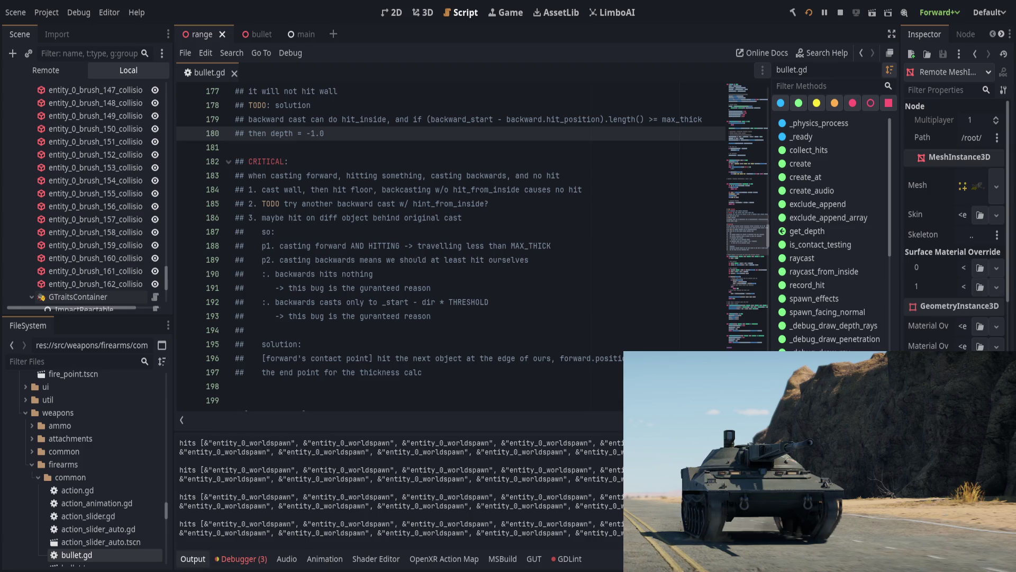
# - Place the caret on line 177 of bullet.gd's depth-bug notes
pyautogui.click(339, 91)
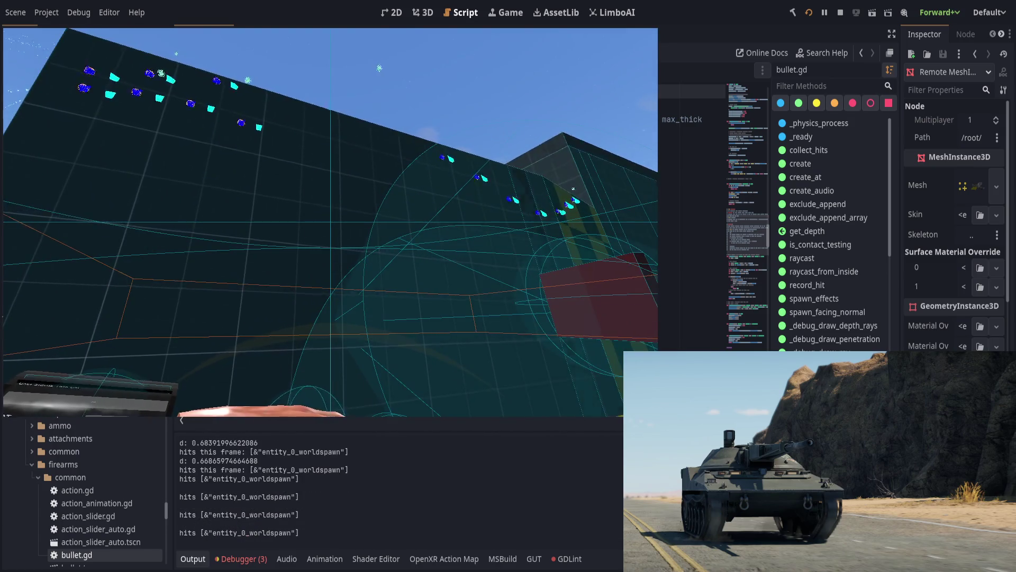
# - Leave the game, hide the Output panel with Ctrl+J, and scroll down to get_depth at line 201
pyautogui.hotkey('alt', 'Tab')
pyautogui.hotkey('ctrl', 'j')
pyautogui.scroll(-7, 390, 435)
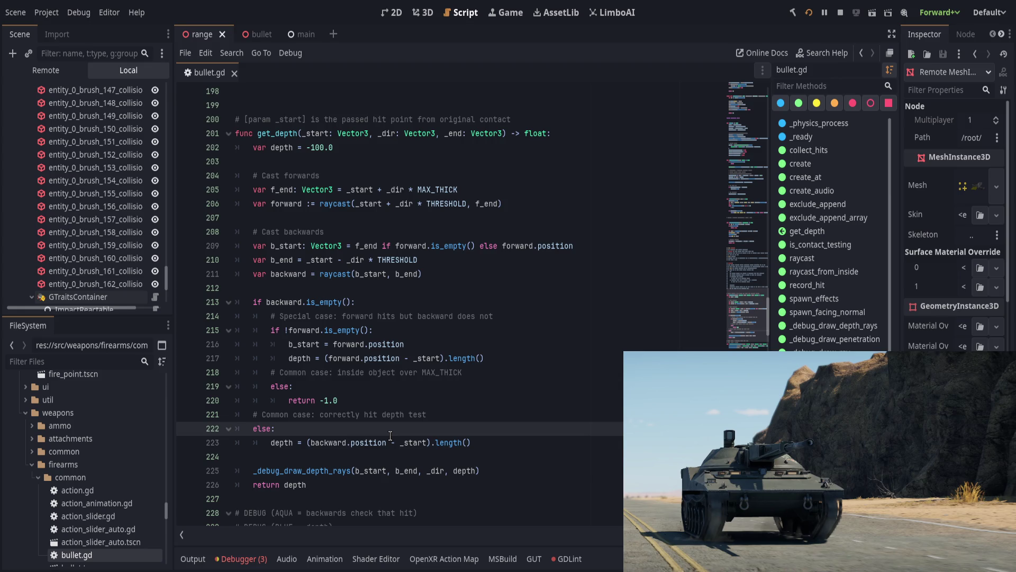
pyautogui.click(427, 388)
pyautogui.click(523, 403)
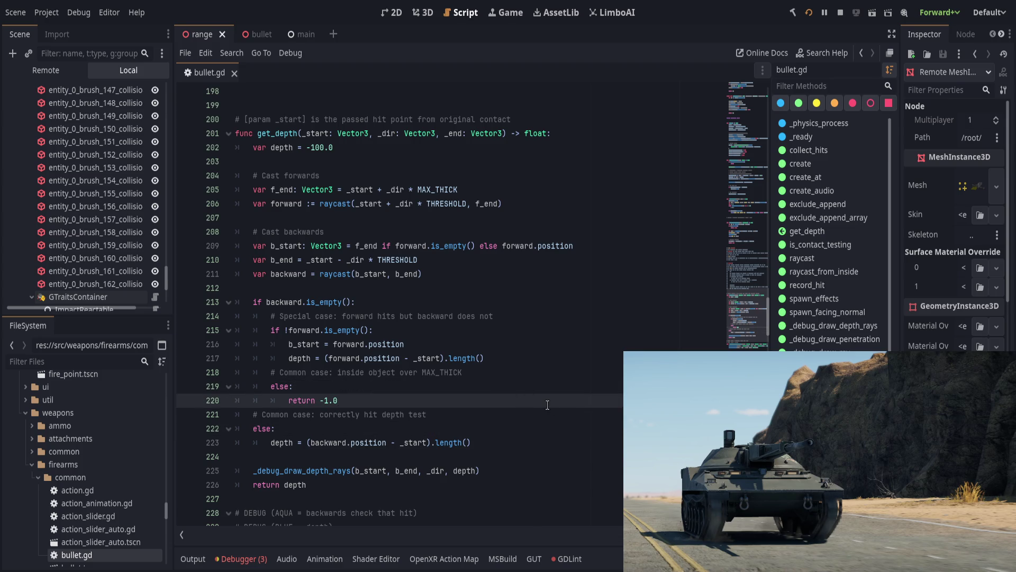
pyautogui.scroll(3, 547, 404)
pyautogui.scroll(-5, 547, 405)
pyautogui.scroll(3, 529, 413)
pyautogui.click(510, 419)
pyautogui.scroll(6, 510, 421)
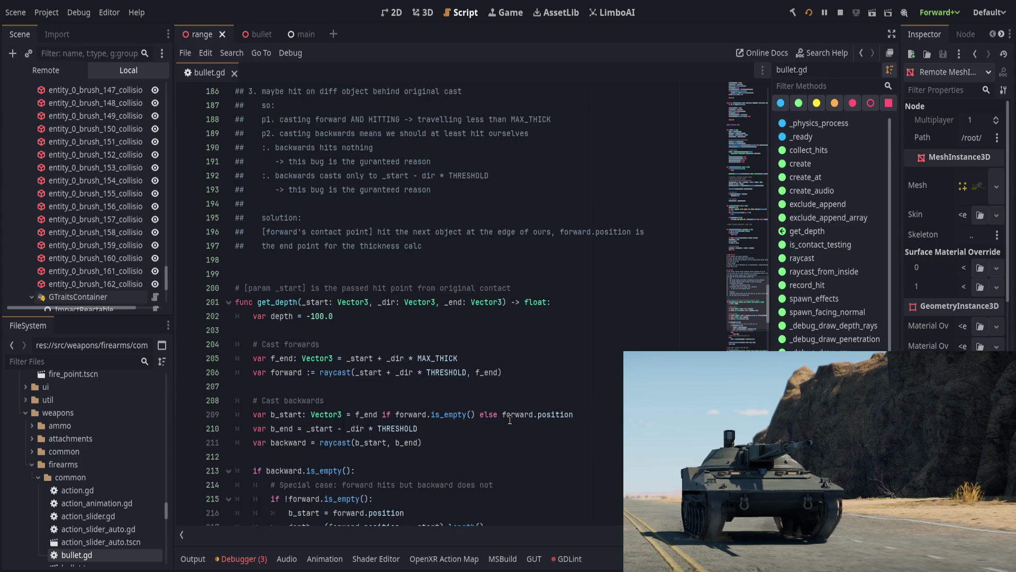
pyautogui.click(505, 447)
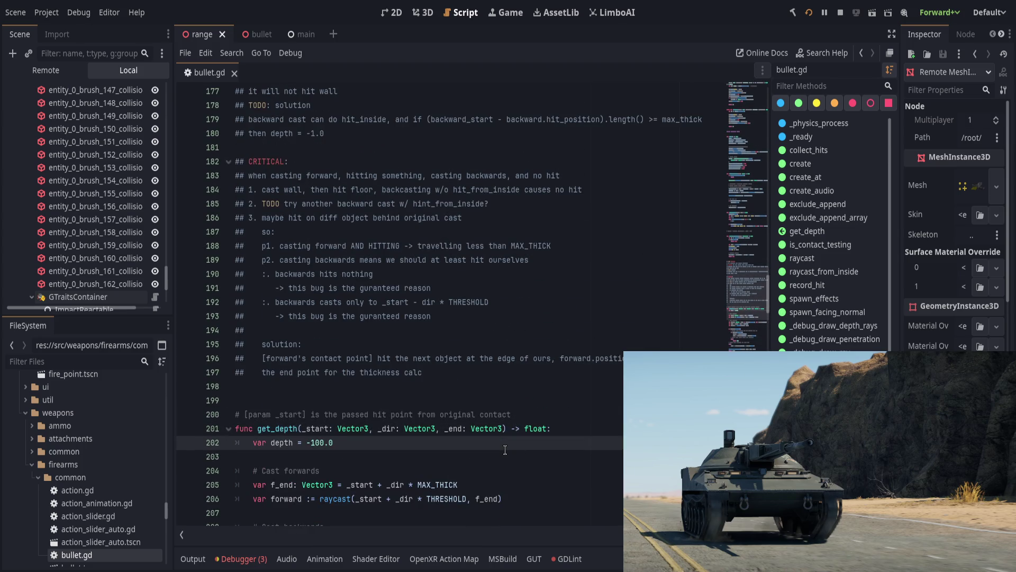
pyautogui.hotkey('shift', 'Left')
pyautogui.hotkey('shift', 'Left')
pyautogui.hotkey('shift', 'Left')
pyautogui.click(467, 439)
pyautogui.scroll(-7, 339, 469)
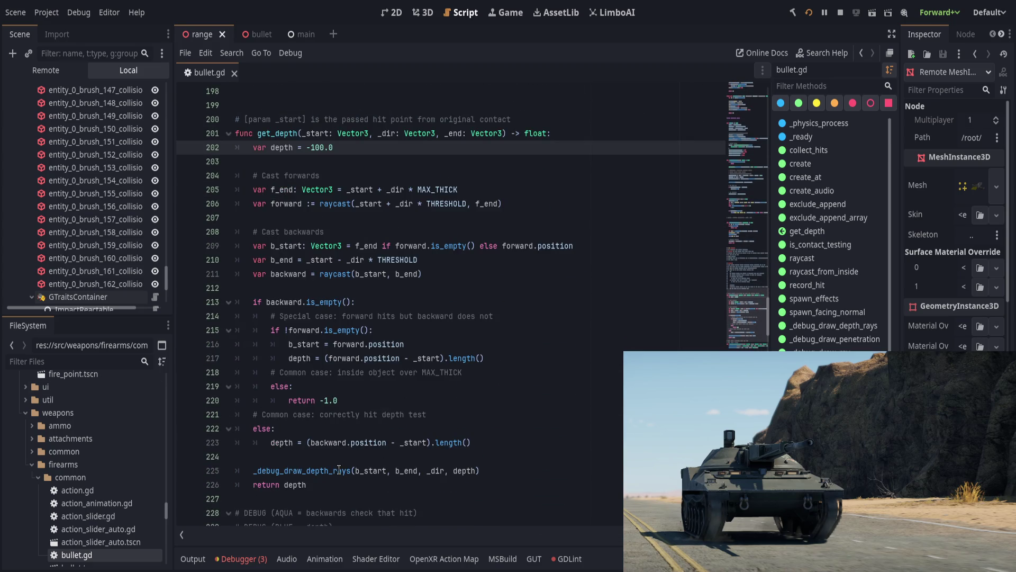
pyautogui.scroll(-1, 339, 470)
pyautogui.doubleClick(275, 400)
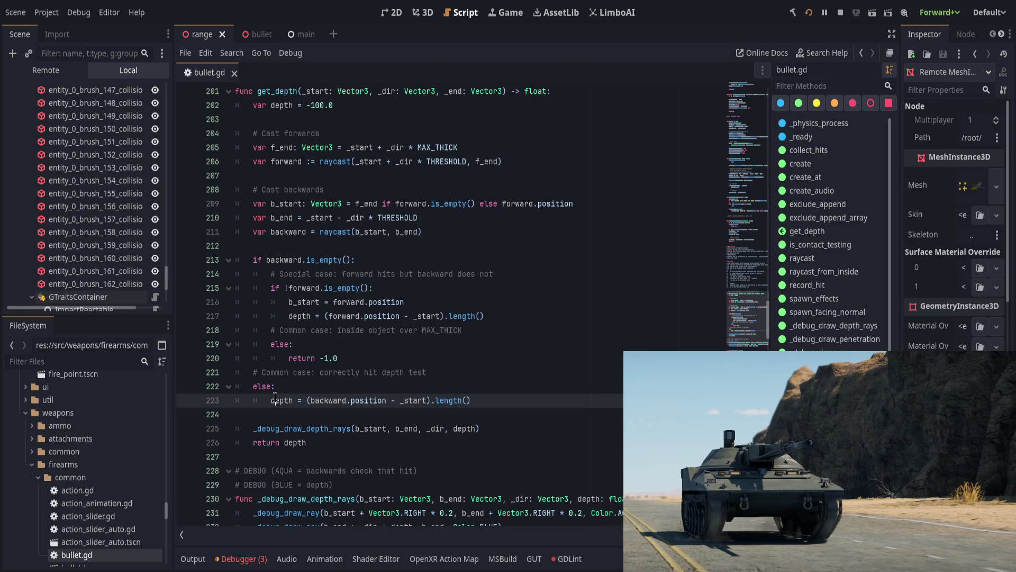
pyautogui.click(365, 443)
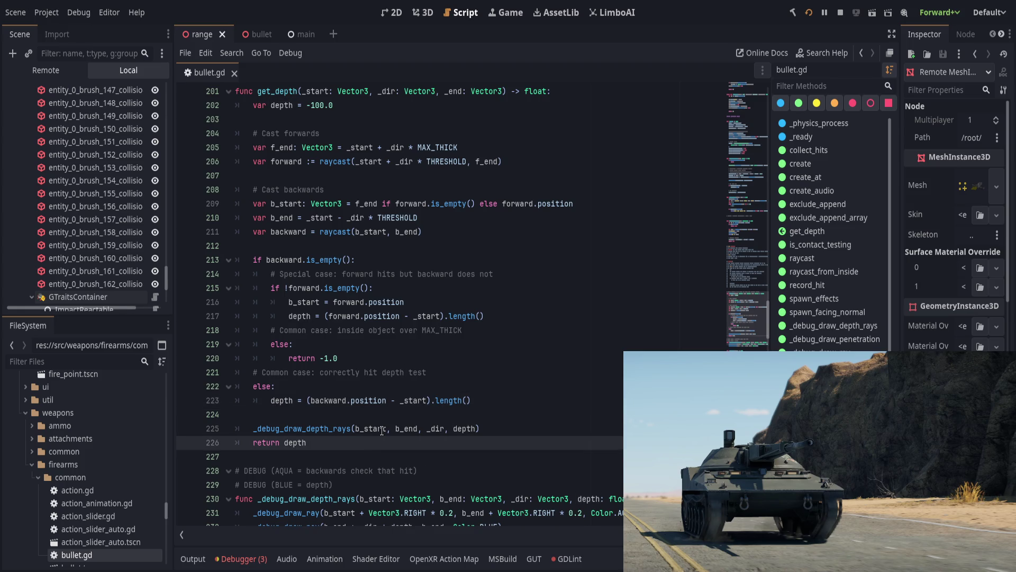
pyautogui.scroll(4, 382, 430)
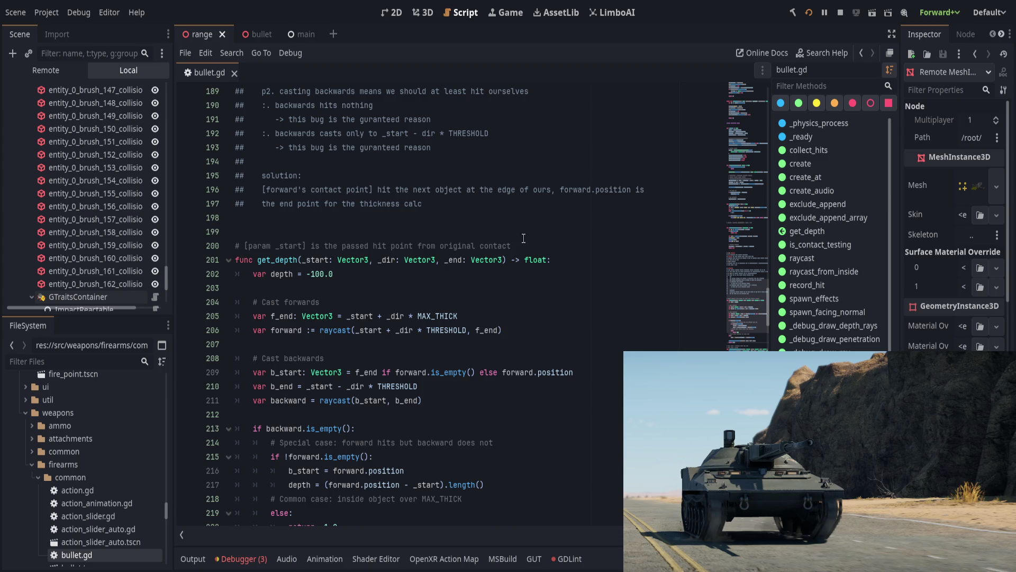
pyautogui.click(608, 258)
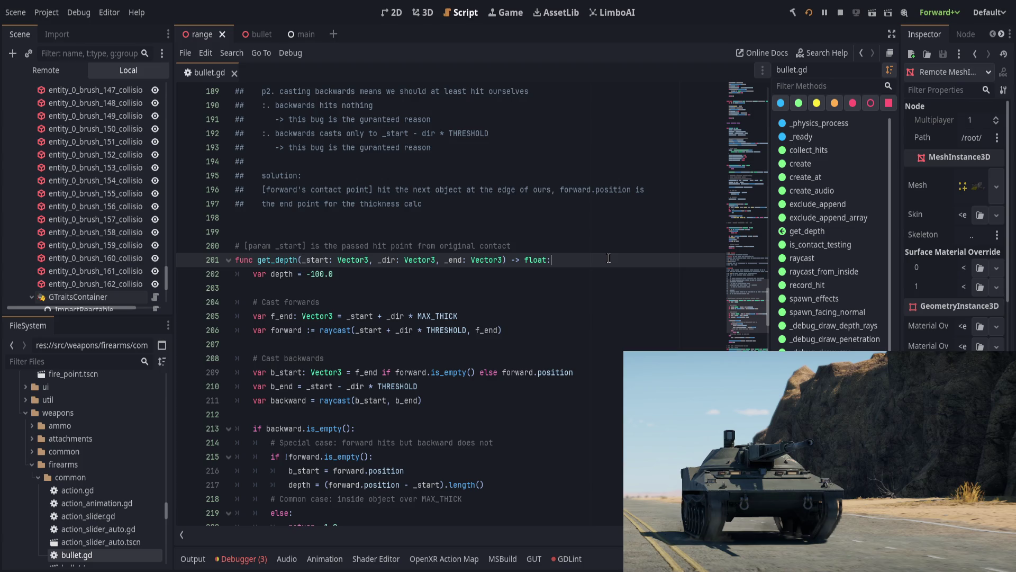
pyautogui.scroll(-5, 413, 401)
pyautogui.moveTo(414, 402)
pyautogui.mouseDown()
pyautogui.moveTo(254, 175)
pyautogui.moveTo(253, 91)
pyautogui.mouseUp()
pyautogui.click(306, 275)
pyautogui.doubleClick(306, 275)
pyautogui.scroll(1, 306, 276)
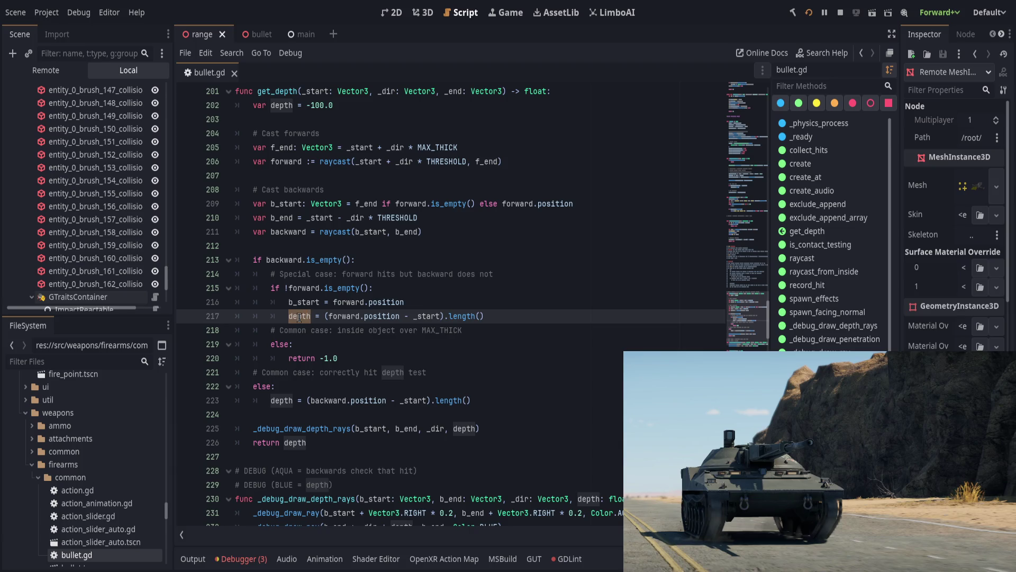
pyautogui.click(533, 312)
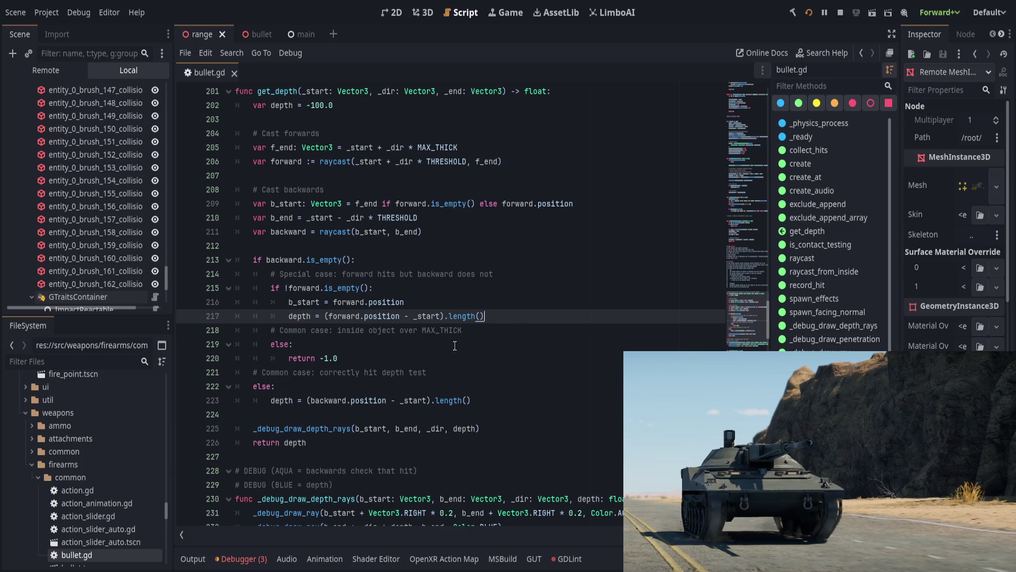
pyautogui.click(455, 305)
pyautogui.click(511, 315)
pyautogui.doubleClick(326, 400)
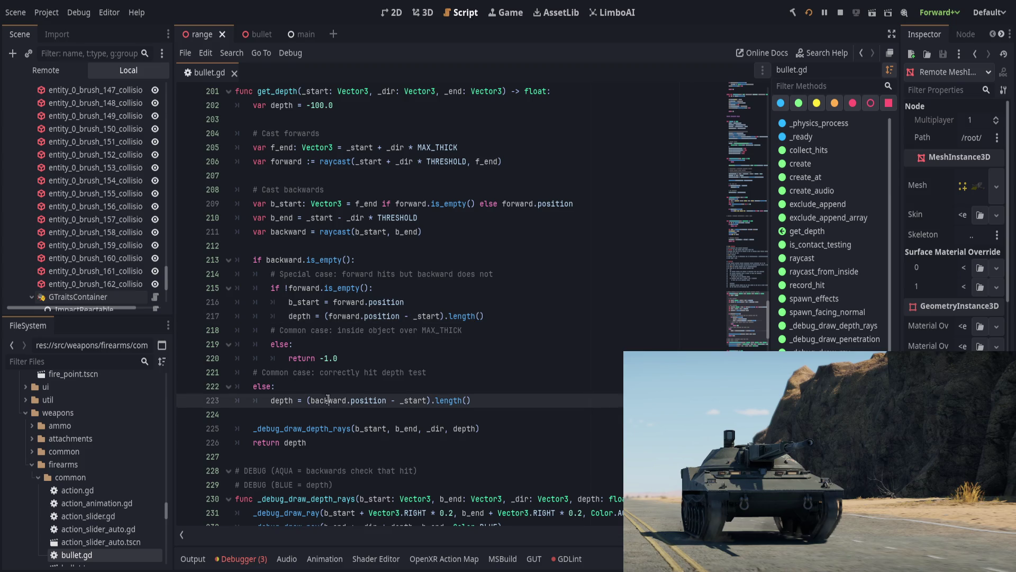
# - Inspect the uses of b_start, f_end and forward.position on lines 209 and 216
pyautogui.doubleClick(300, 305)
pyautogui.scroll(1, 415, 301)
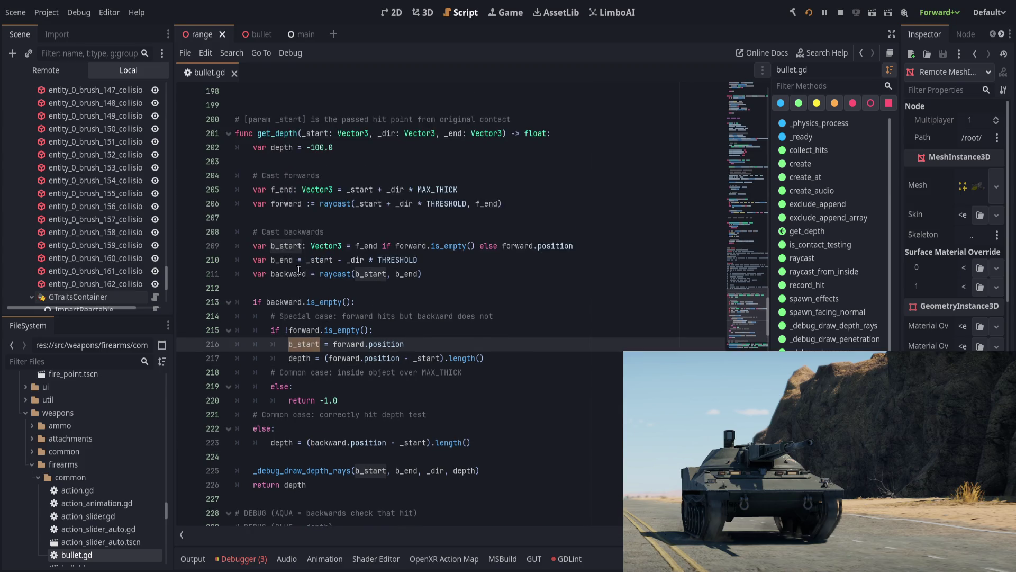
pyautogui.click(387, 241)
pyautogui.moveTo(355, 245); pyautogui.dragTo(590, 245)
pyautogui.click(590, 246)
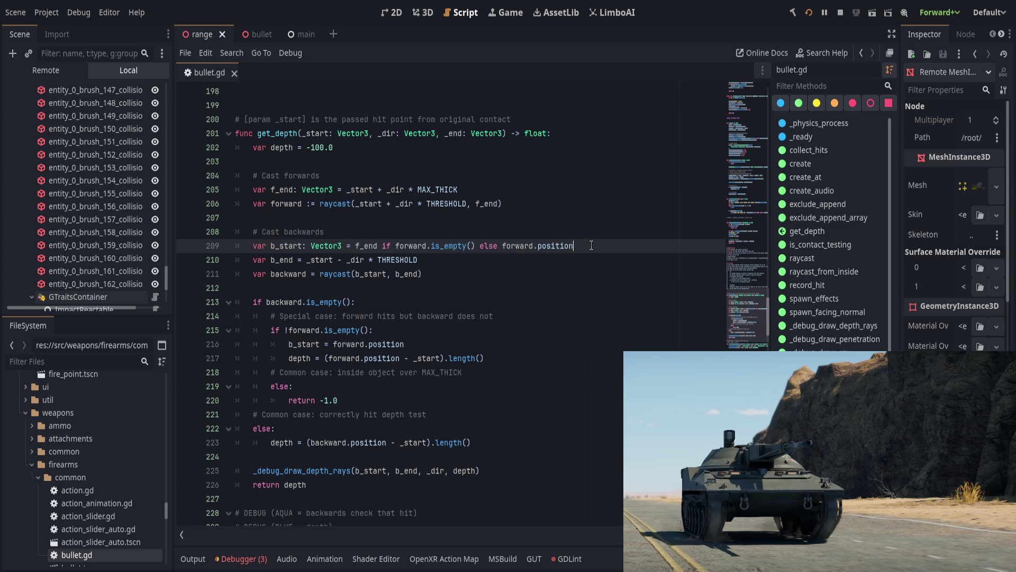
pyautogui.doubleClick(293, 246)
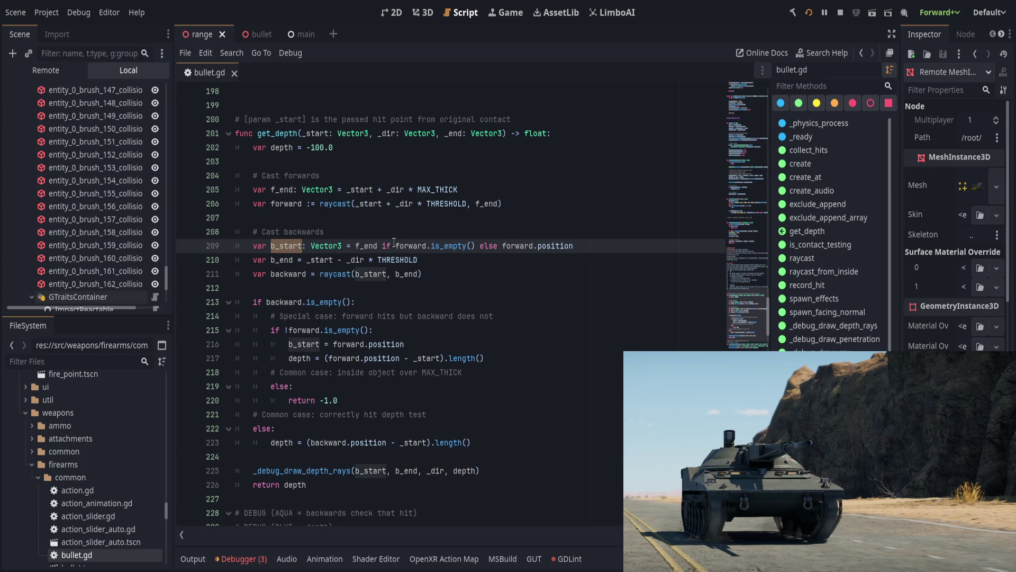
pyautogui.click(438, 236)
pyautogui.doubleClick(357, 245)
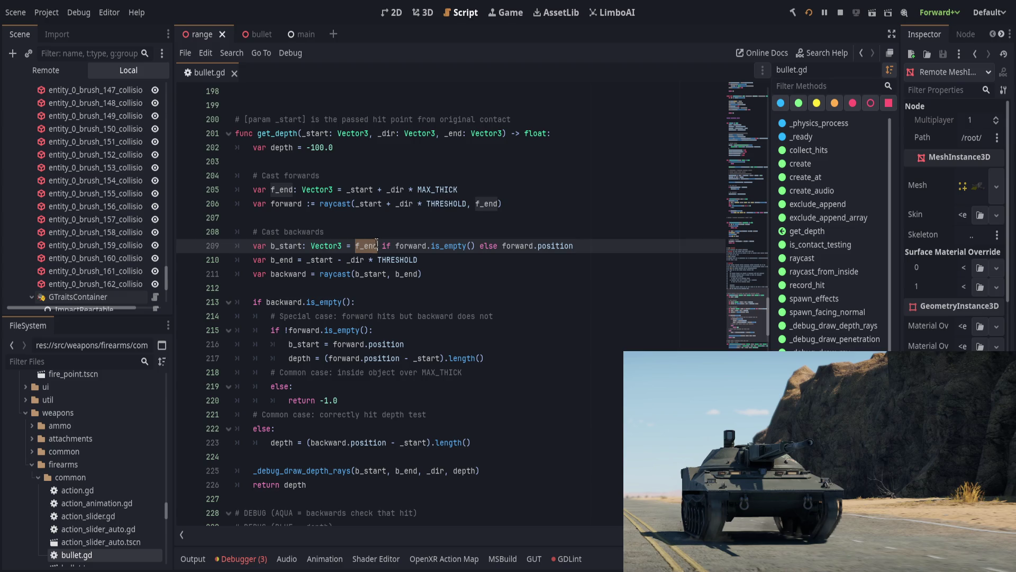
pyautogui.click(399, 247)
pyautogui.moveTo(399, 246); pyautogui.dragTo(599, 251)
pyautogui.click(618, 245)
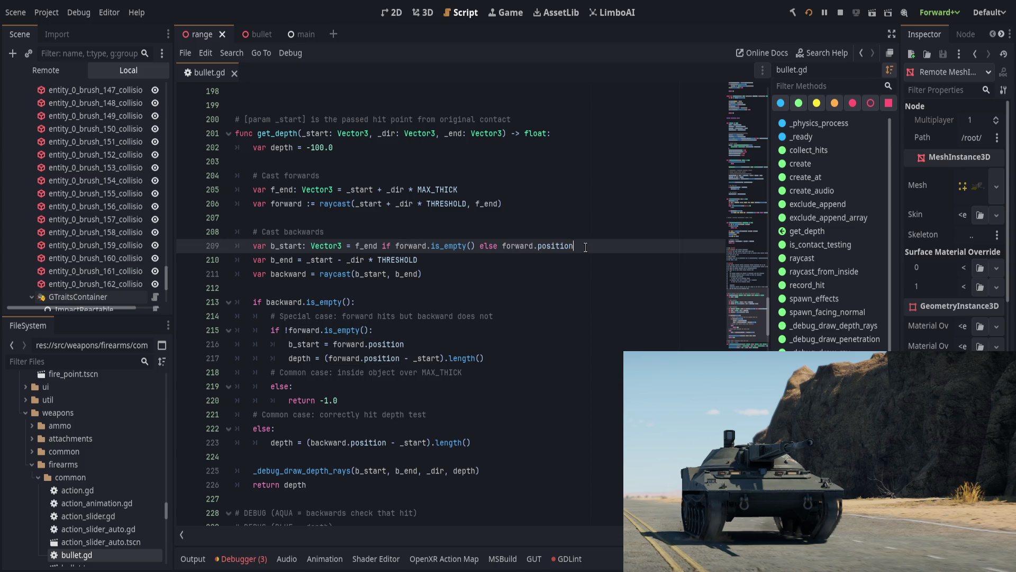
pyautogui.doubleClick(294, 247)
pyautogui.click(396, 344)
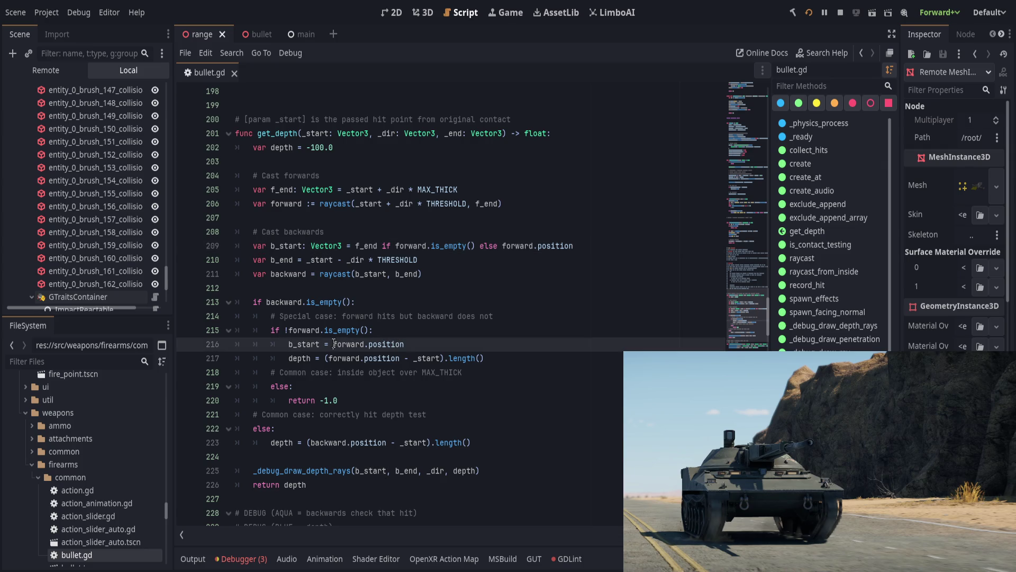
pyautogui.moveTo(333, 344); pyautogui.dragTo(432, 343)
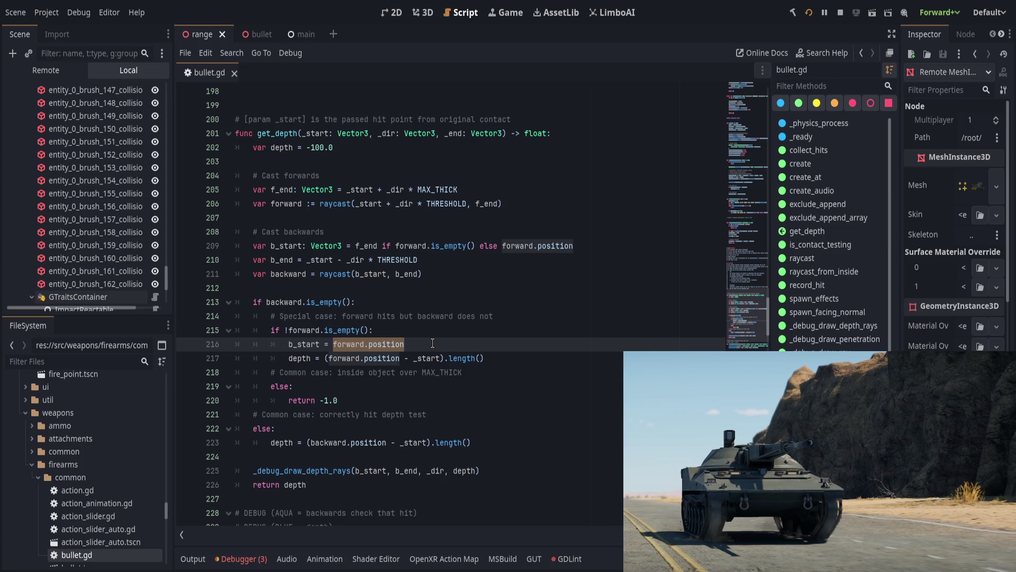
# - Review the backward.is_empty() and !forward.is_empty() checks on lines 213–216
pyautogui.tripleClick(250, 302)
pyautogui.press('End')
pyautogui.moveTo(262, 301); pyautogui.dragTo(427, 301)
pyautogui.click(427, 300)
pyautogui.moveTo(286, 329); pyautogui.dragTo(456, 328)
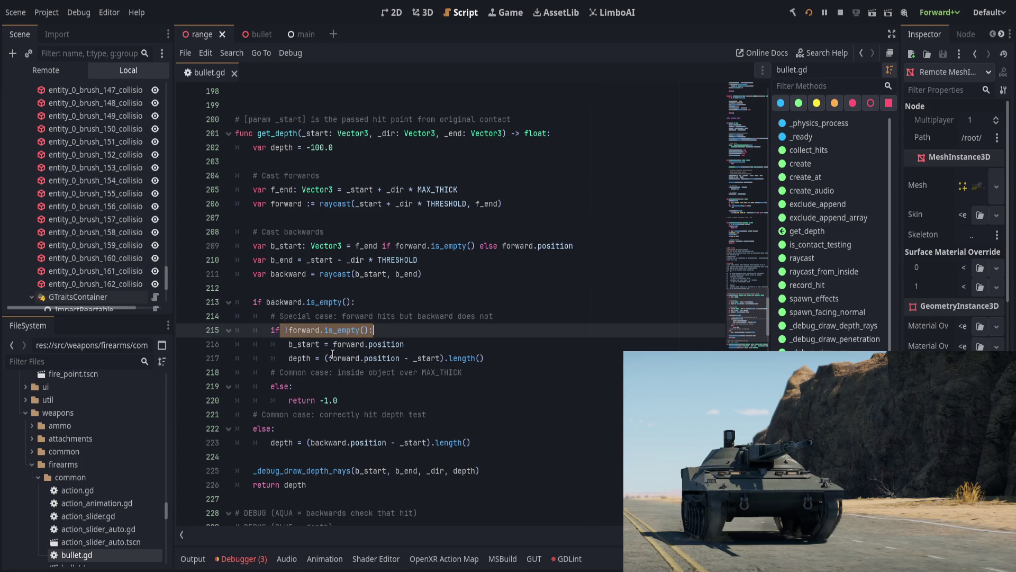
pyautogui.click(297, 344)
pyautogui.keyDown('shift'); pyautogui.click(481, 344); pyautogui.keyUp('shift')
pyautogui.click(481, 344)
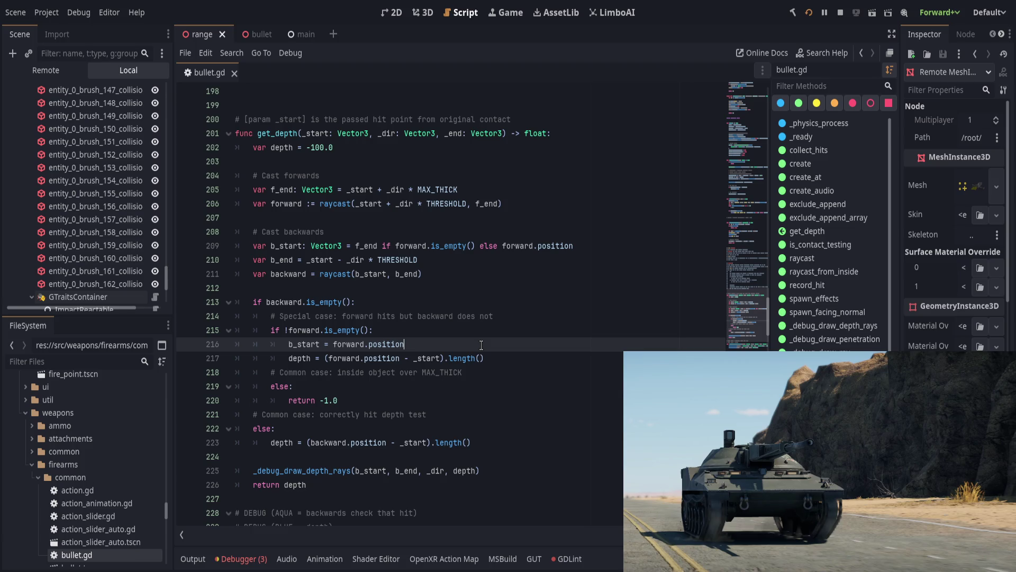
# - Review the _debug_draw_depth_rays call and blue debug ray on lines 225–232
pyautogui.click(500, 476)
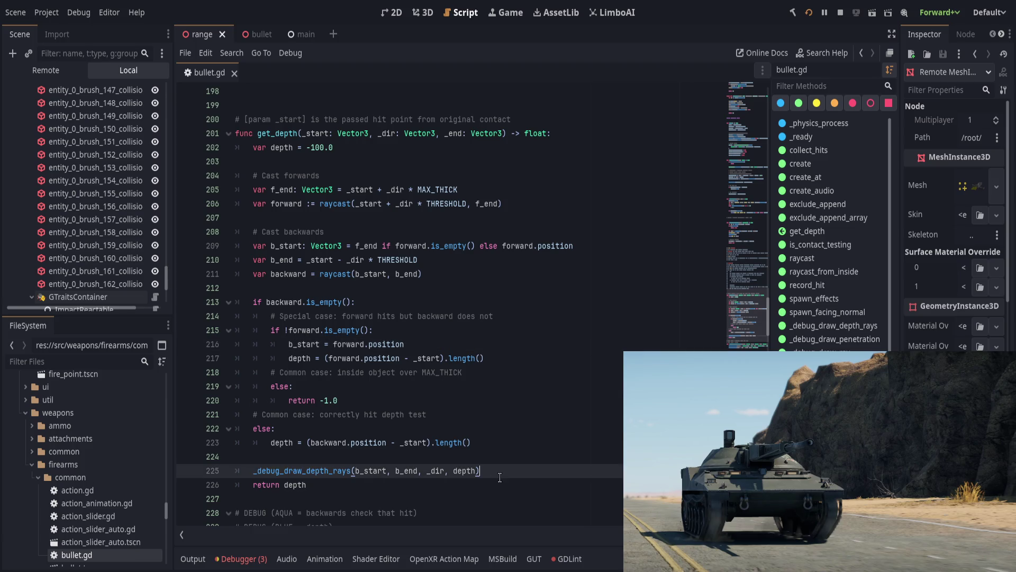
pyautogui.scroll(-2, 500, 477)
pyautogui.click(559, 471)
pyautogui.click(556, 484)
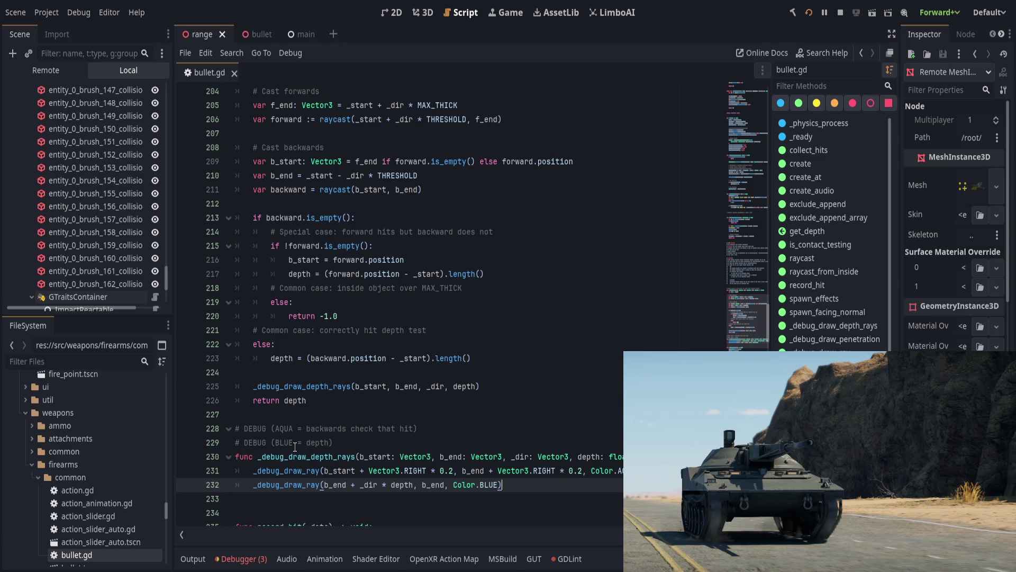
pyautogui.scroll(2, 285, 447)
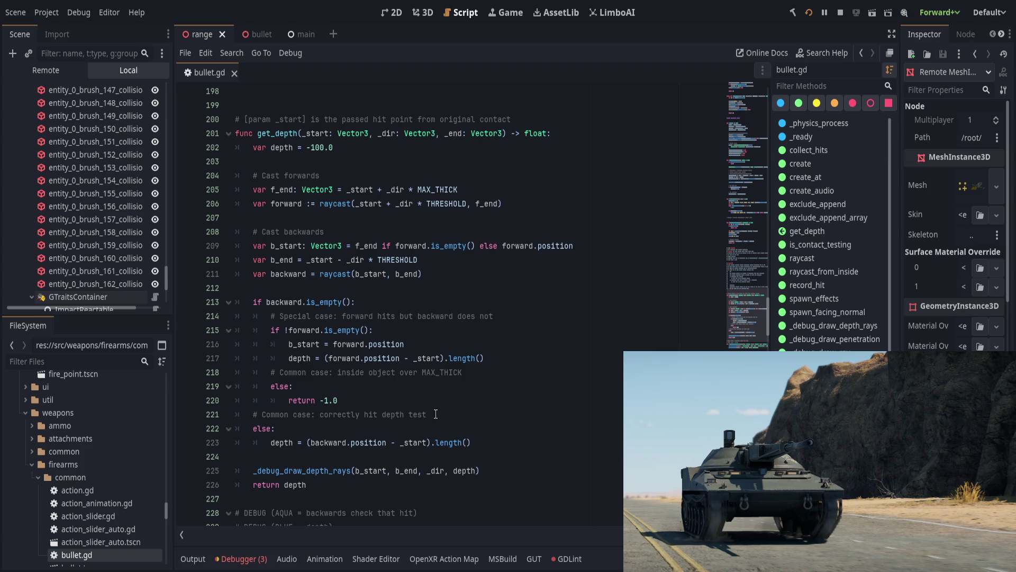
pyautogui.scroll(1, 436, 414)
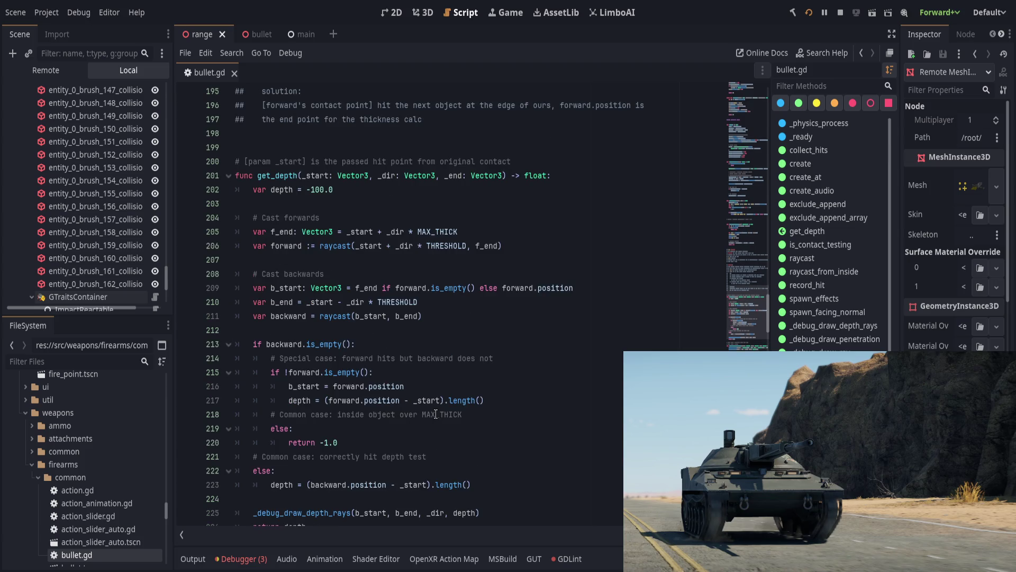
pyautogui.scroll(3, 436, 414)
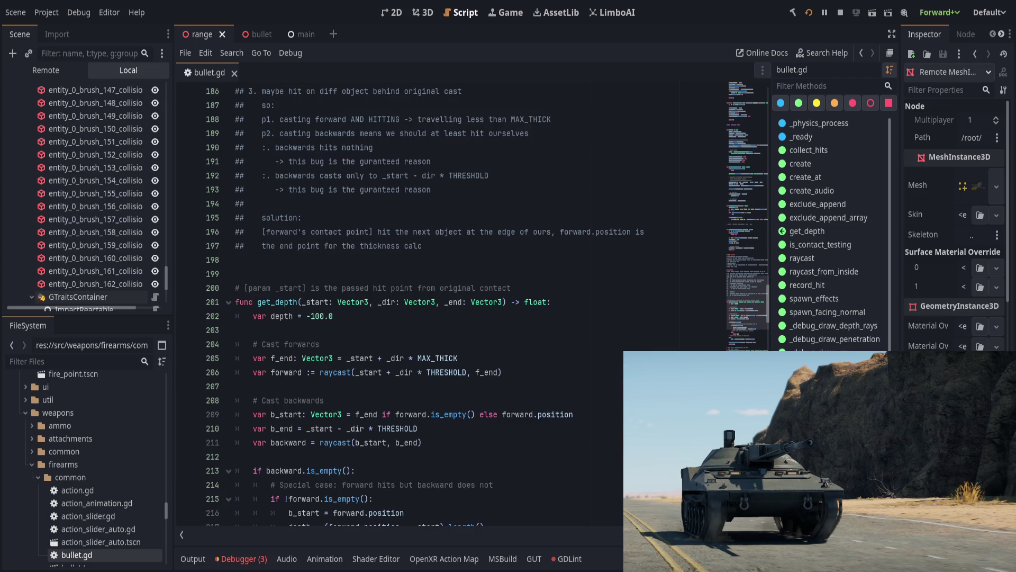
# - Delete the var depth = -100.0 initialization line from get_depth
pyautogui.click(483, 305)
pyautogui.click(558, 321)
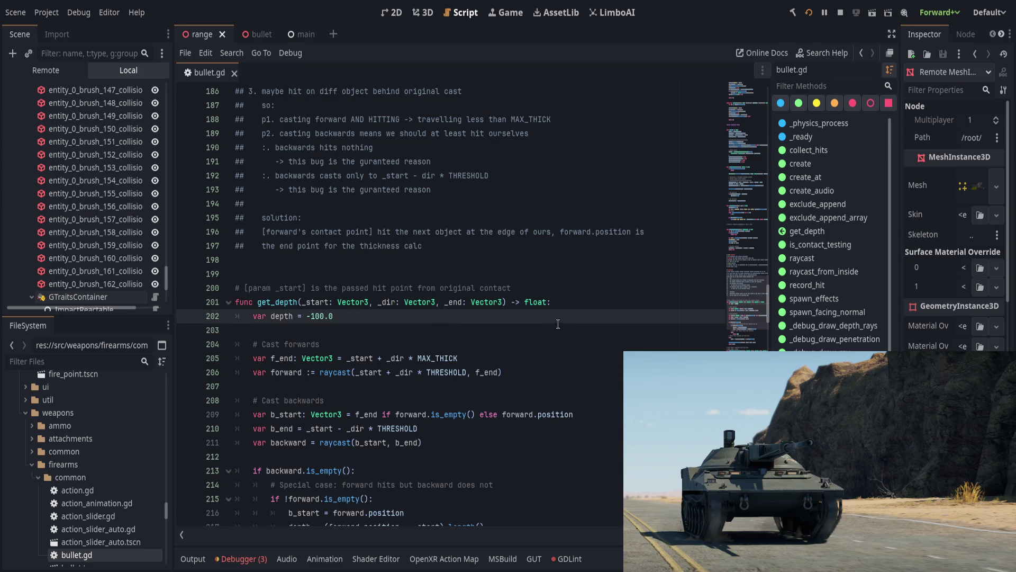
pyautogui.hotkey('ctrl', 'shift', 'k')
pyautogui.hotkey('ctrl', 'shift', 'k')
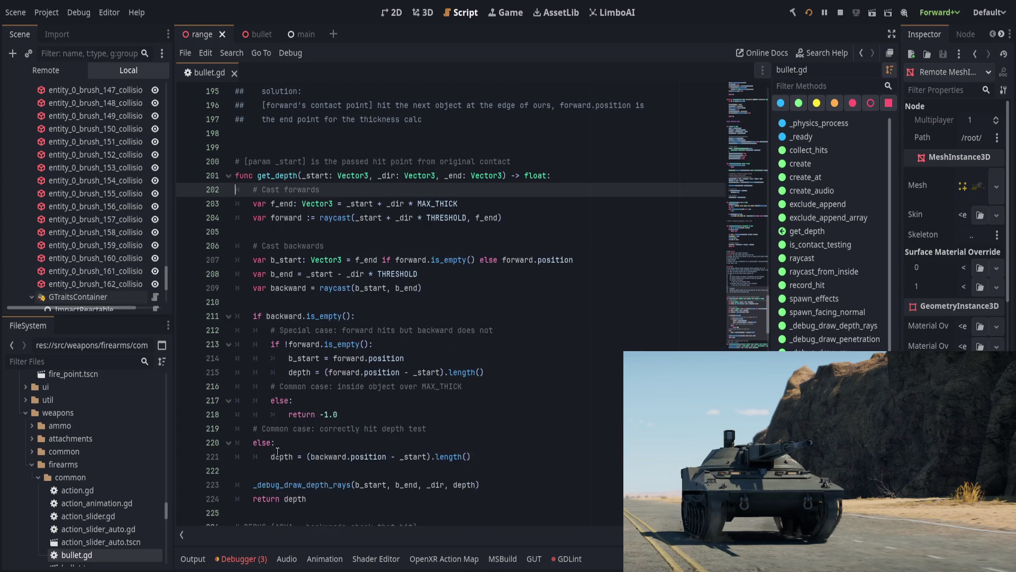
pyautogui.scroll(-4, 270, 451)
pyautogui.scroll(-3, 445, 454)
pyautogui.click(465, 388)
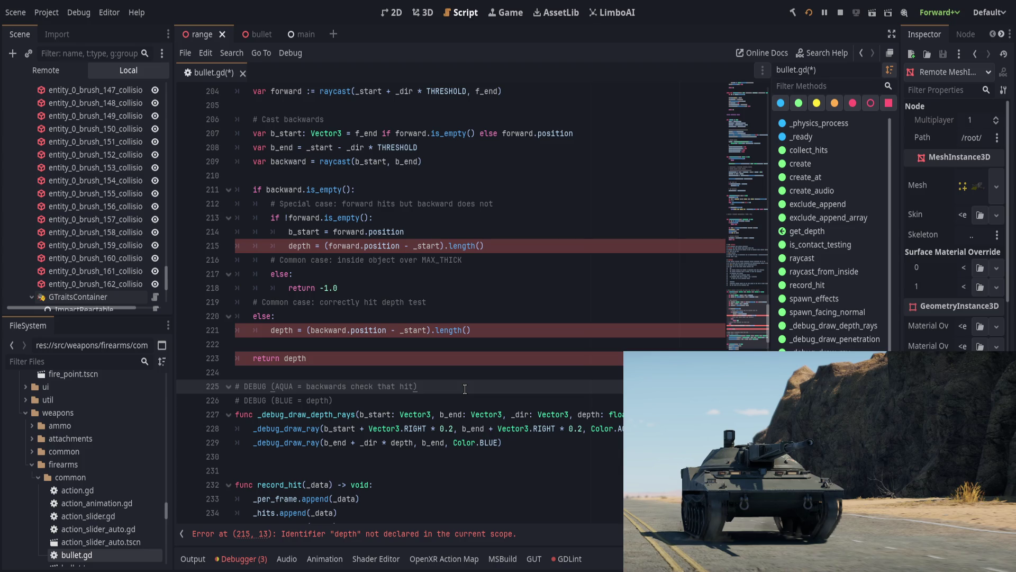
pyautogui.hotkey('ctrl', 'z')
pyautogui.hotkey('ctrl', 'z')
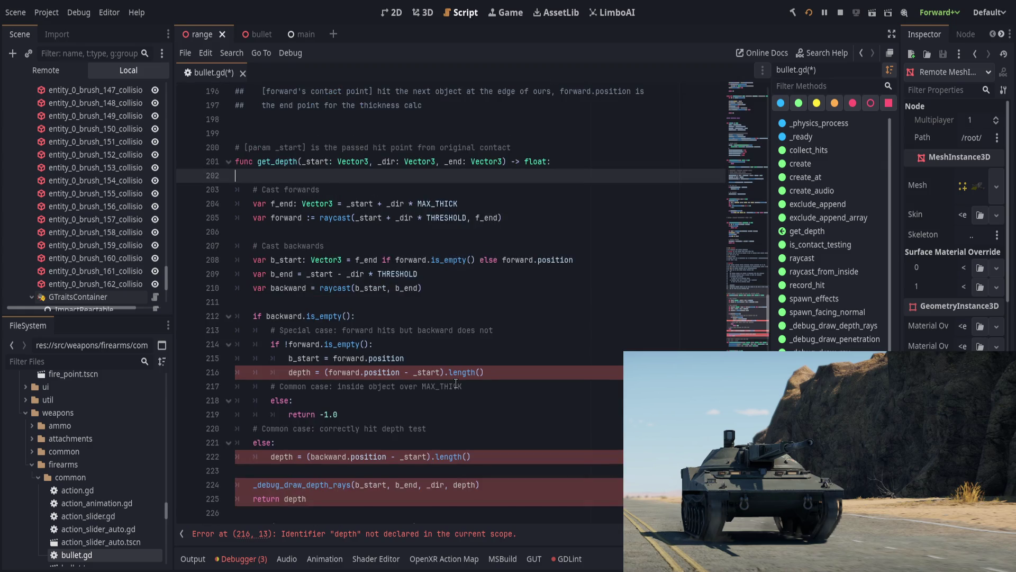
pyautogui.hotkey('ctrl', 'z')
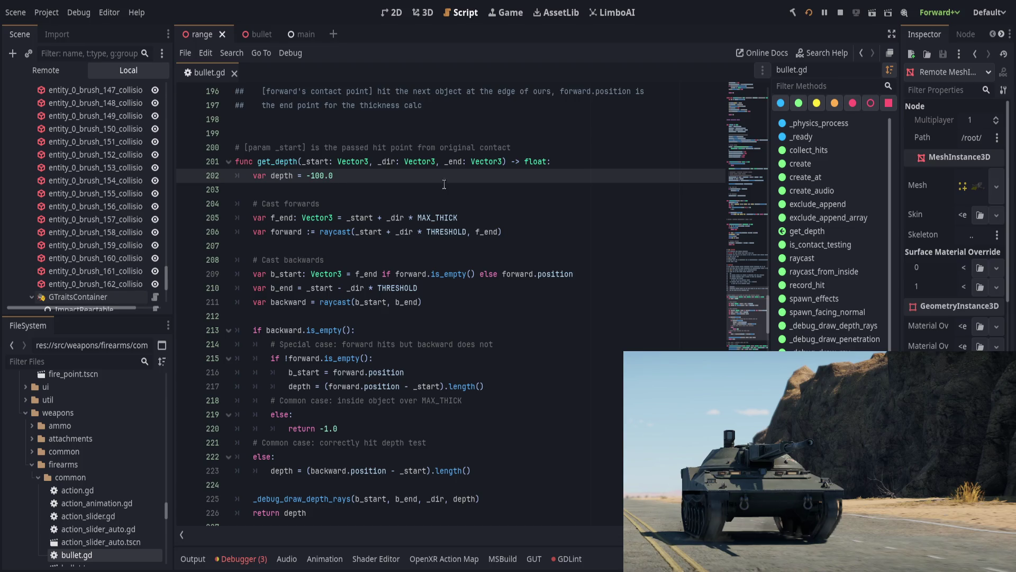
pyautogui.doubleClick(277, 161)
pyautogui.scroll(6, 370, 483)
pyautogui.scroll(12, 370, 483)
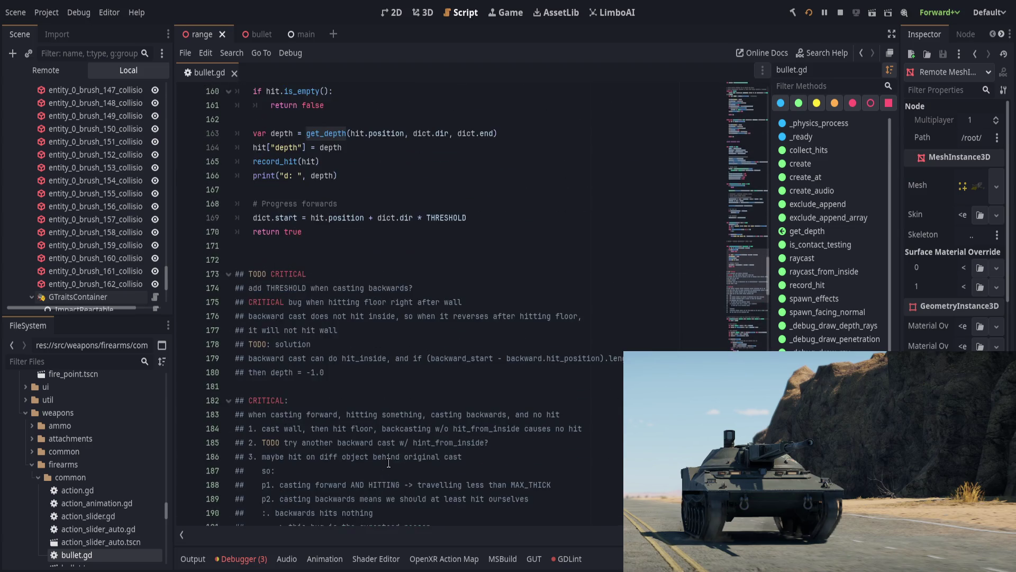
pyautogui.click(578, 392)
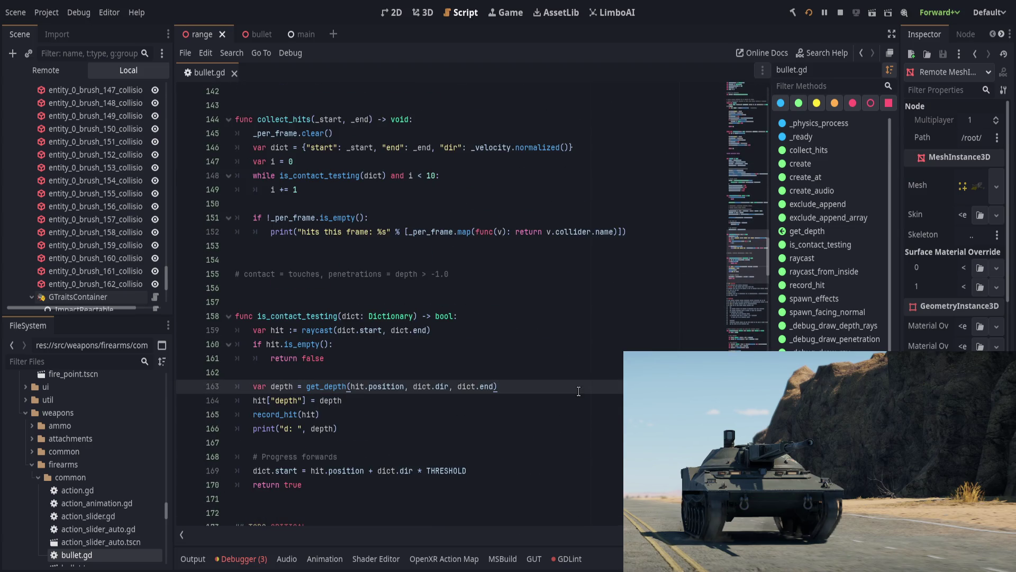
# - After the get_depth call, add _debug_draw_depth_rays(hit.position, hit.position + dict.dir * depth, dict.dir, depth)
pyautogui.press('Return')
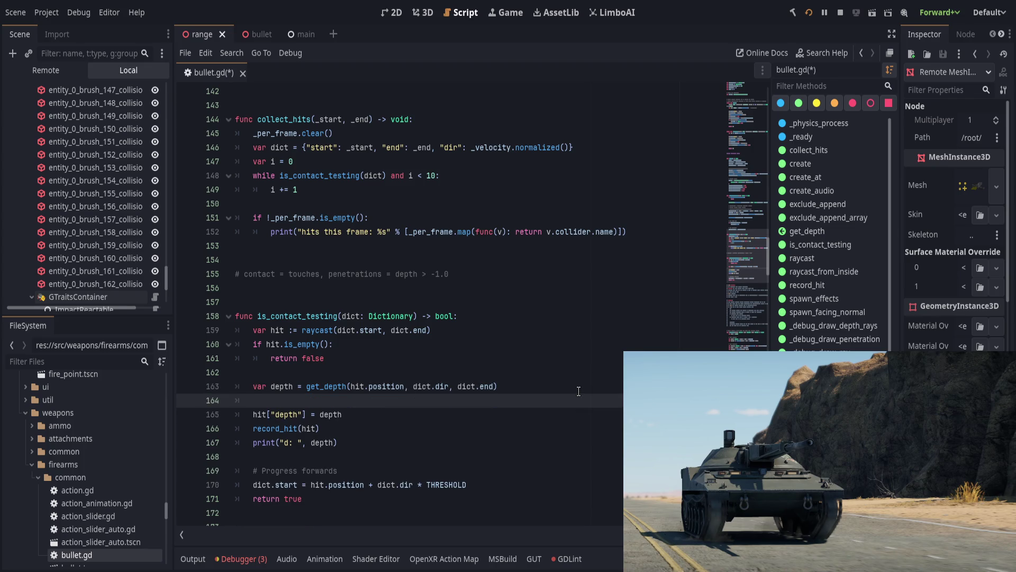
pyautogui.press('Return')
pyautogui.write('_draw')
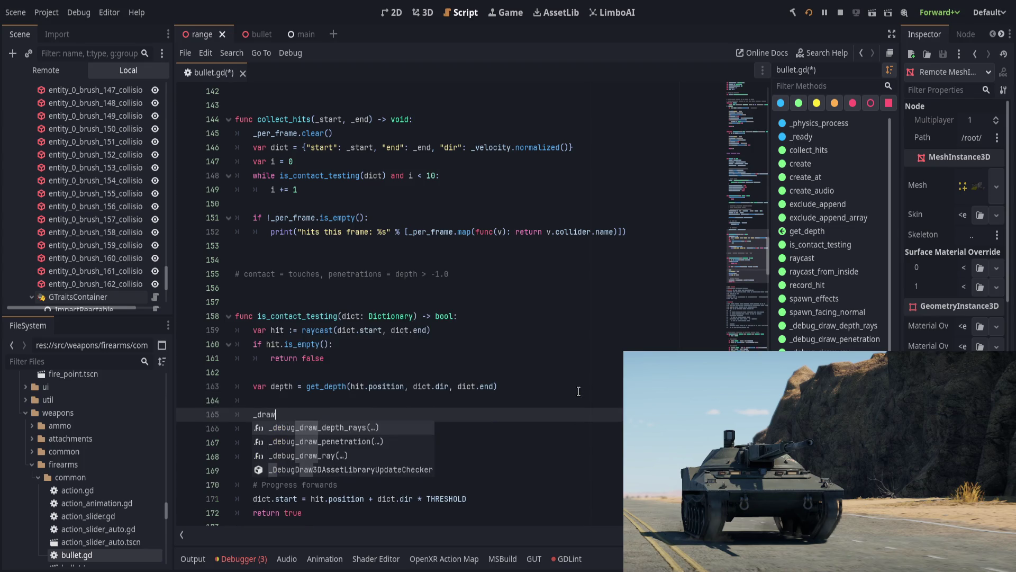
pyautogui.press('Return')
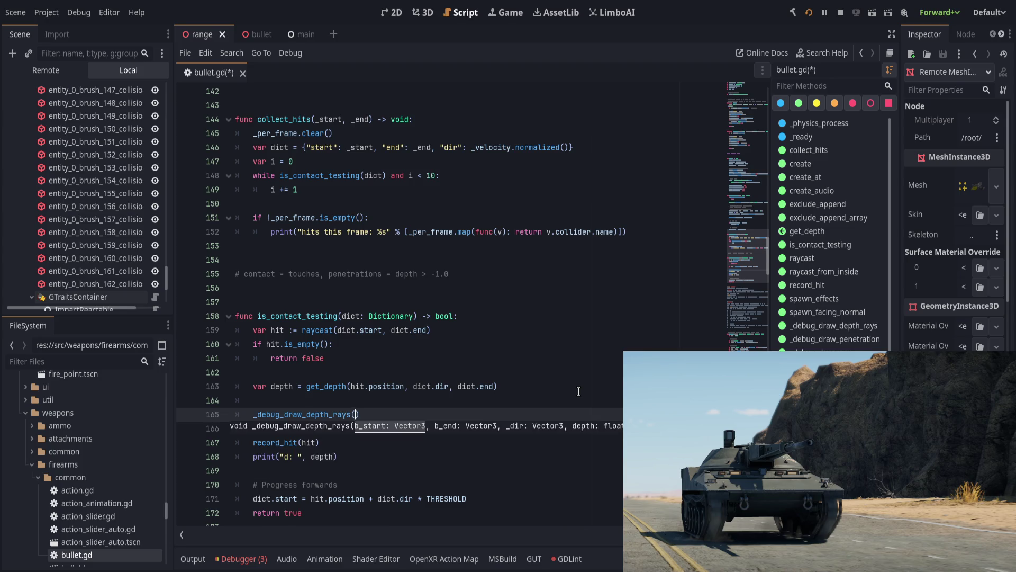
pyautogui.write('hit')
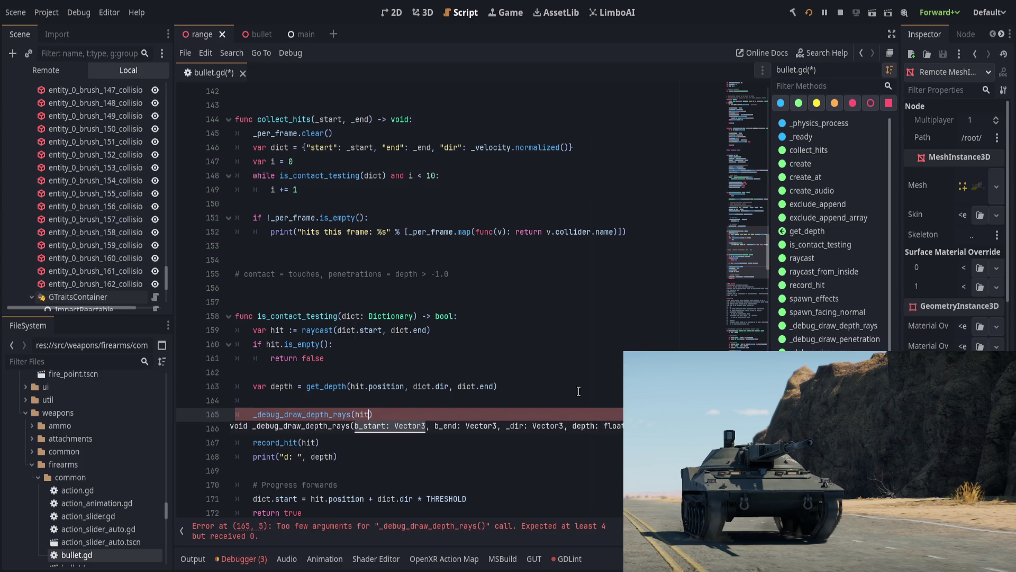
pyautogui.write('.position,')
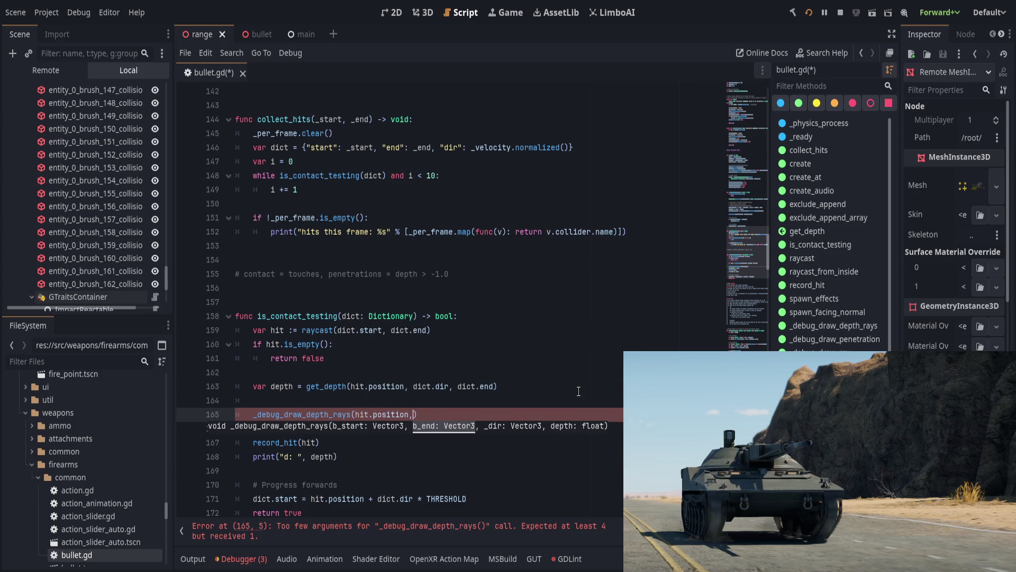
pyautogui.write(' hit.p')
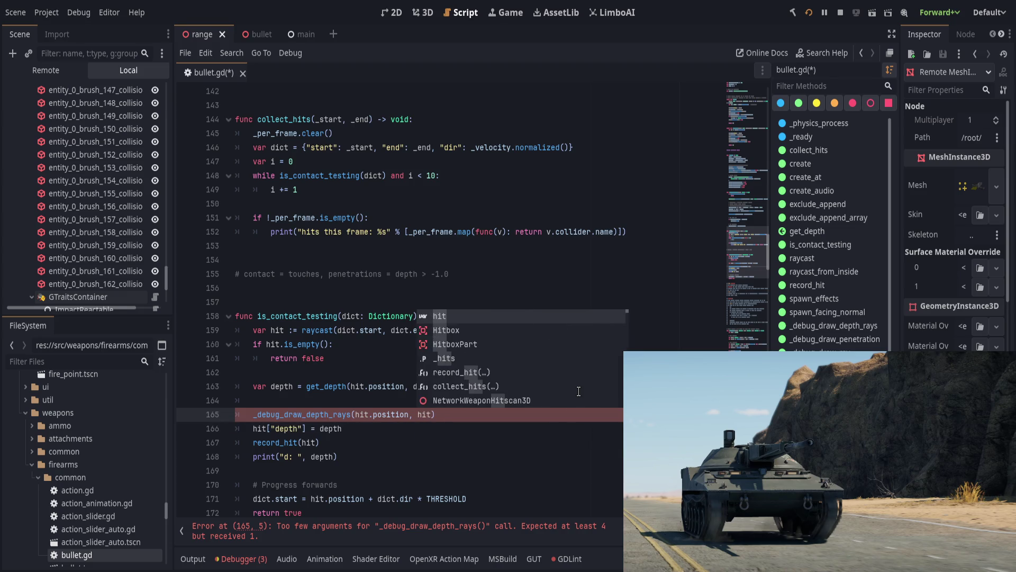
pyautogui.write('osi')
pyautogui.press('Return')
pyautogui.write('+ ')
pyautogui.write('dict.dir')
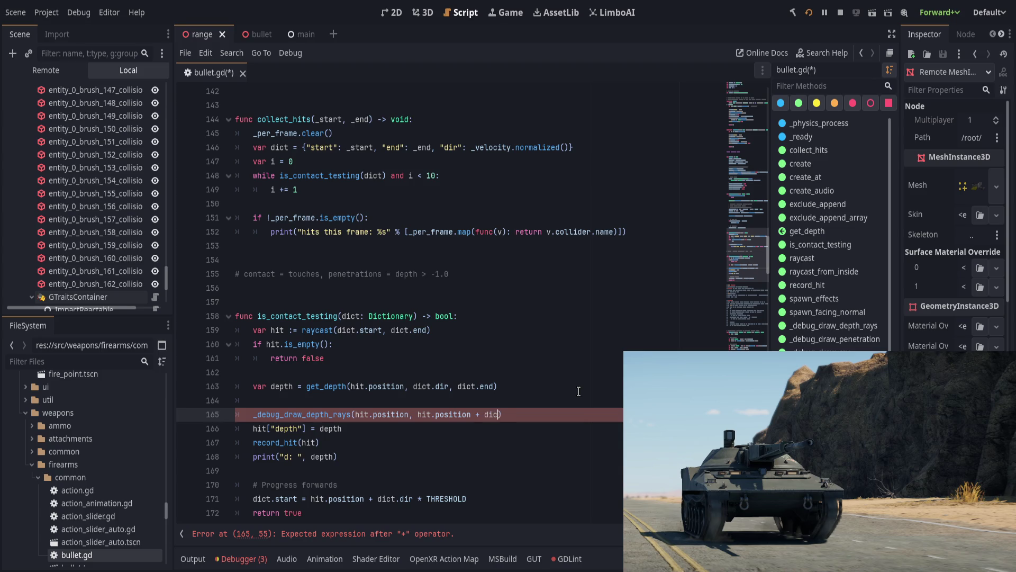
pyautogui.write(' * ')
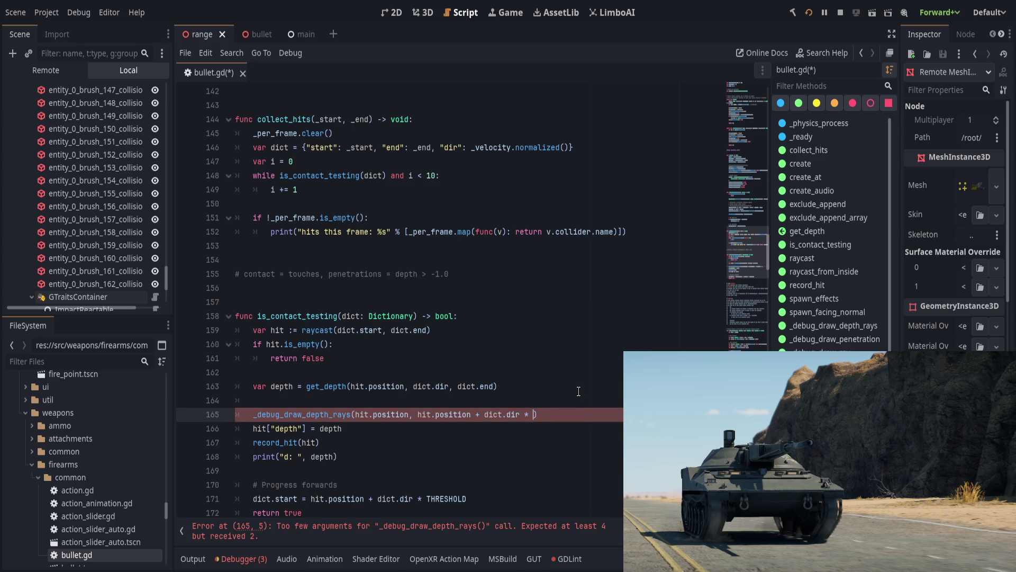
pyautogui.write('depth,')
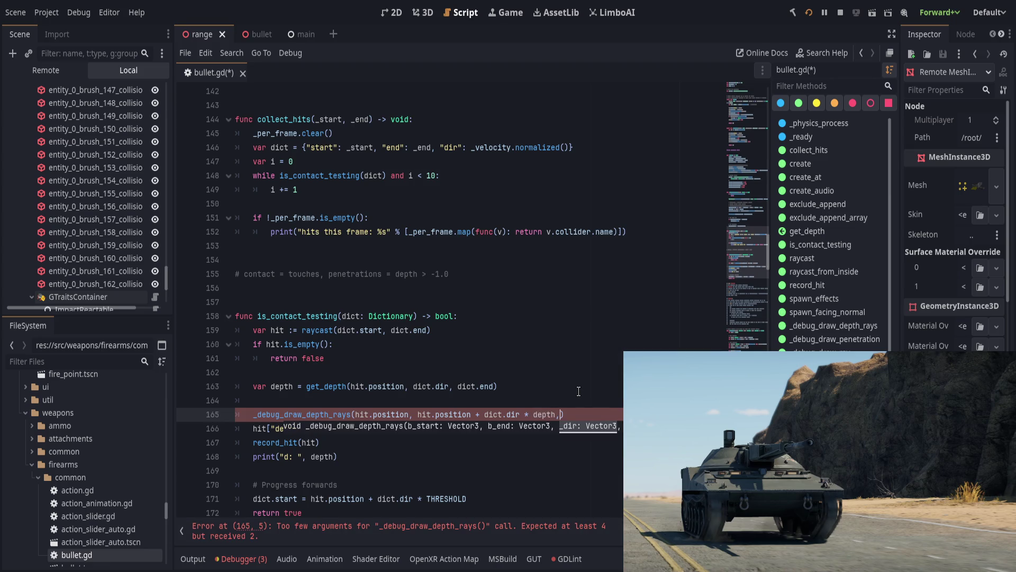
pyautogui.write(' dict.dir')
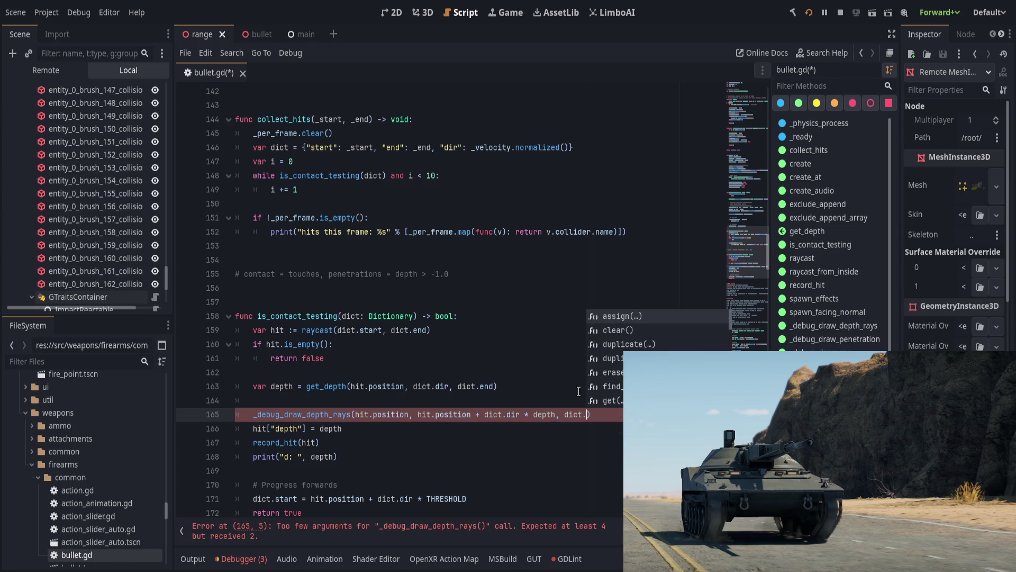
pyautogui.write(', d')
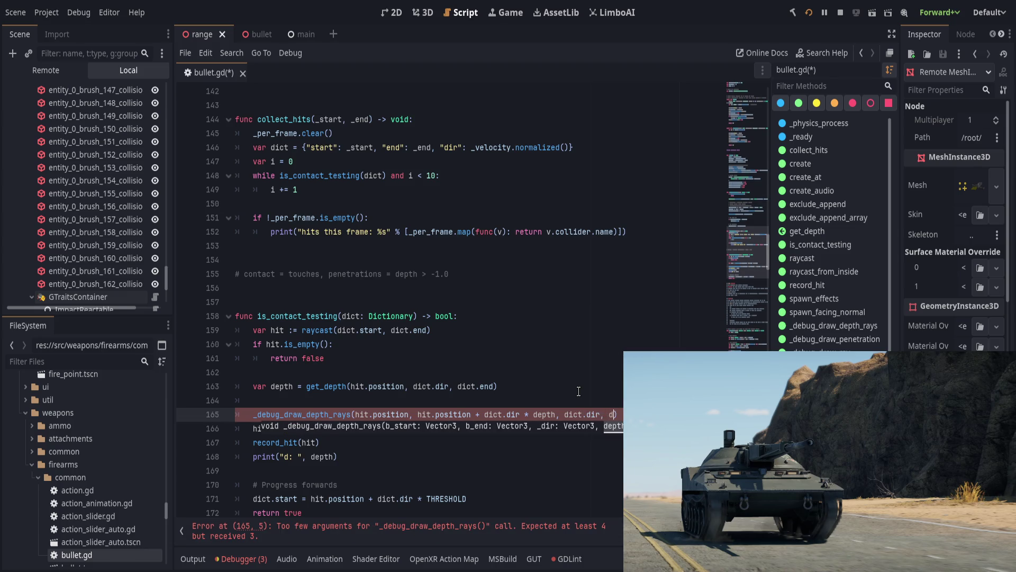
pyautogui.write('epth')
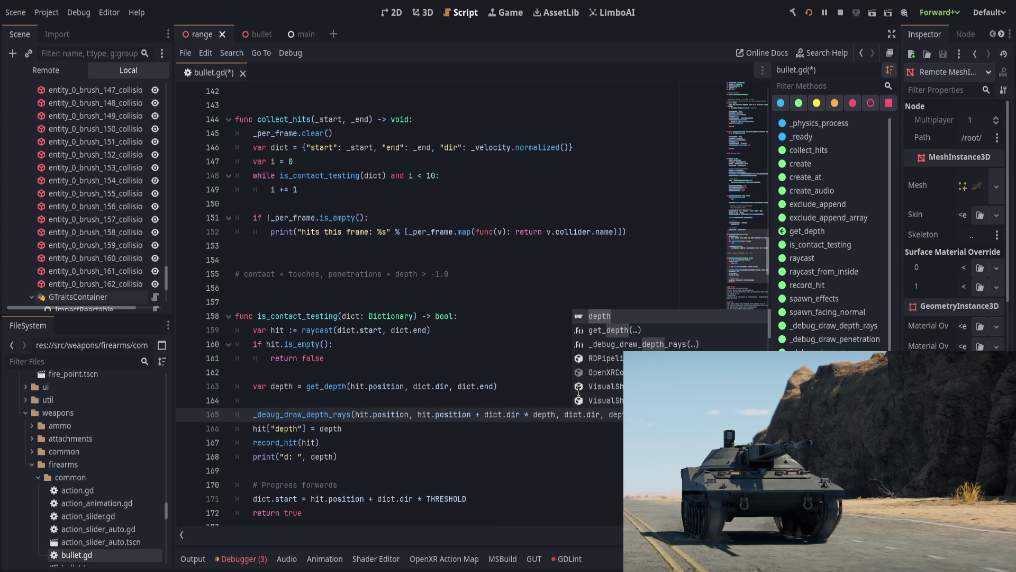
pyautogui.scroll(-15, 390, 404)
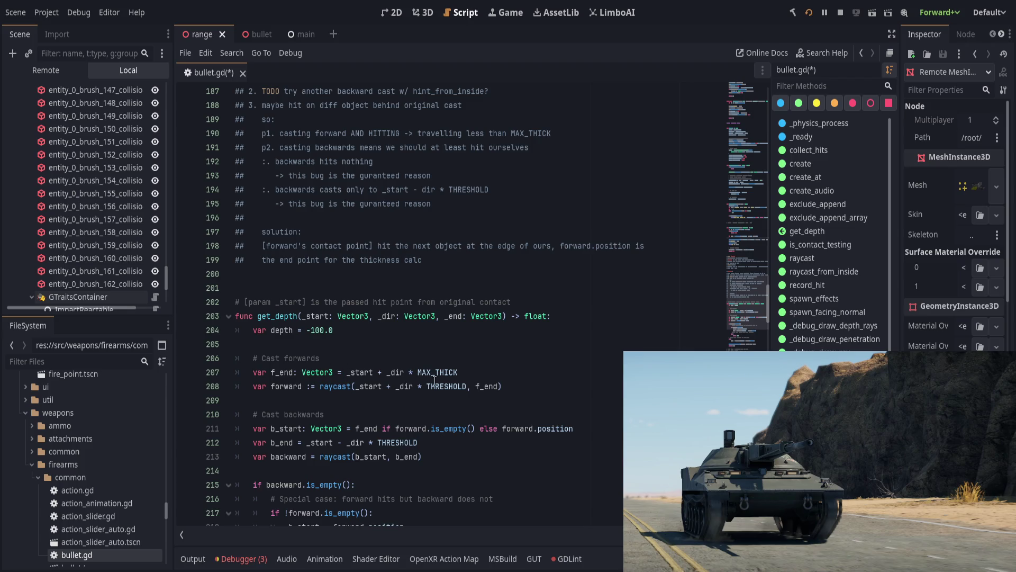
# - Replace 'depth =' with 'return' in the forward-hit branch on line 219
pyautogui.scroll(-2, 435, 380)
pyautogui.click(407, 392)
pyautogui.scroll(-1, 407, 394)
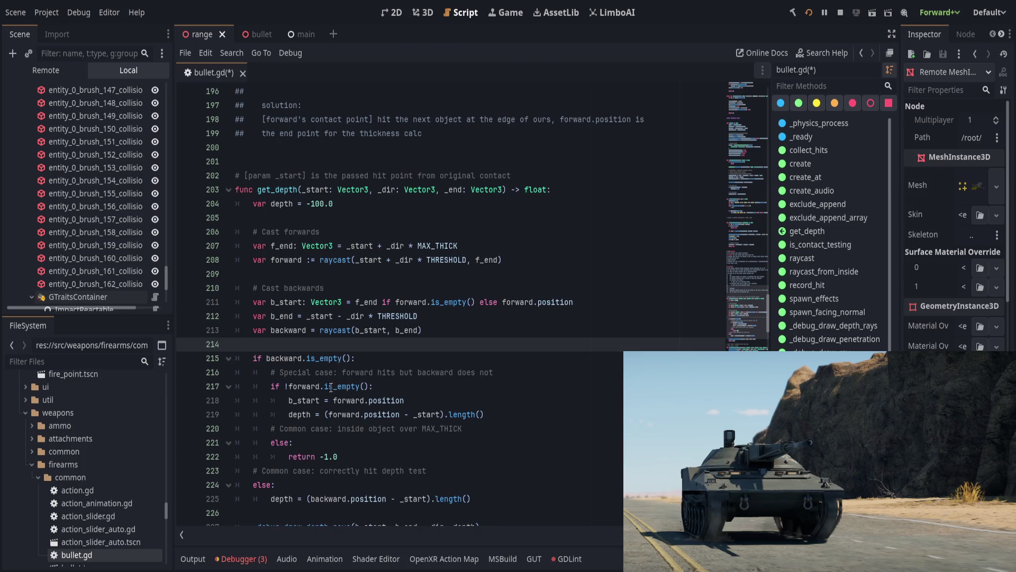
pyautogui.scroll(-2, 331, 387)
pyautogui.click(537, 442)
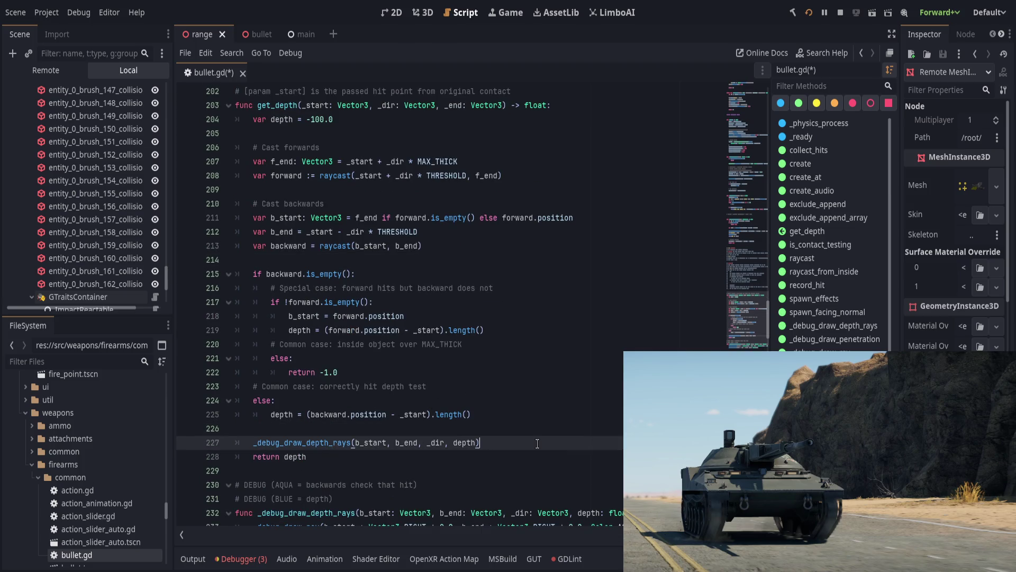
pyautogui.scroll(2, 537, 442)
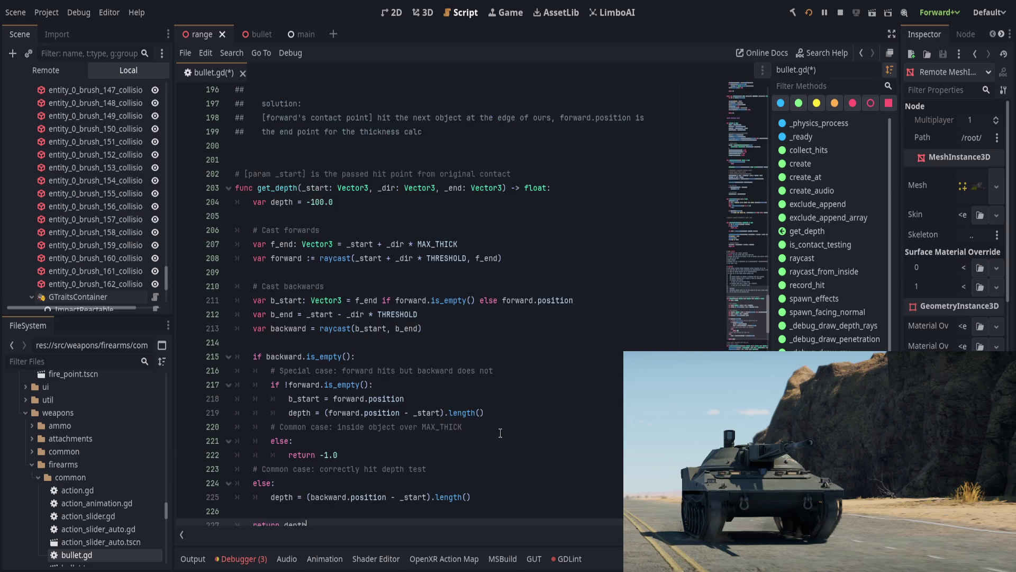
pyautogui.doubleClick(304, 414)
pyautogui.moveTo(303, 414); pyautogui.dragTo(326, 415)
pyautogui.write('return')
pyautogui.scroll(-1, 287, 392)
pyautogui.doubleClick(289, 372)
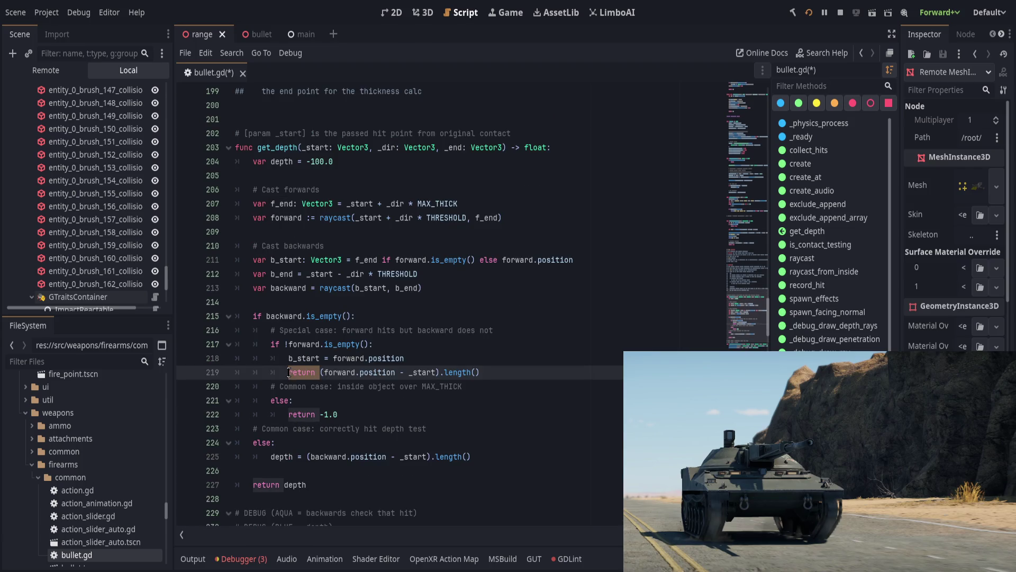
# - Delete the unneeded b_start reassignment line 218
pyautogui.click(456, 358)
pyautogui.hotkey('ctrl', 'Left')
pyautogui.hotkey('ctrl', 'Left')
pyautogui.hotkey('ctrl', 'Left')
pyautogui.hotkey('ctrl', 'd')
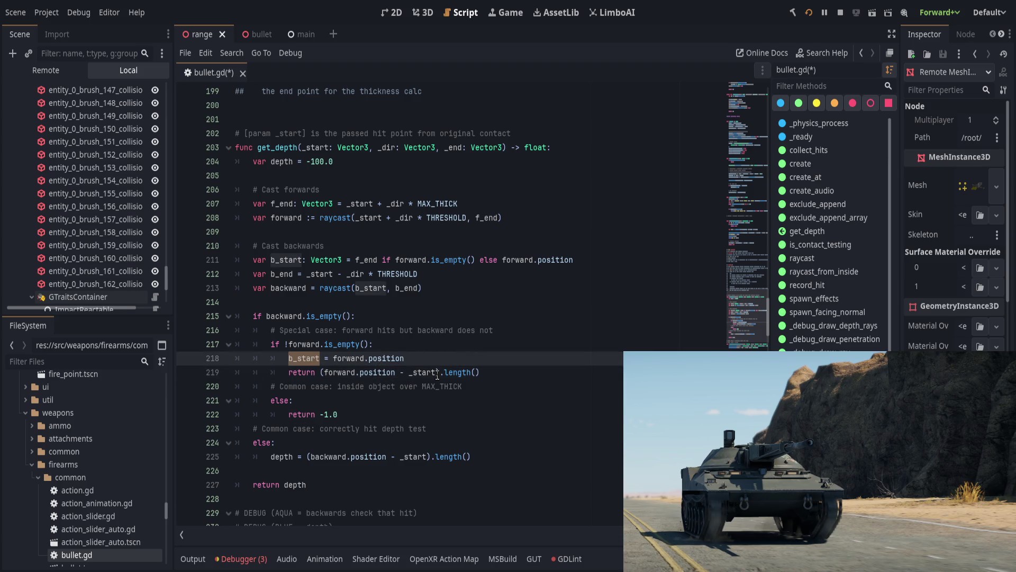
pyautogui.press('Escape')
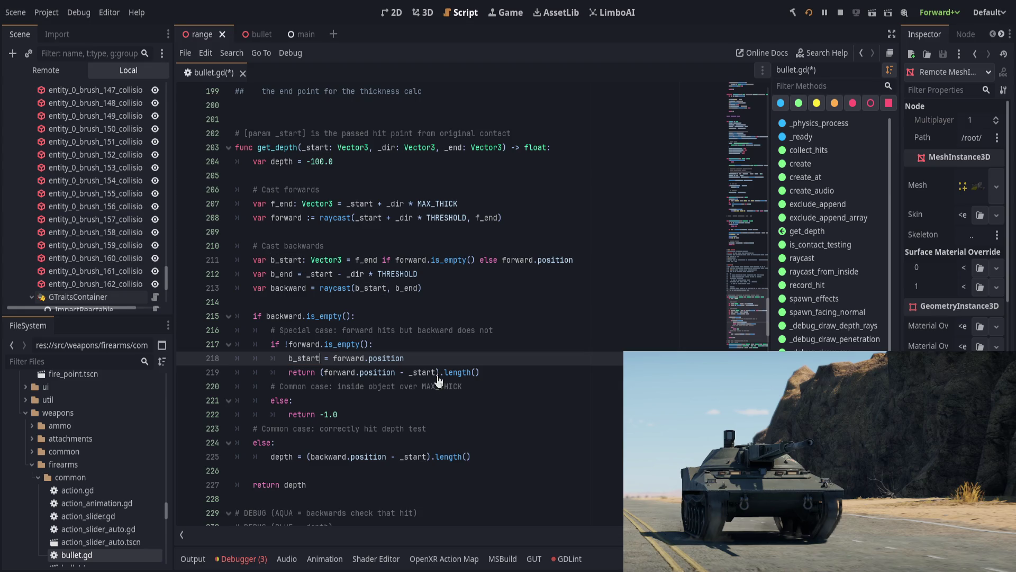
pyautogui.hotkey('ctrl', 'shift', 'k')
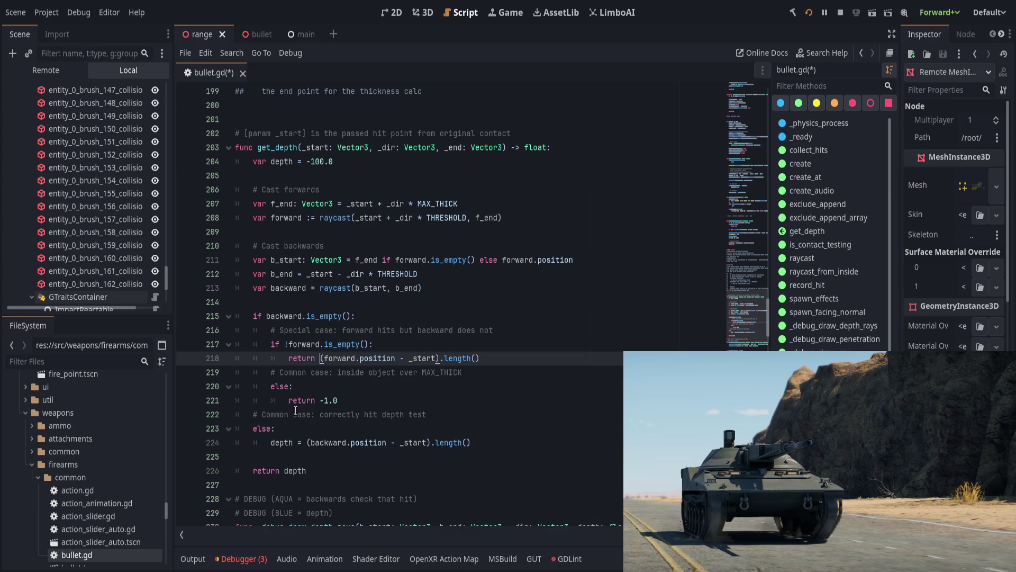
# - Replace 'depth =' with 'return' in the else branch on line 224
pyautogui.click(330, 429)
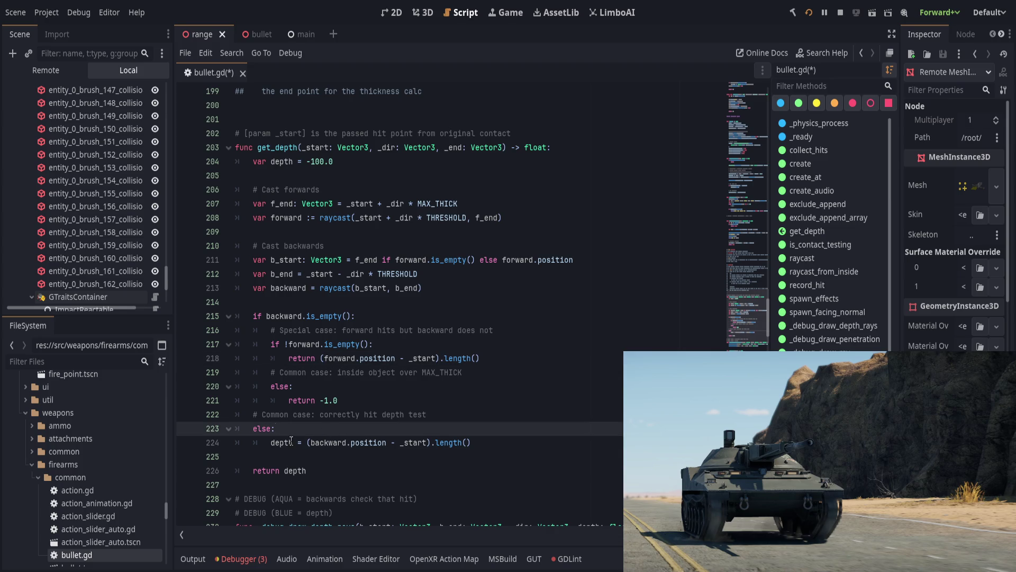
pyautogui.click(332, 390)
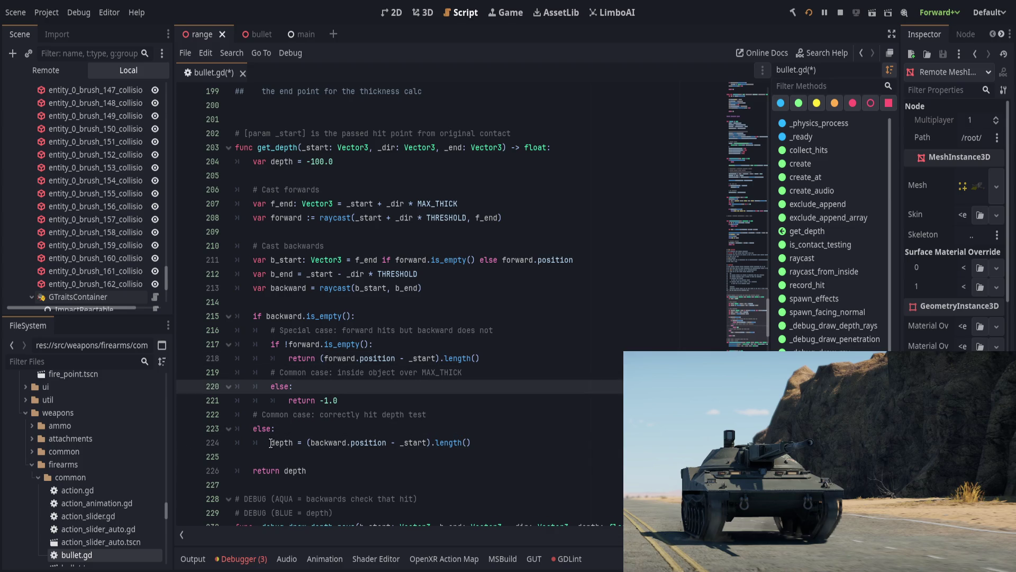
pyautogui.doubleClick(280, 443)
pyautogui.keyDown('shift'); pyautogui.click(307, 443); pyautogui.keyUp('shift')
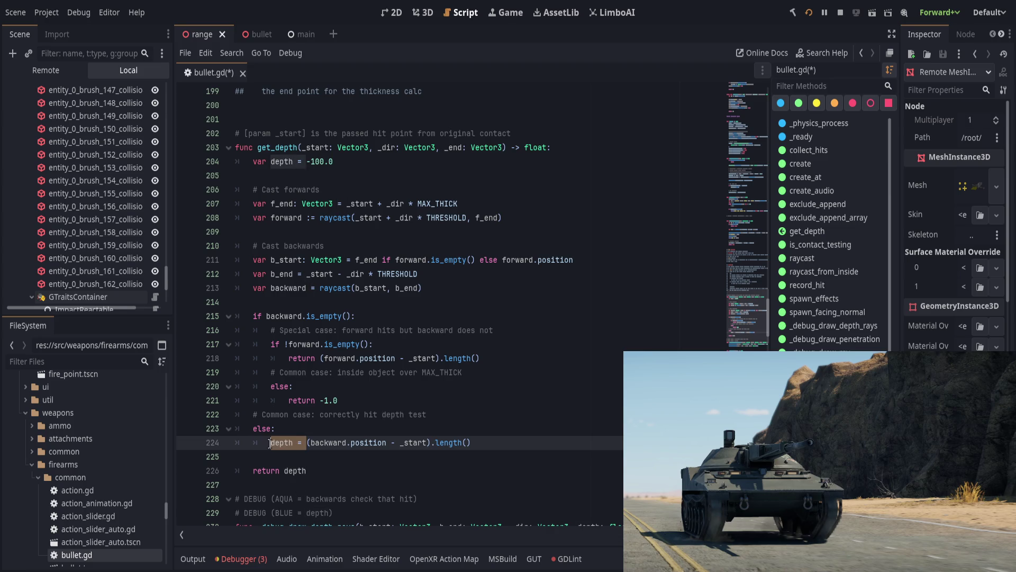
pyautogui.write('return')
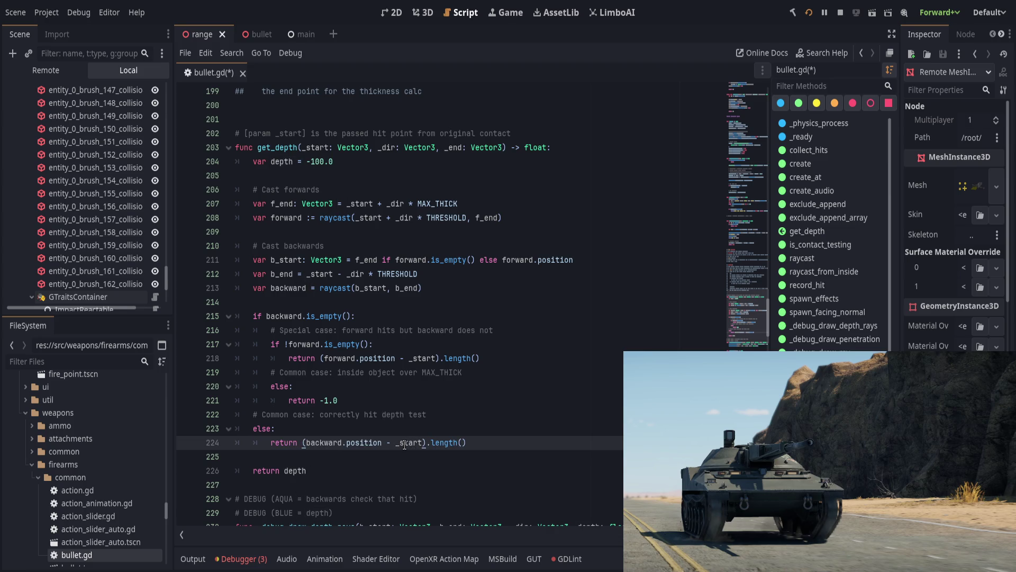
pyautogui.click(353, 165)
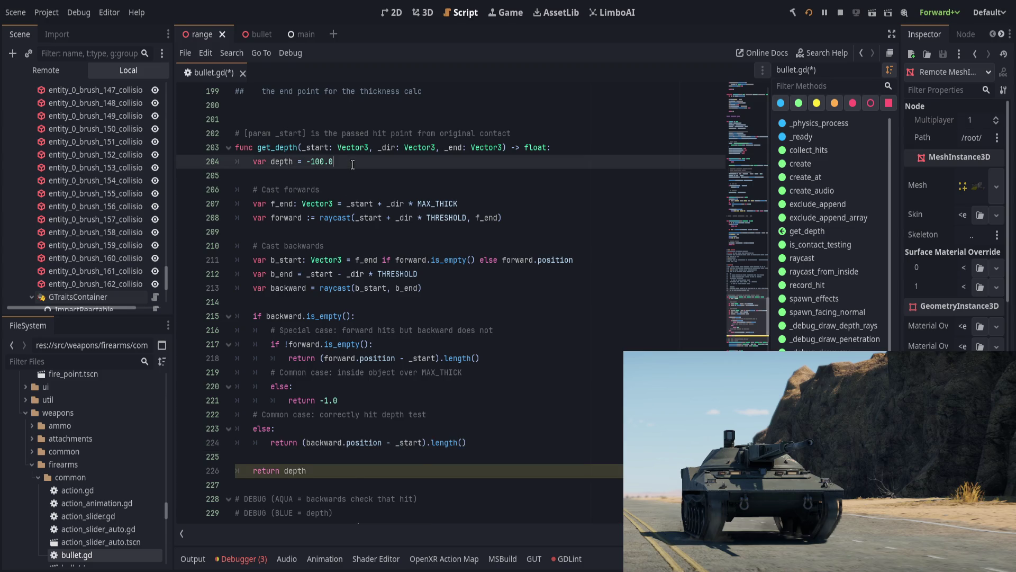
# - Delete 'var depth = -100.0' and change the final 'return depth' to 'return -100.0'
pyautogui.hotkey('ctrl', 'shift', 'k')
pyautogui.hotkey('ctrl', 'shift', 'k')
pyautogui.click(389, 445)
pyautogui.hotkey('ctrl', 'BackSpace')
pyautogui.write('-')
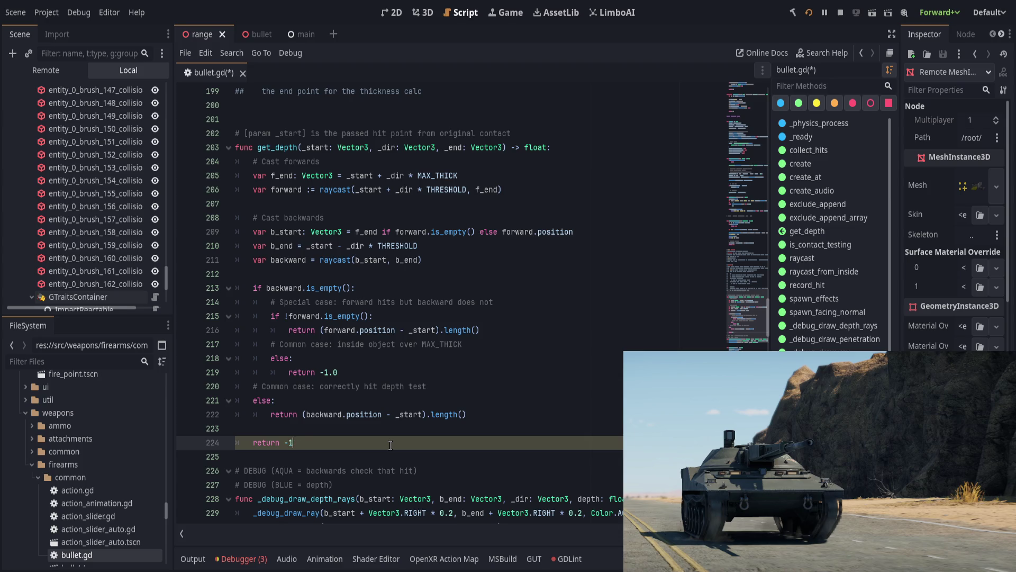
pyautogui.write('100.0')
# - Add an '# Error Return' comment above the final return and save bullet.gd
pyautogui.hotkey('ctrl', 'shift', 'Return')
pyautogui.write('# Error ')
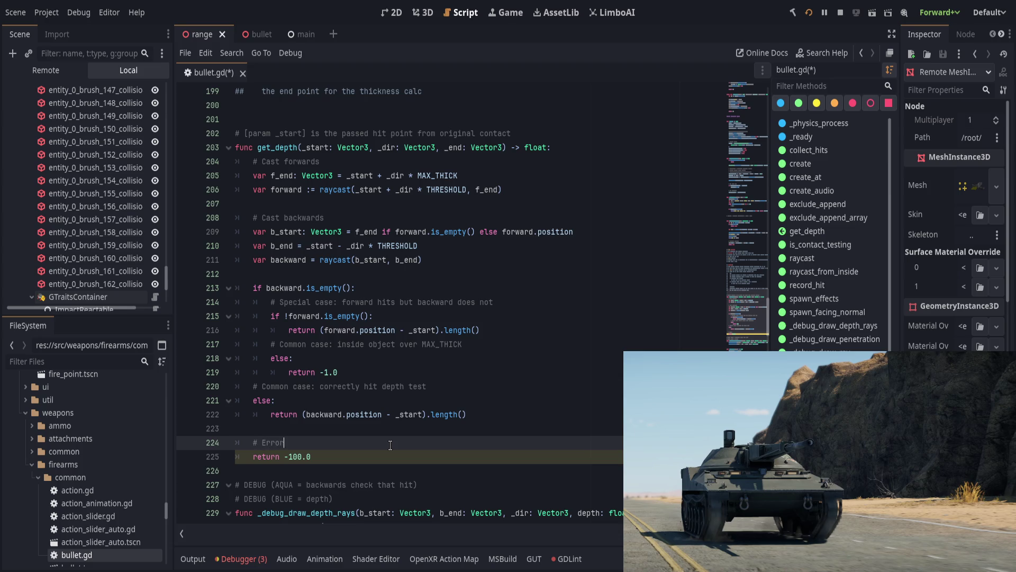
pyautogui.write('Return')
pyautogui.scroll(1, 390, 445)
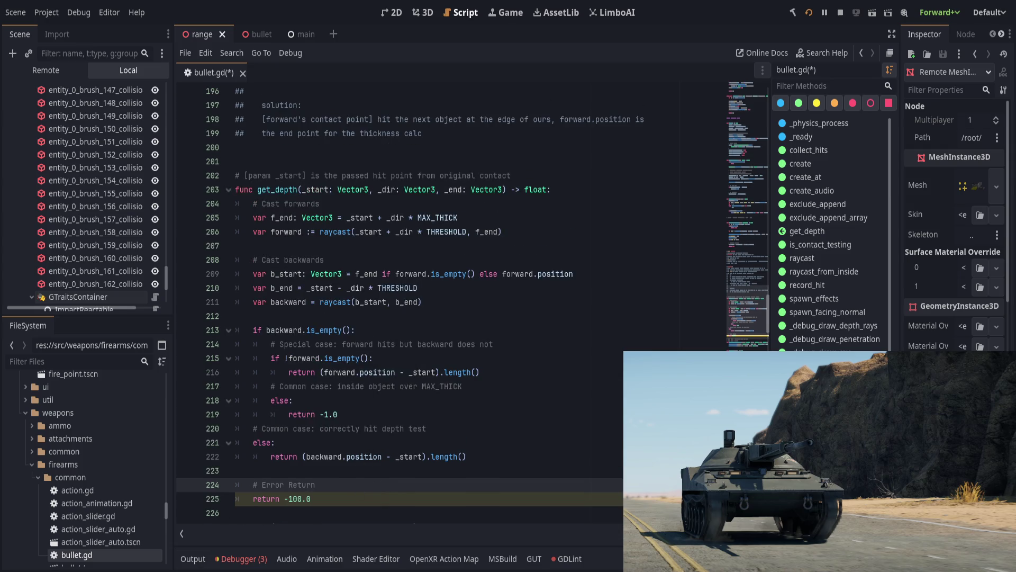
pyautogui.hotkey('ctrl', 's')
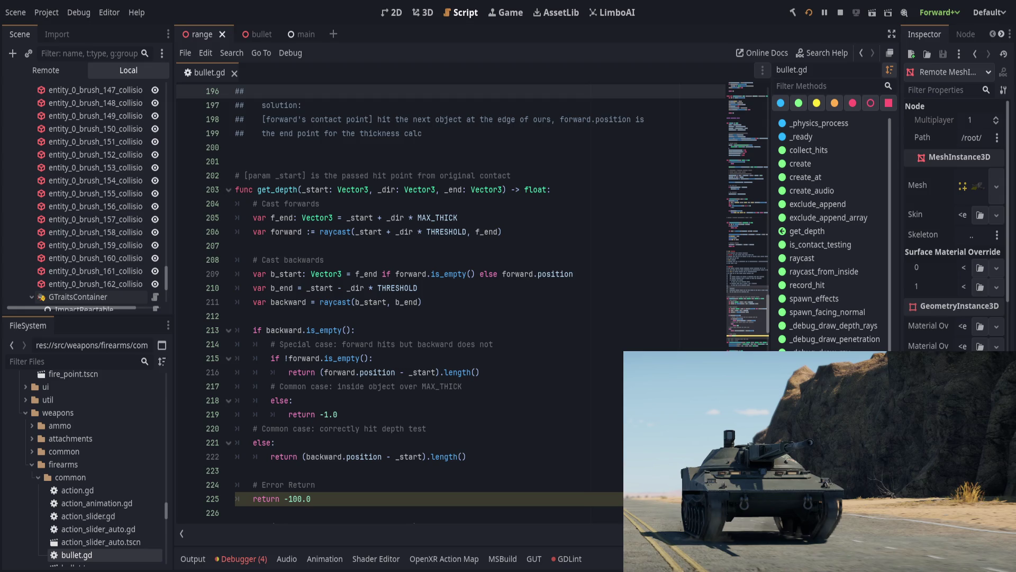
# - Delete the unreachable else: and -100.0 error return, dedent the final return, save, and add a blank line
pyautogui.click(396, 372)
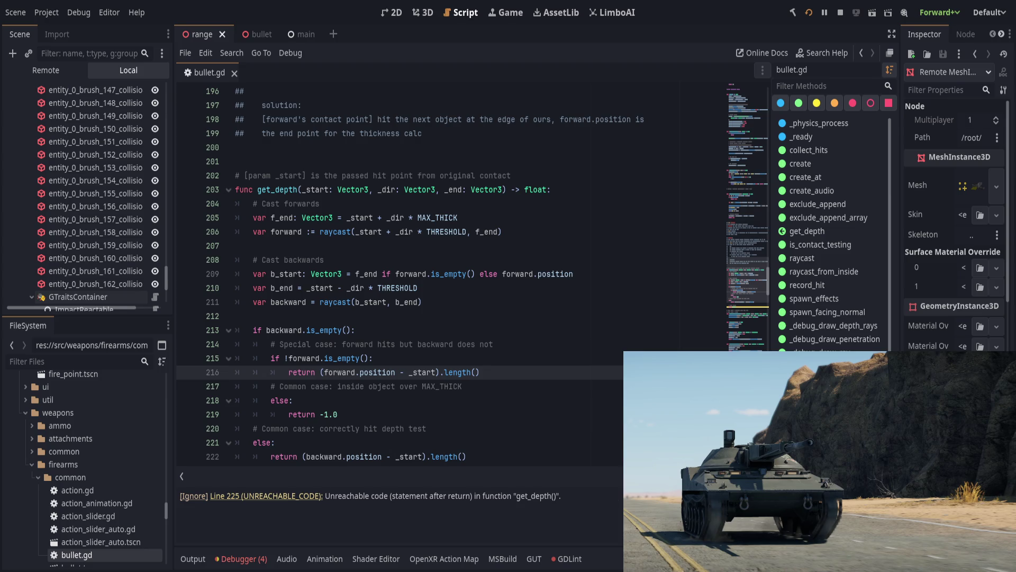
pyautogui.click(246, 496)
pyautogui.doubleClick(262, 497)
pyautogui.click(272, 492)
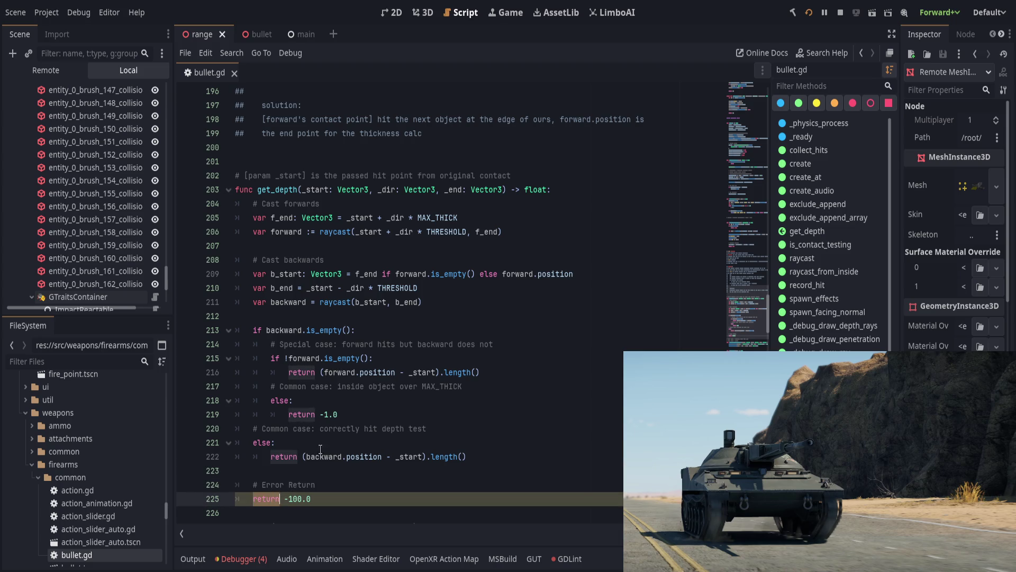
pyautogui.click(336, 471)
pyautogui.press('Delete')
pyautogui.press('Delete')
pyautogui.press('Delete')
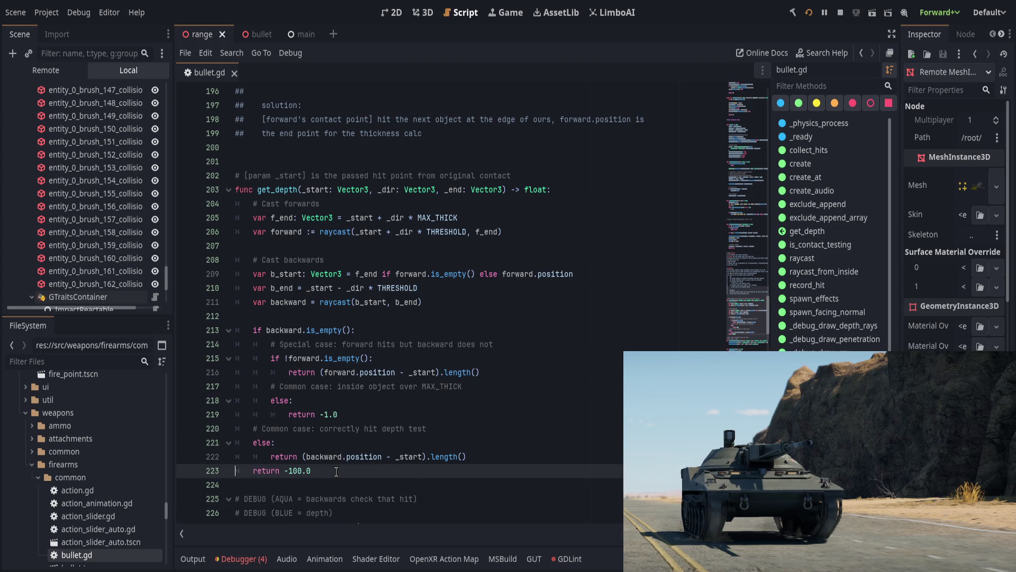
pyautogui.click(330, 442)
pyautogui.hotkey('ctrl', 'shift', 'k')
pyautogui.hotkey('shift', 'Tab')
pyautogui.click(486, 427)
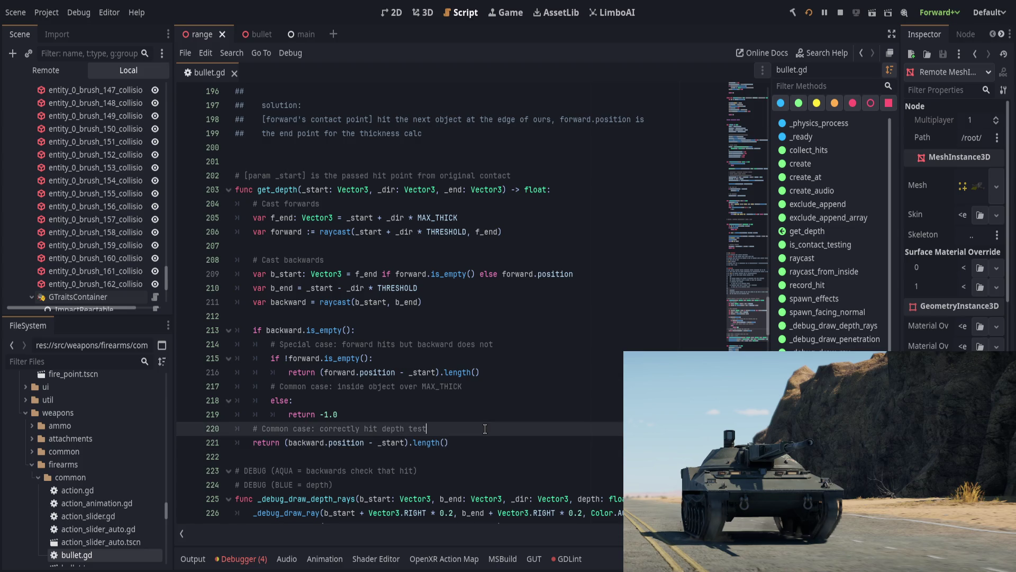
pyautogui.hotkey('ctrl', 's')
pyautogui.click(430, 414)
pyautogui.press('Return')
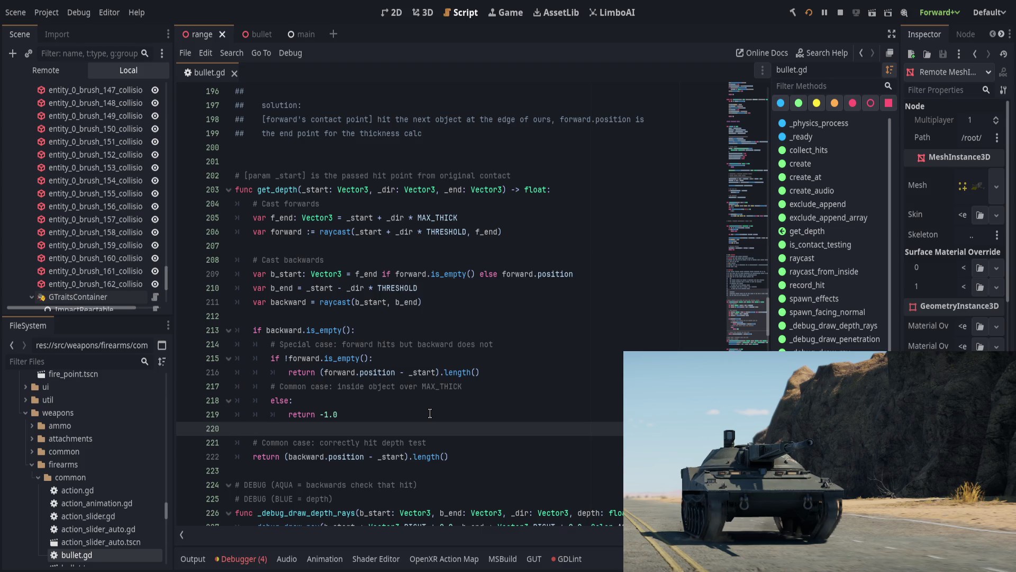
# - Compare the forward and backward depth expressions and review the -1.0 inside-object case
pyautogui.click(492, 383)
pyautogui.scroll(1, 479, 398)
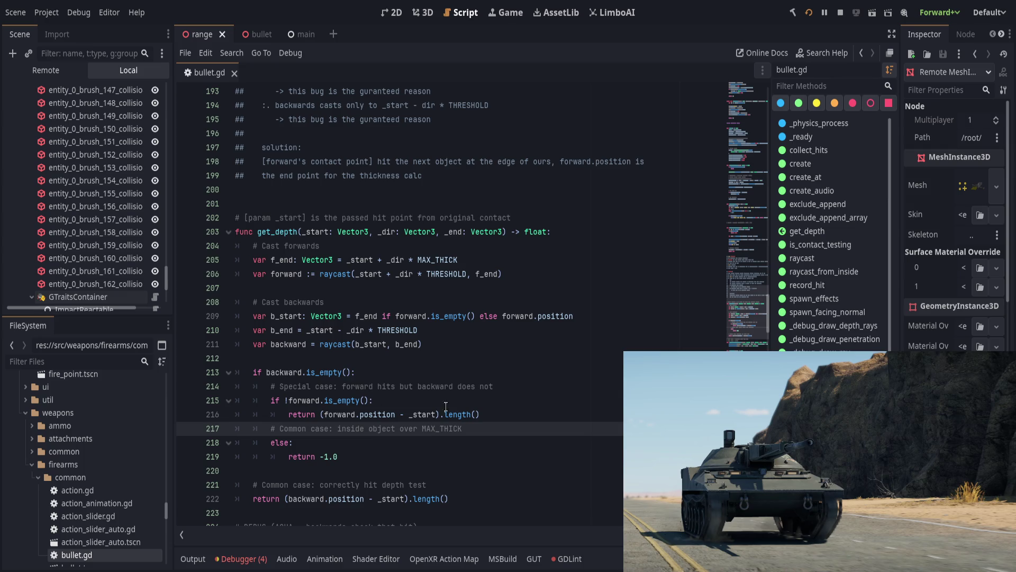
pyautogui.moveTo(324, 414); pyautogui.dragTo(436, 414)
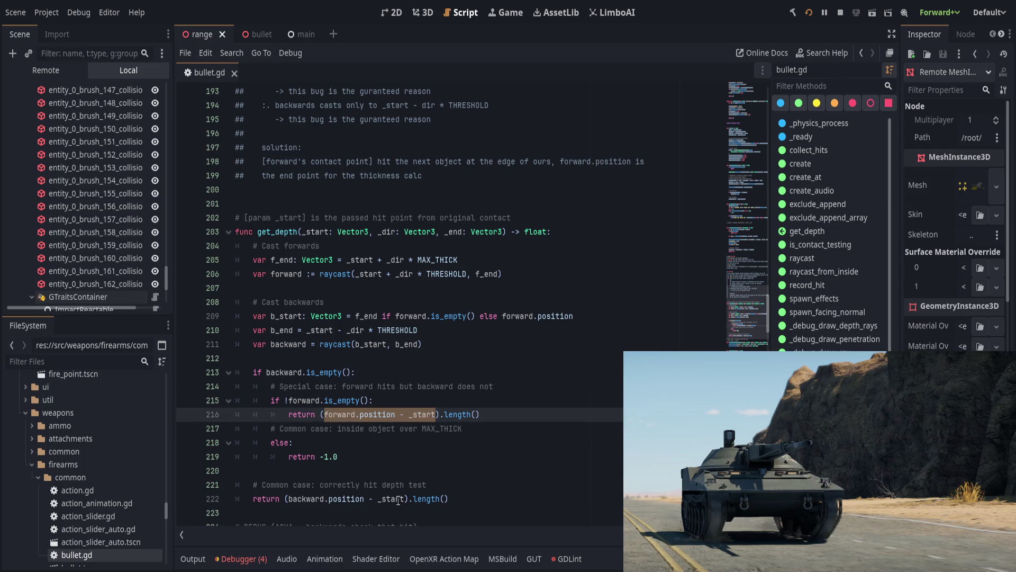
pyautogui.moveTo(398, 498); pyautogui.dragTo(303, 499)
pyautogui.click(360, 457)
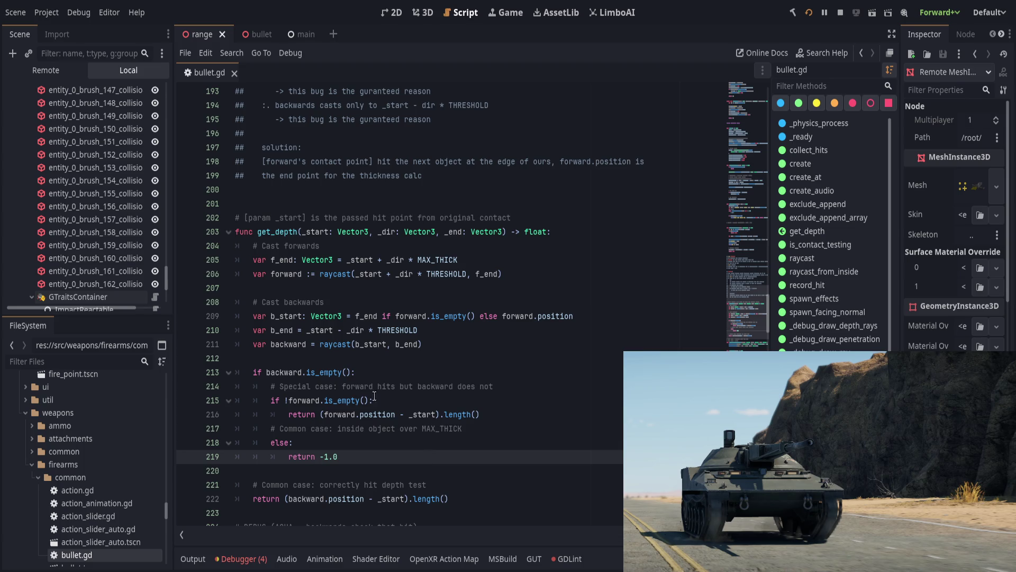
pyautogui.click(446, 400)
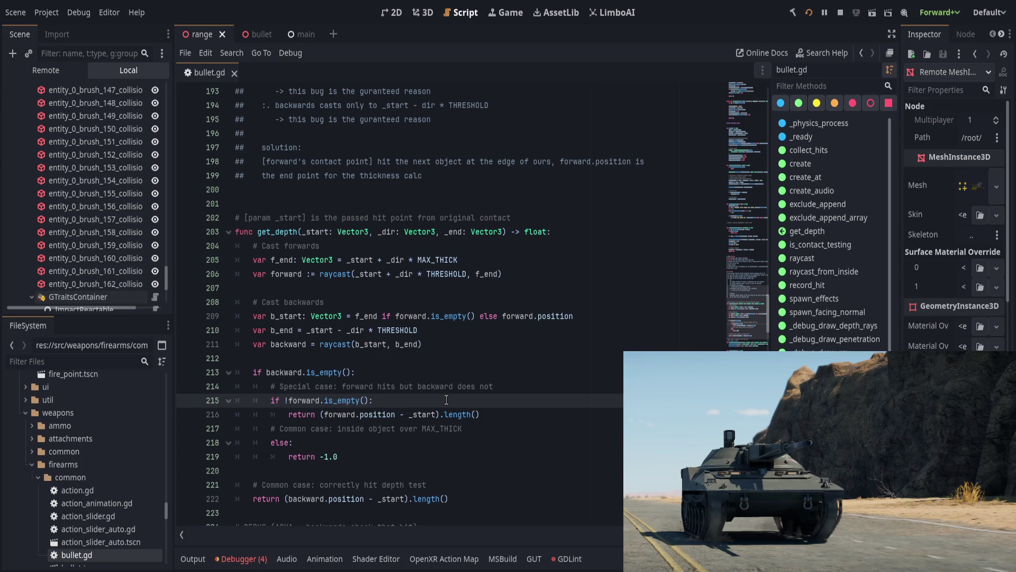
pyautogui.click(447, 386)
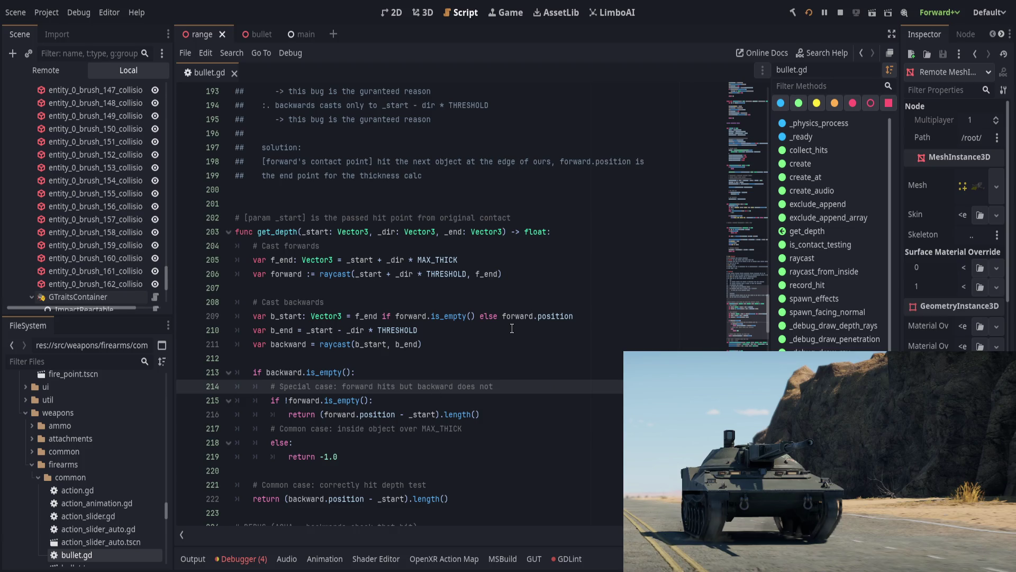
pyautogui.click(289, 314)
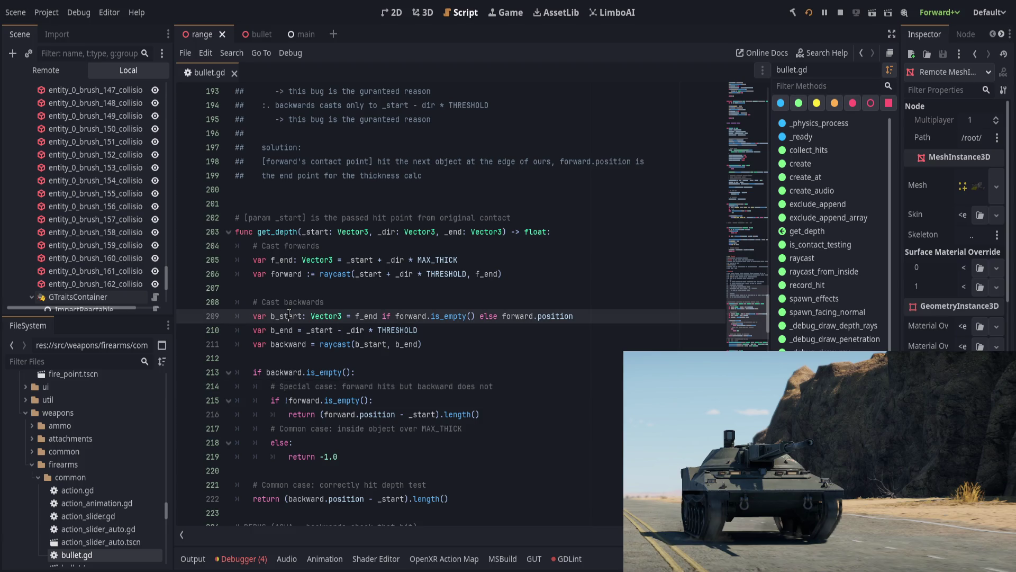
# - Rewrite line 209 so b_start is forward.position if !forward.is_empty(), else f_end
pyautogui.doubleClick(518, 316)
pyautogui.hotkey('shift', 'End')
pyautogui.hotkey('ctrl', 'x')
pyautogui.hotkey('ctrl', 'Left')
pyautogui.hotkey('ctrl', 'Left')
pyautogui.hotkey('ctrl', 'Left')
pyautogui.press('Right')
pyautogui.press('Right')
pyautogui.press('Right')
pyautogui.hotkey('ctrl', 'v')
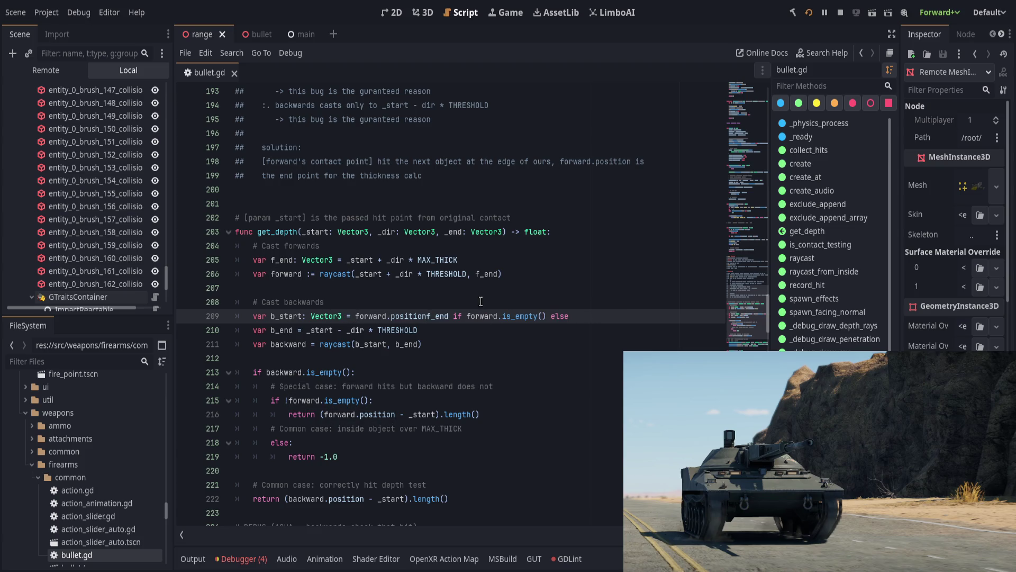
pyautogui.hotkey('ctrl', 'shift', 'Right')
pyautogui.press('Delete')
pyautogui.hotkey('ctrl', 'Right')
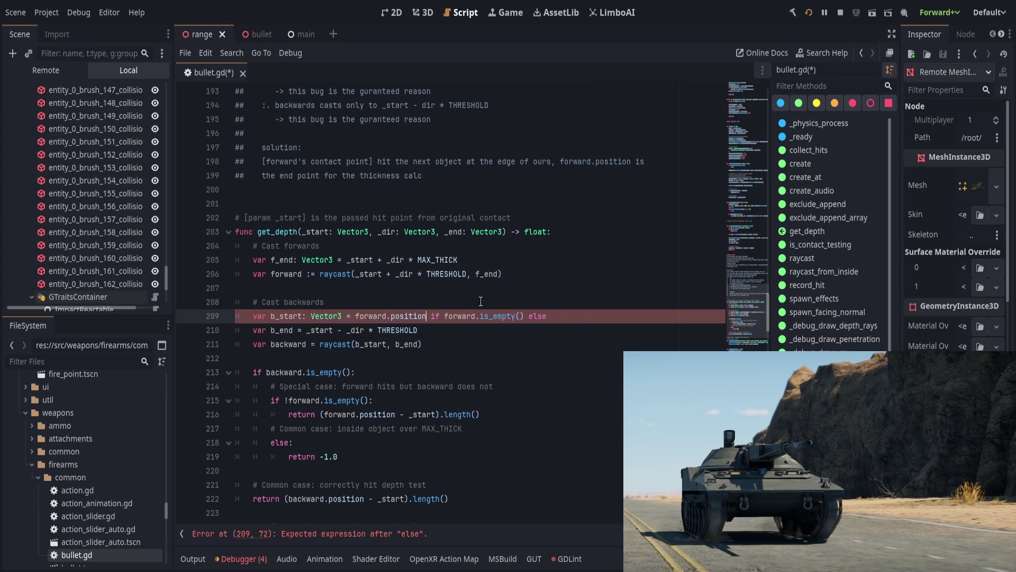
pyautogui.press('Right')
pyautogui.write('!')
pyautogui.write('f_end')
pyautogui.press('Up')
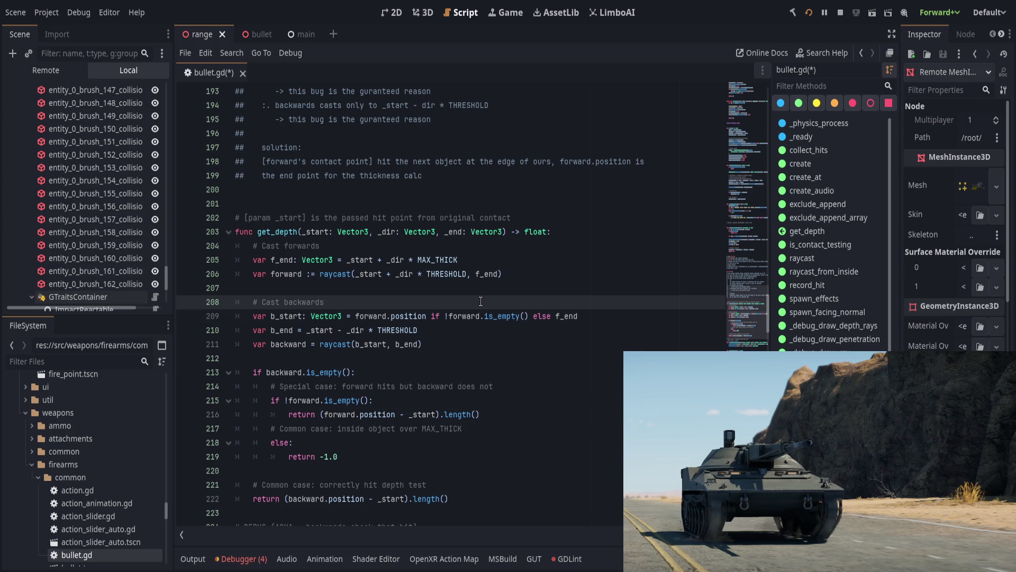
pyautogui.moveTo(355, 316); pyautogui.dragTo(553, 315)
pyautogui.click(472, 315)
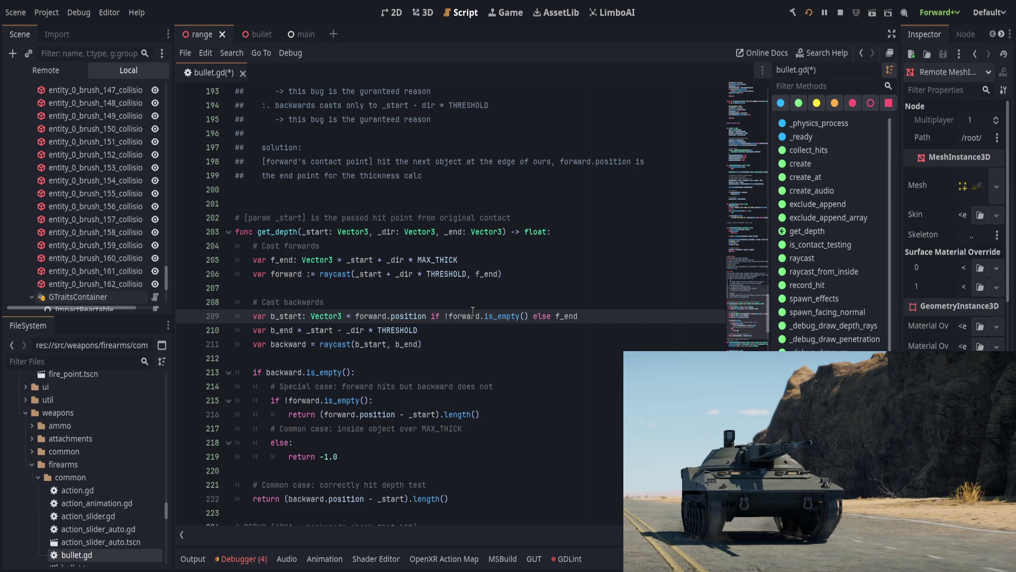
pyautogui.click(659, 318)
# - Check the forward and b_end uses in the raycast logic, then save bullet.gd
pyautogui.doubleClick(282, 260)
pyautogui.doubleClick(287, 274)
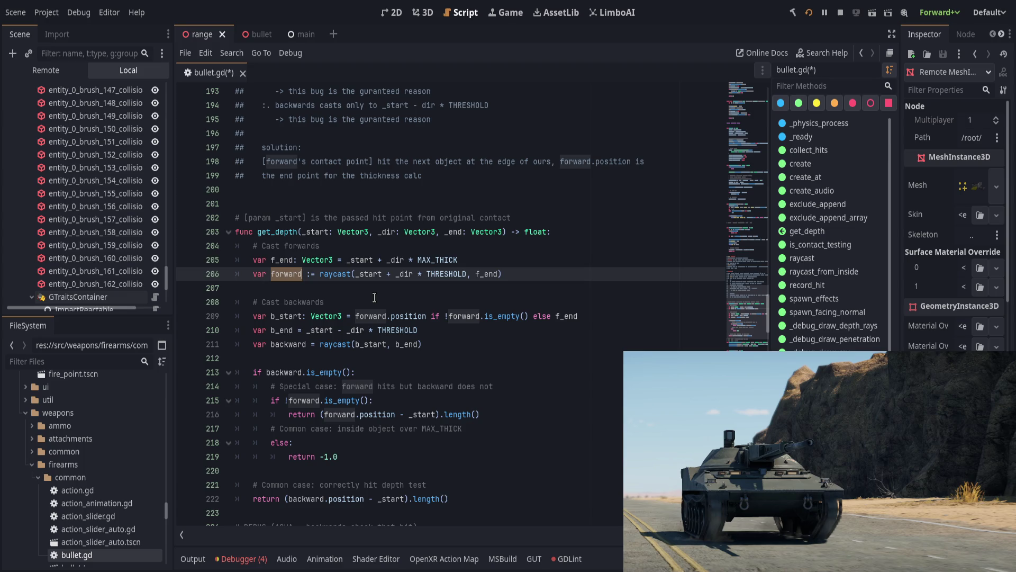
pyautogui.doubleClick(285, 331)
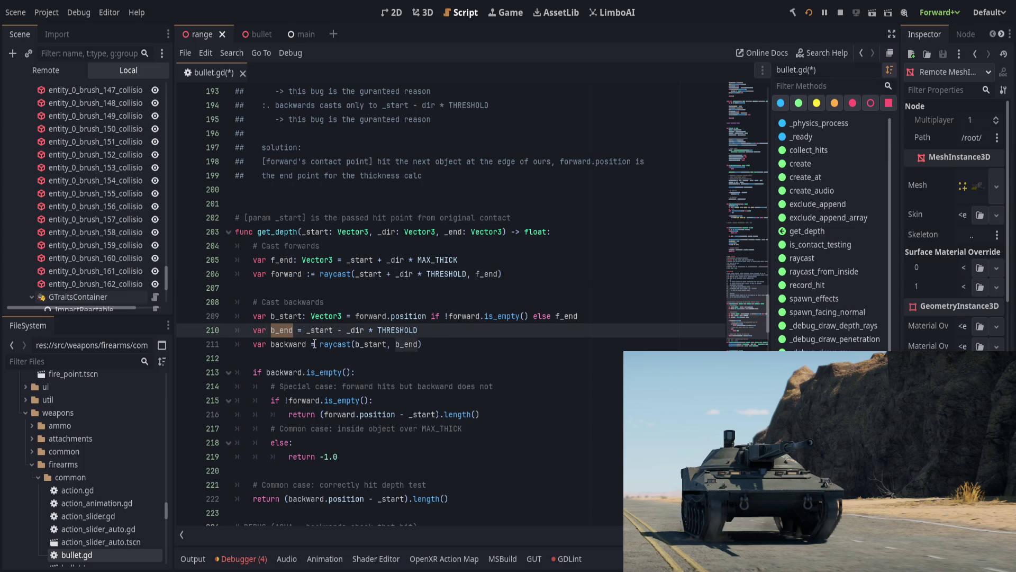
pyautogui.click(443, 343)
pyautogui.click(387, 369)
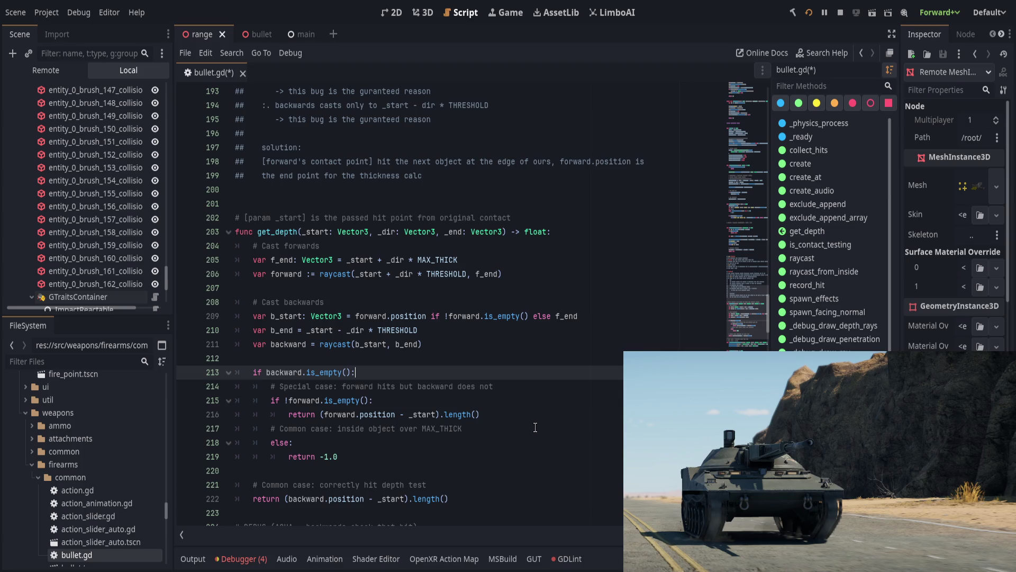
pyautogui.scroll(-3, 471, 455)
pyautogui.click(504, 367)
pyautogui.hotkey('ctrl', 's')
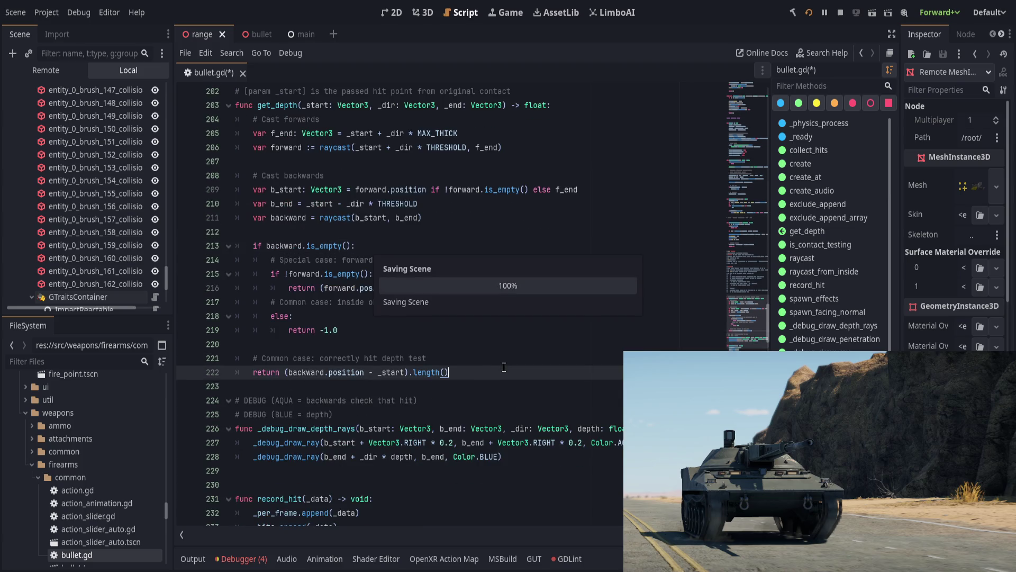
# - Run the game with F5 to test the depth output, then bring bullet.gd back in front
pyautogui.press('F5')
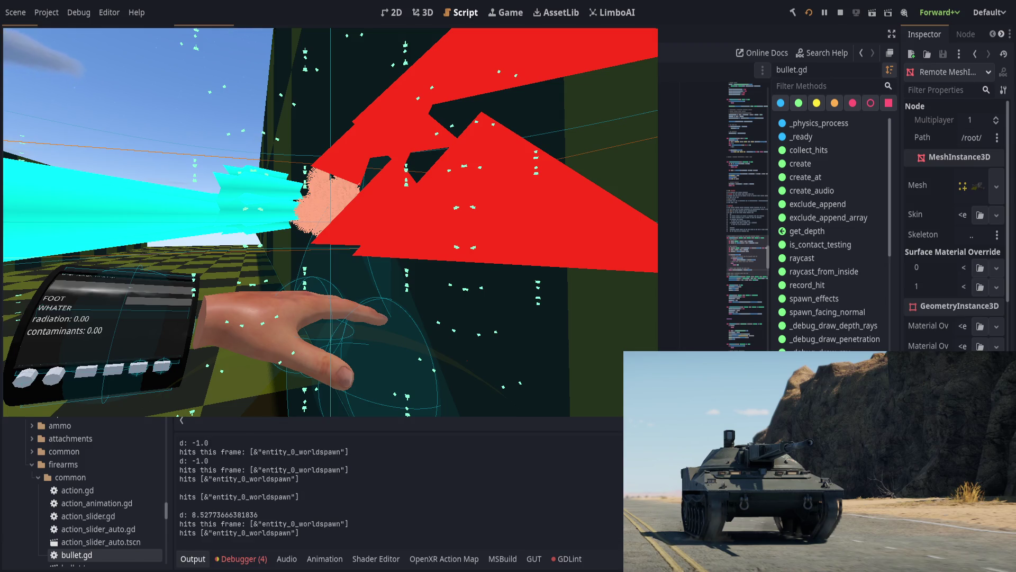
pyautogui.hotkey('alt', 'Tab')
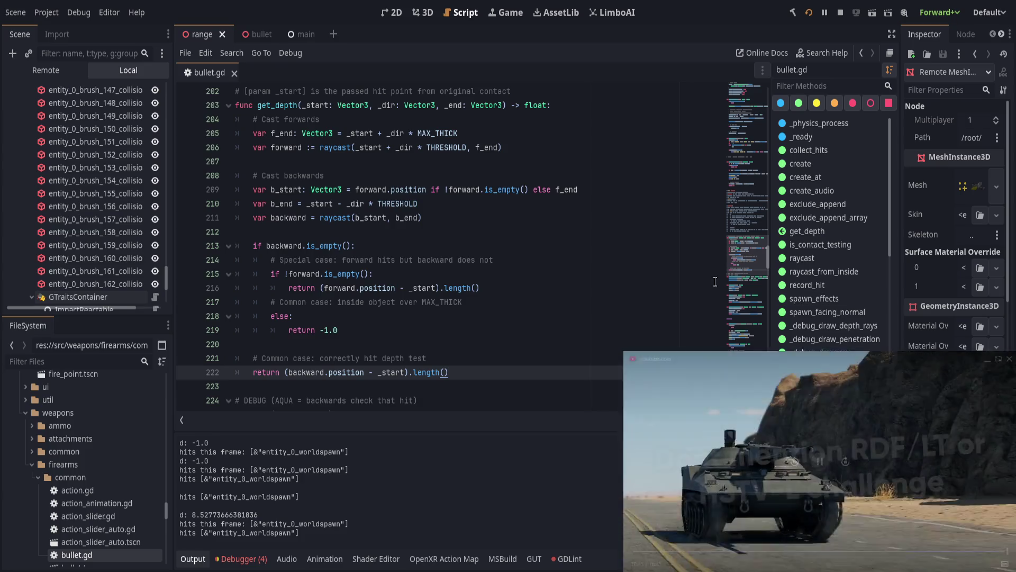
# - Return to the running VR game and fire shots, logging depth readings near 6.98 and 6.84
pyautogui.hotkey('alt', 'Tab')
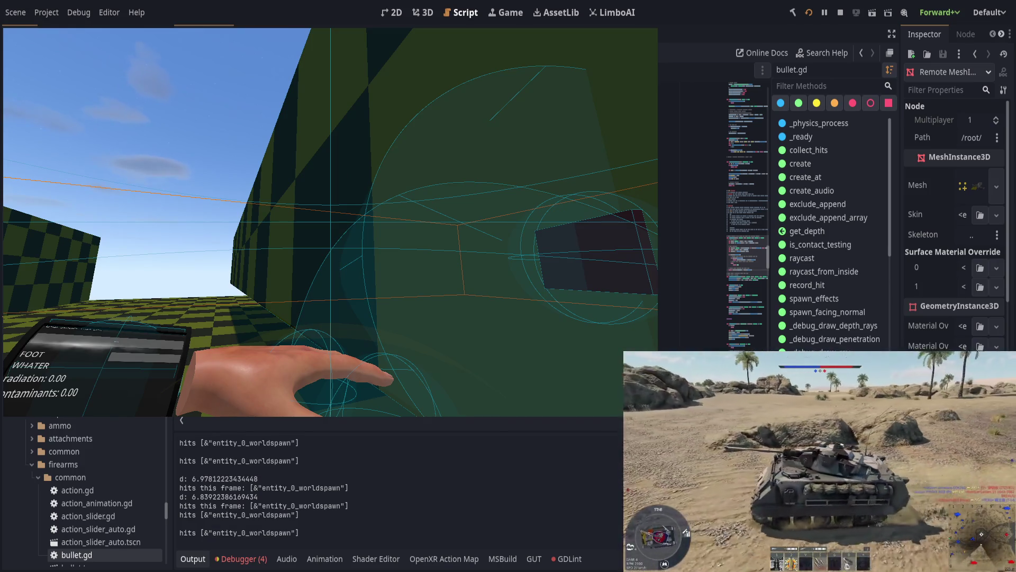
# - Open the in-game console, keep test-firing, then bring bullet.gd's get_depth function back into view
pyautogui.press('`')
pyautogui.press('`')
pyautogui.press('`')
pyautogui.press('`')
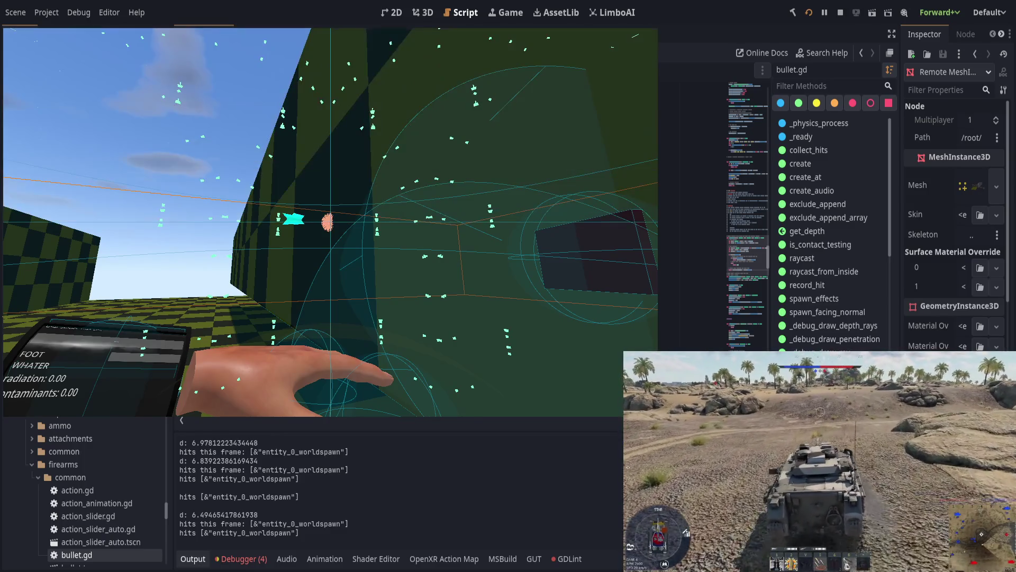
pyautogui.hotkey('alt', 'Tab')
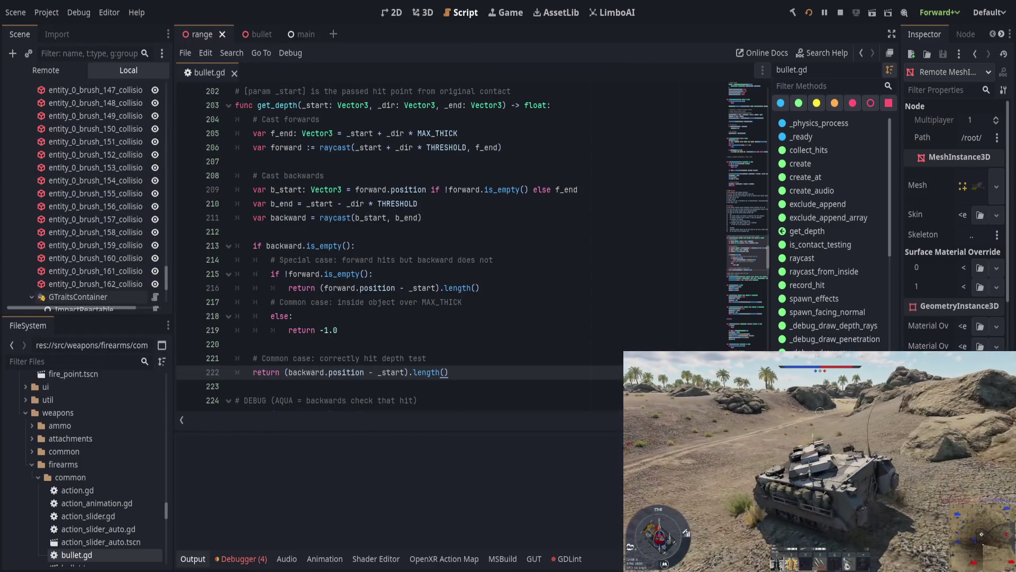
pyautogui.hotkey('alt', 'Tab')
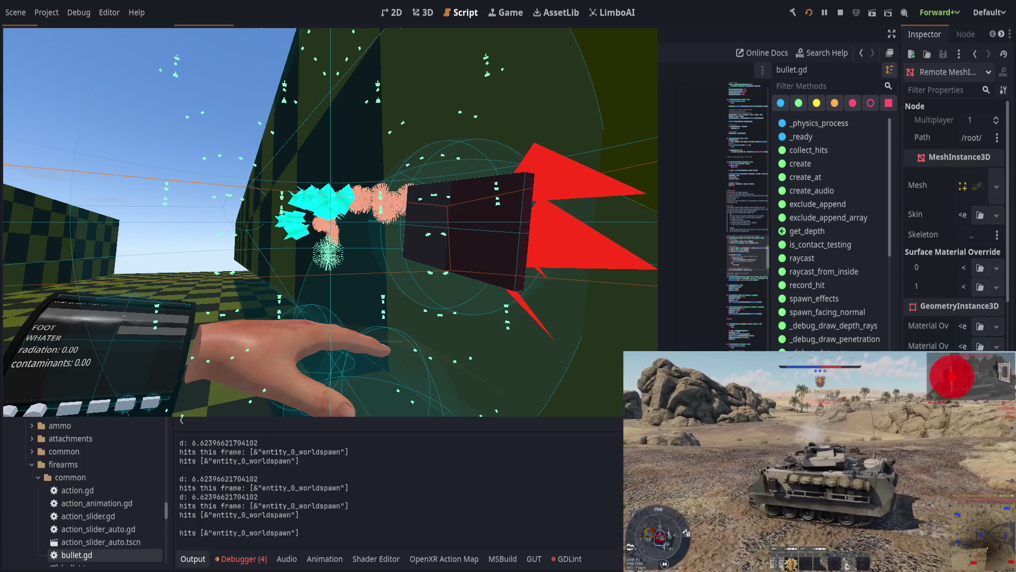
pyautogui.hotkey('alt', 'Tab')
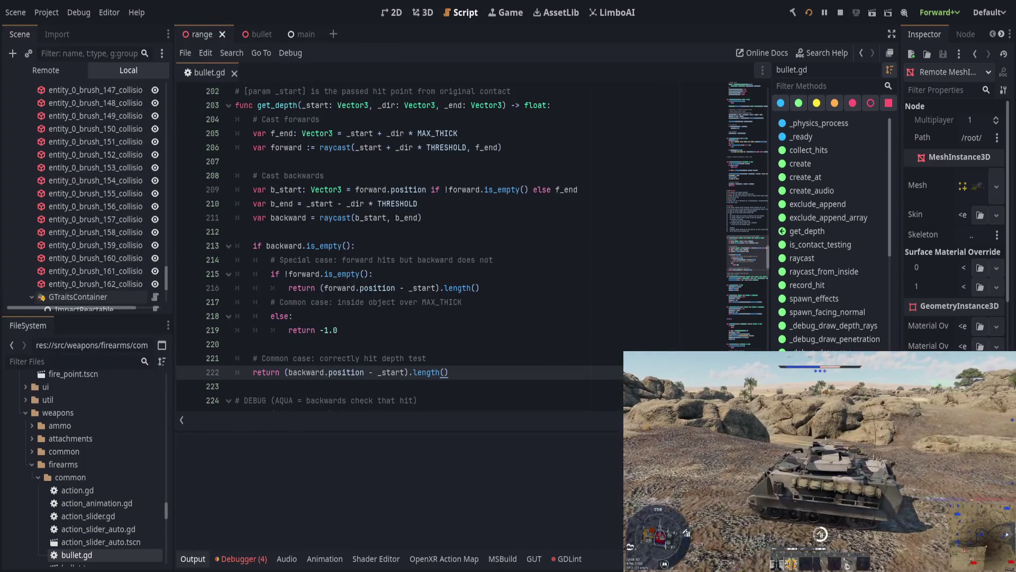
# - Fire test shots, then highlight the 5.94 and 5.90 depth readings and their entity_0_worldspawn hits lines
pyautogui.hotkey('alt', 'Tab')
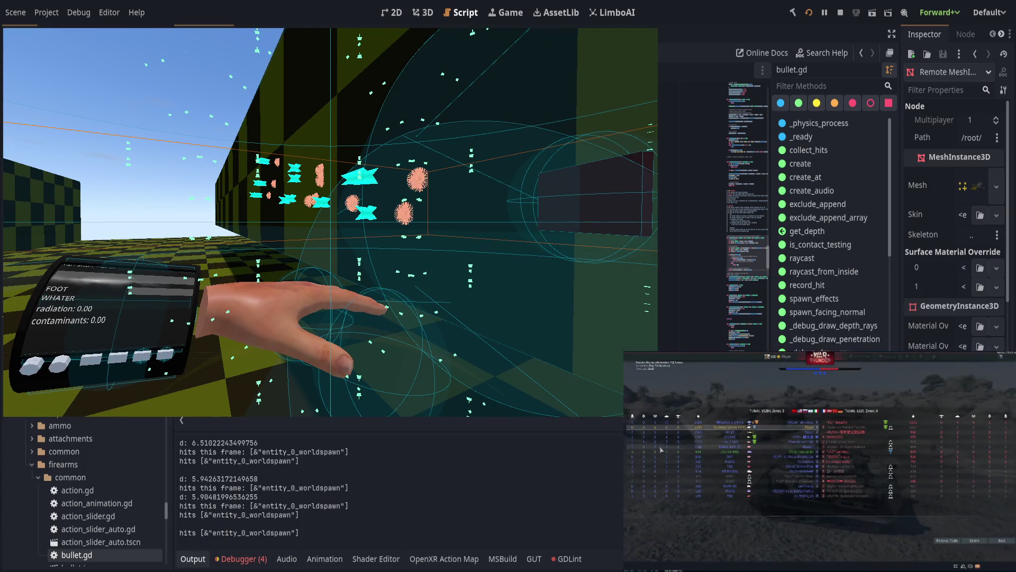
pyautogui.hotkey('alt', 'Tab')
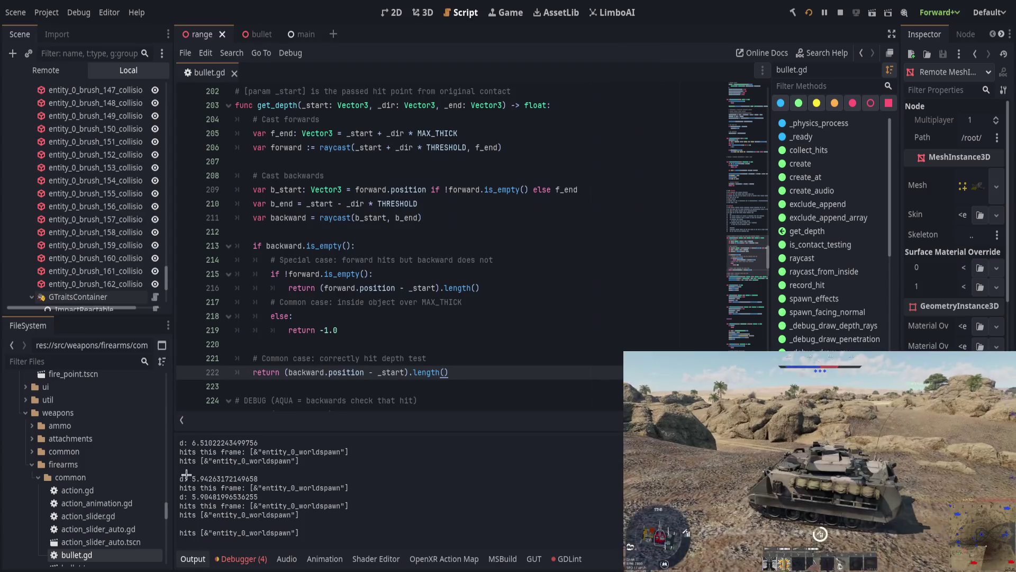
pyautogui.moveTo(191, 479); pyautogui.dragTo(249, 496)
pyautogui.moveTo(259, 480)
pyautogui.mouseDown()
pyautogui.moveTo(271, 483)
pyautogui.moveTo(188, 497)
pyautogui.moveTo(192, 482)
pyautogui.moveTo(259, 507)
pyautogui.mouseUp()
pyautogui.click(238, 497)
pyautogui.click(248, 515)
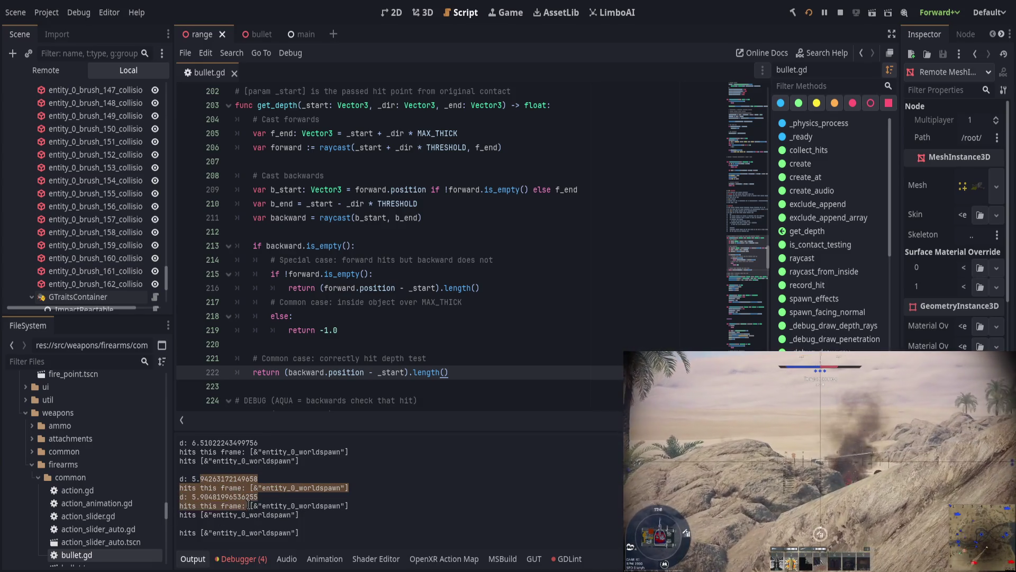
pyautogui.click(315, 502)
pyautogui.moveTo(191, 532); pyautogui.dragTo(294, 536)
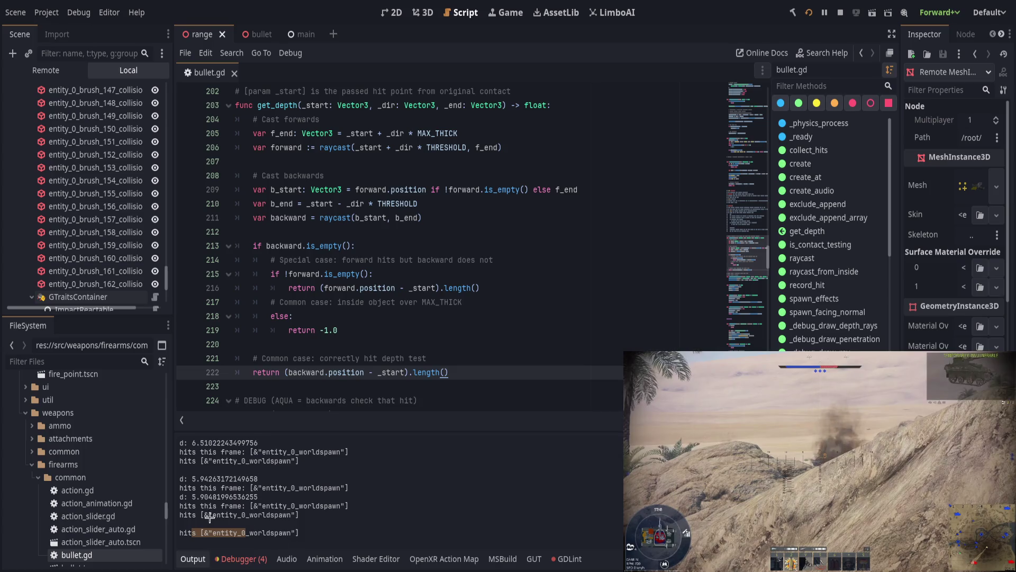
pyautogui.moveTo(200, 532); pyautogui.dragTo(299, 533)
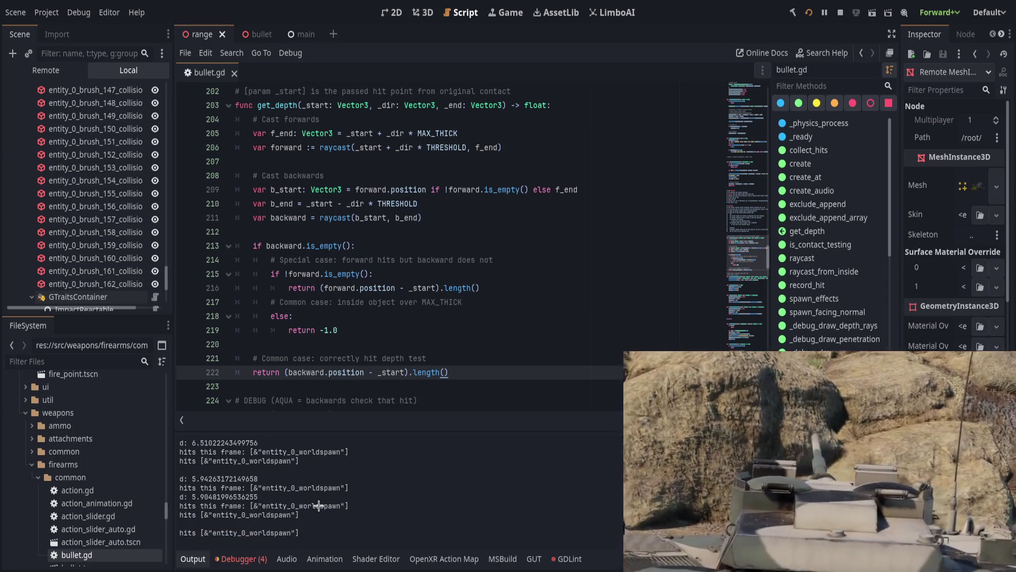
# - Fire another round and highlight the new 4.81 and 4.73 depth readings and hits lines in the output
pyautogui.hotkey('alt', 'Tab')
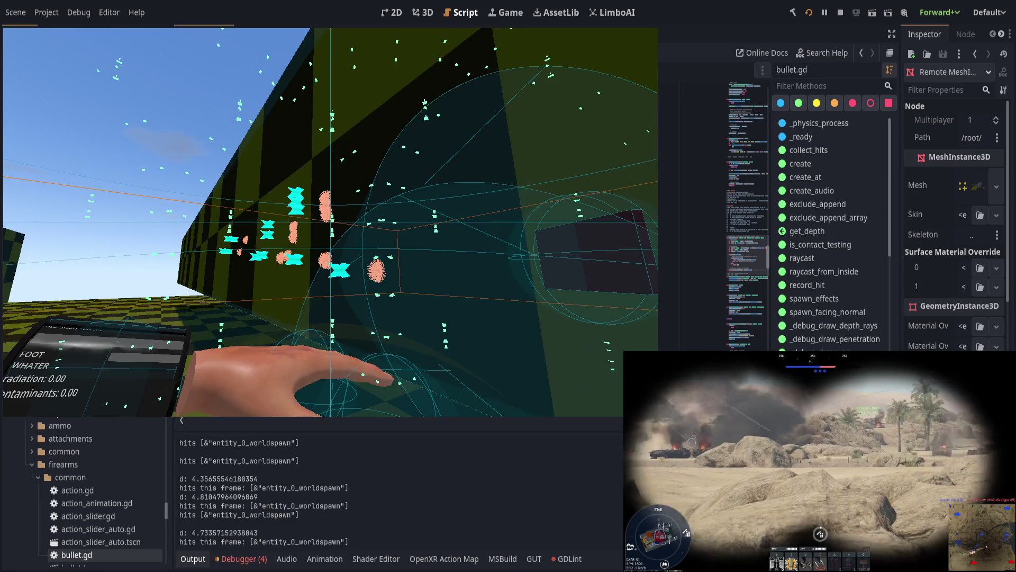
pyautogui.hotkey('alt', 'Tab')
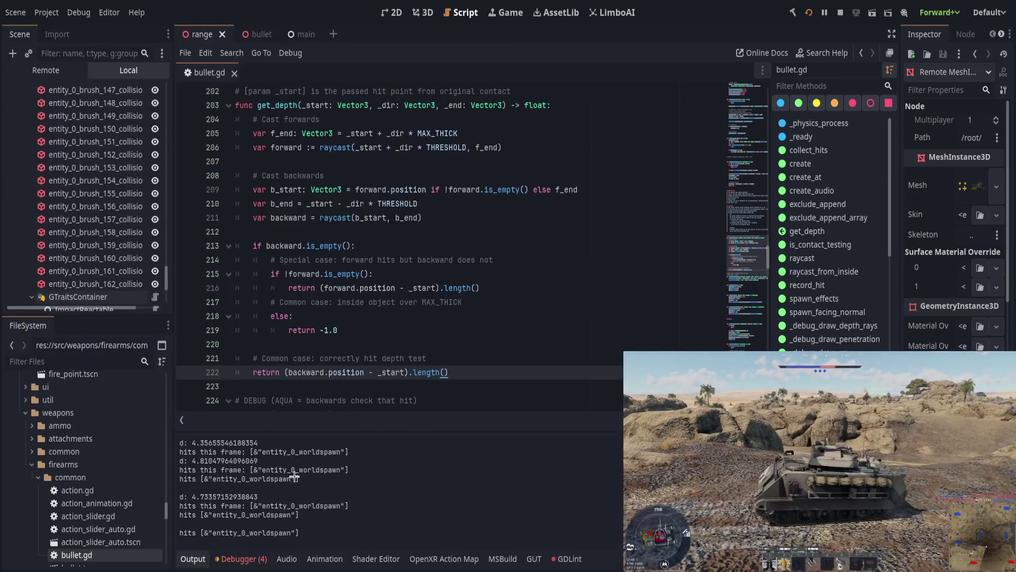
pyautogui.scroll(1, 294, 477)
pyautogui.moveTo(184, 456); pyautogui.dragTo(251, 456)
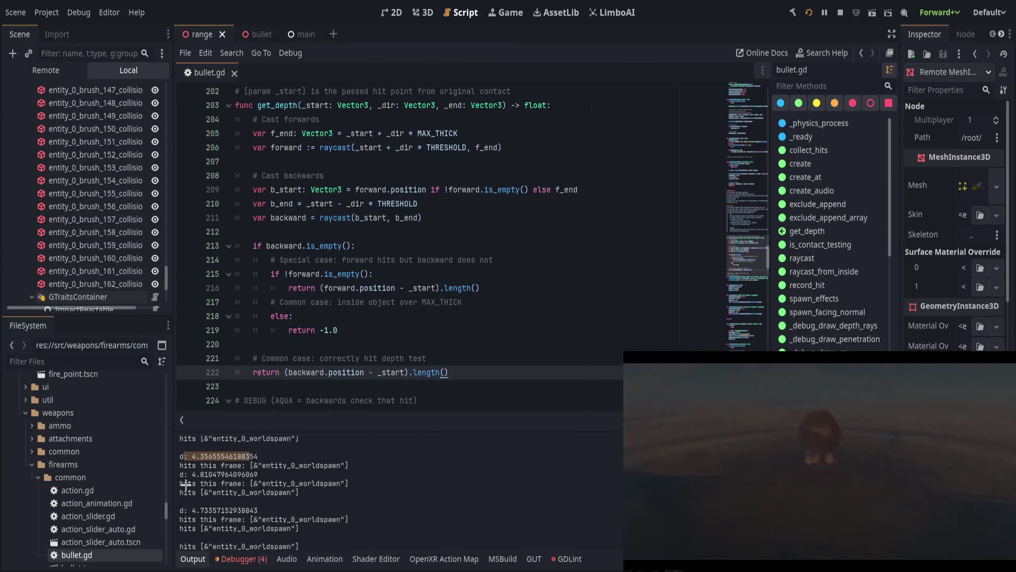
pyautogui.moveTo(196, 474); pyautogui.dragTo(259, 474)
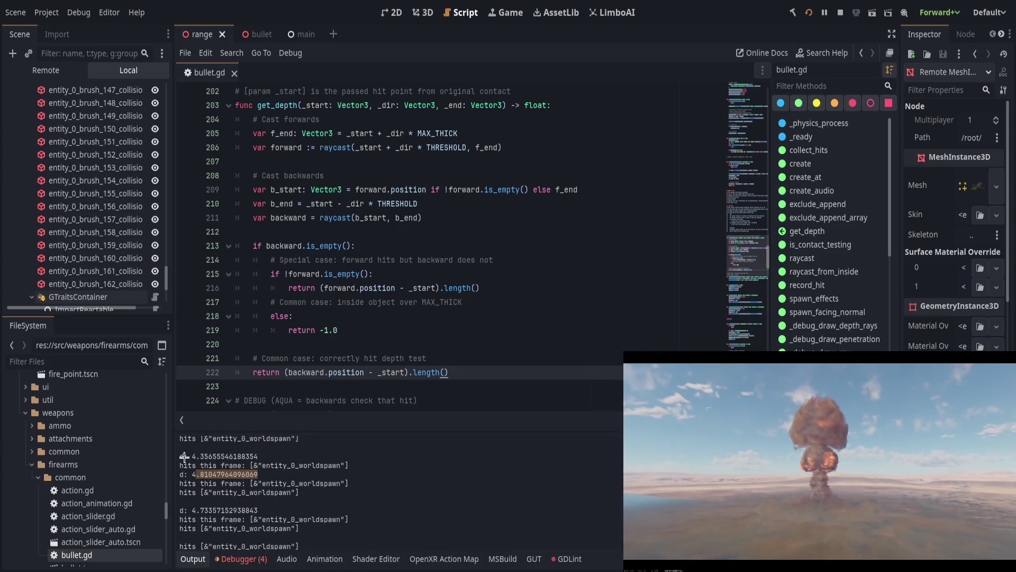
pyautogui.moveTo(183, 456); pyautogui.dragTo(236, 459)
pyautogui.scroll(-1, 252, 478)
pyautogui.click(191, 460)
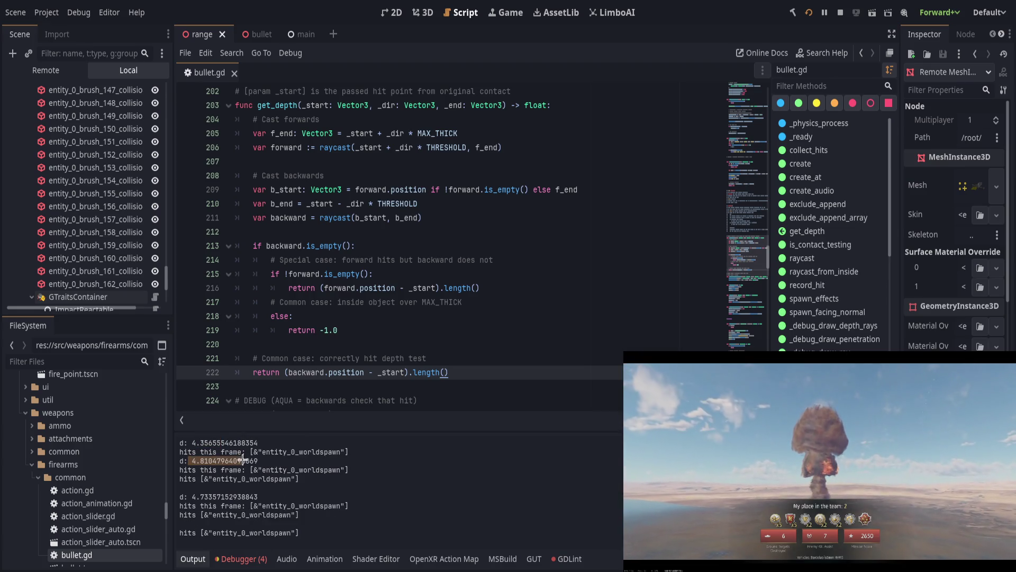
pyautogui.moveTo(200, 498)
pyautogui.mouseDown()
pyautogui.moveTo(258, 499)
pyautogui.moveTo(250, 515)
pyautogui.mouseUp()
pyautogui.moveTo(197, 533); pyautogui.dragTo(244, 533)
pyautogui.moveTo(203, 480)
pyautogui.mouseDown()
pyautogui.moveTo(244, 480)
pyautogui.moveTo(259, 533)
pyautogui.mouseUp()
pyautogui.click(290, 532)
pyautogui.scroll(1, 245, 481)
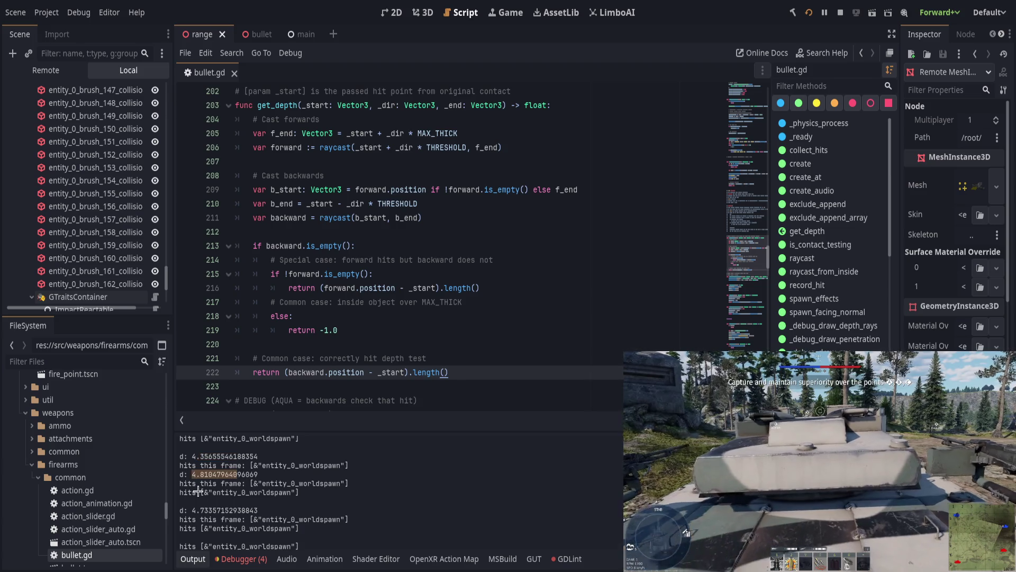
pyautogui.moveTo(201, 492)
pyautogui.mouseDown()
pyautogui.moveTo(229, 492)
pyautogui.moveTo(224, 505)
pyautogui.mouseUp()
pyautogui.scroll(-1, 208, 526)
# - Search bullet.gd for 'print' to locate the hit debug prints
pyautogui.click(524, 344)
pyautogui.scroll(-4, 707, 241)
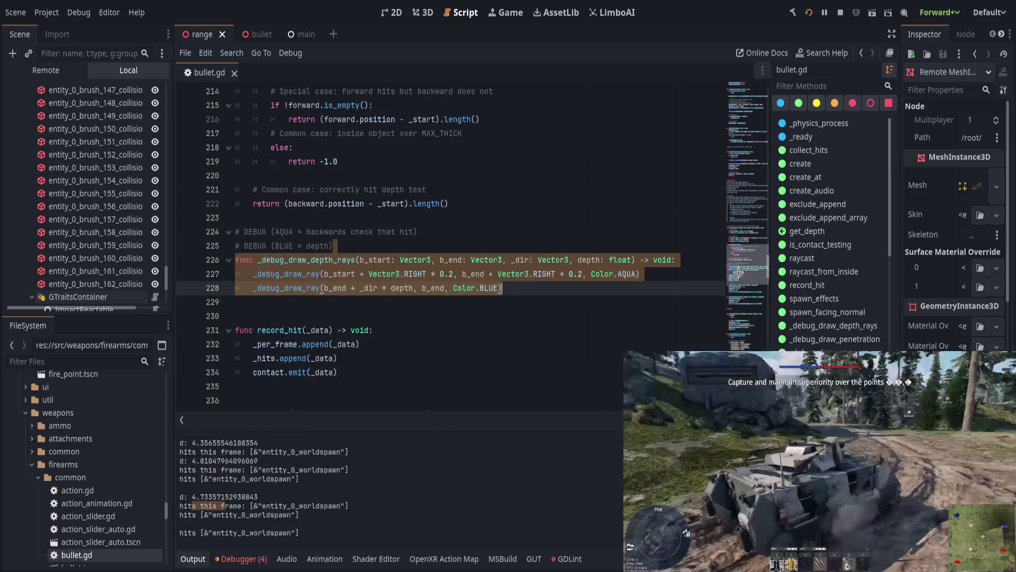
pyautogui.click(740, 249)
pyautogui.click(741, 216)
pyautogui.click(634, 240)
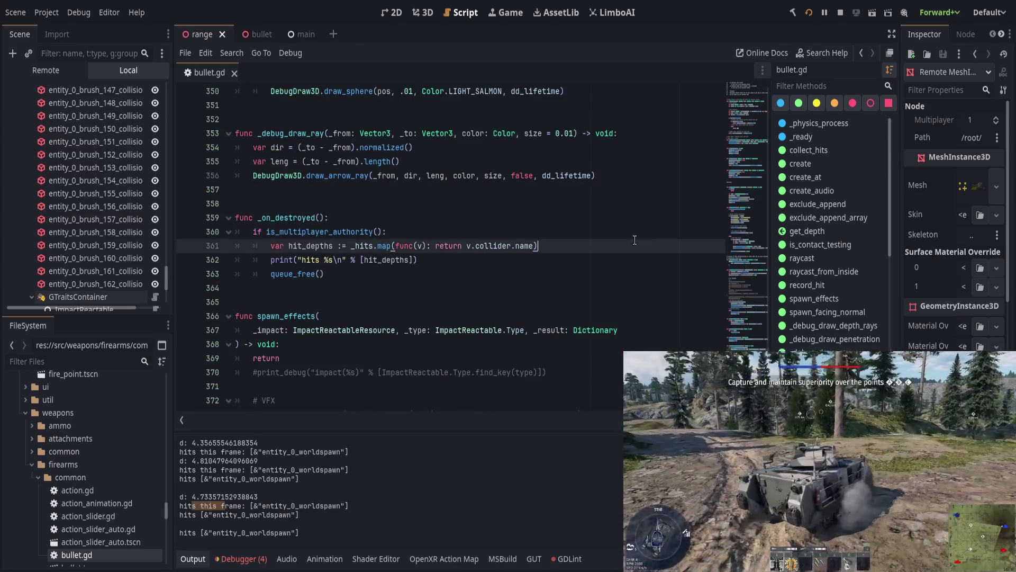
pyautogui.hotkey('ctrl', 'f')
pyautogui.write('print')
pyautogui.press('Return')
pyautogui.press('Return')
# - Add a '%s ' prefix and 'name, ' argument to the hits print on line 152
pyautogui.scroll(3, 384, 315)
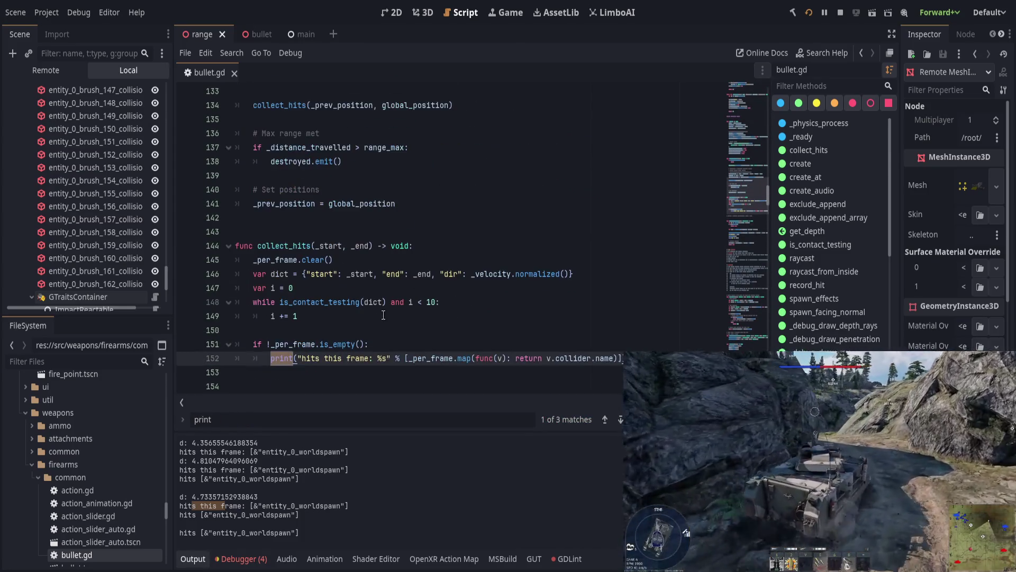
pyautogui.click(272, 363)
pyautogui.click(301, 359)
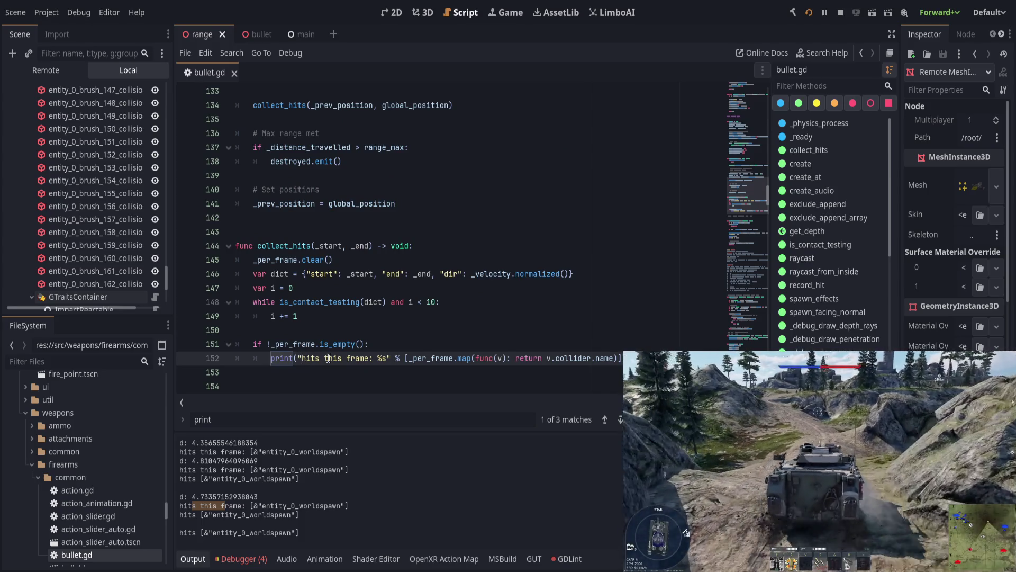
pyautogui.write('%s')
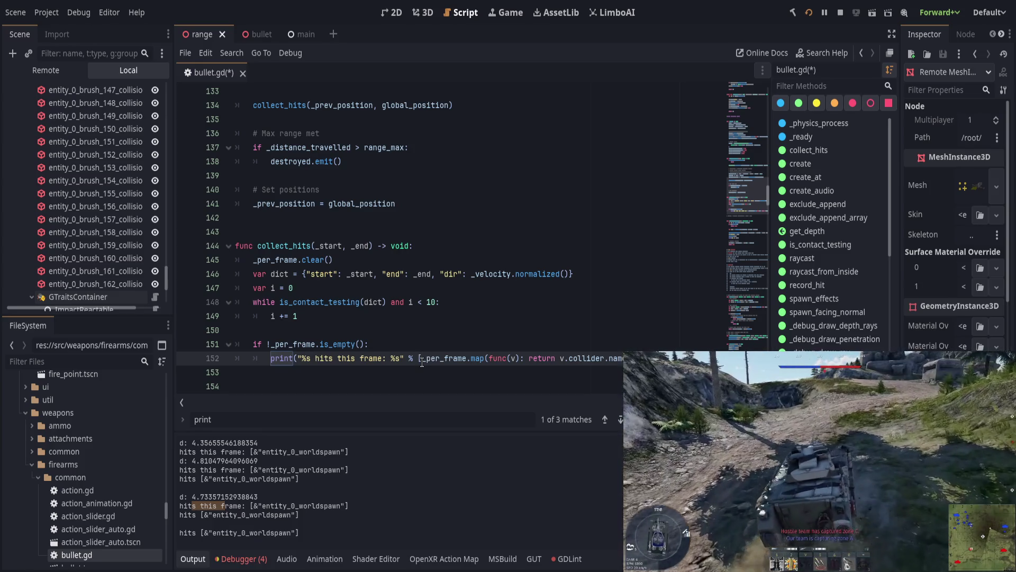
pyautogui.click(422, 358)
pyautogui.write('name,')
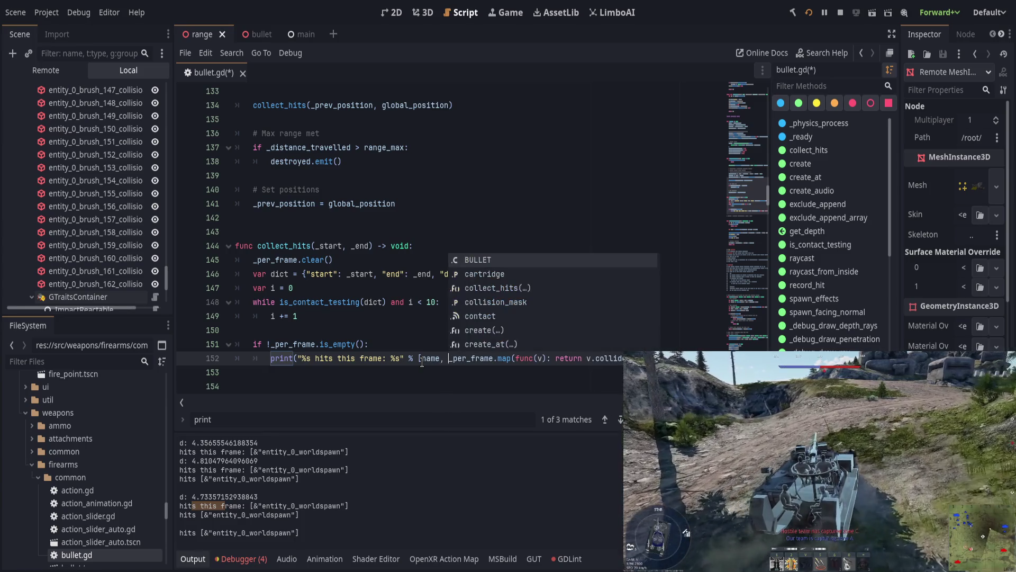
pyautogui.click(363, 344)
# - Prefix line 362's print with '%s: ' and a 'name, ' argument, then save the script
pyautogui.scroll(-20, 363, 344)
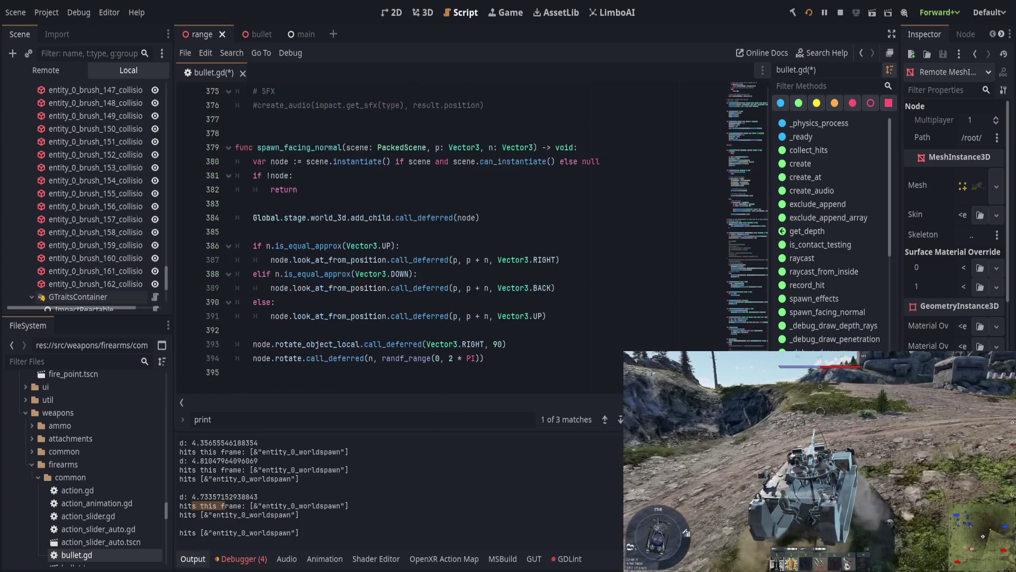
pyautogui.scroll(9, 337, 344)
pyautogui.click(303, 287)
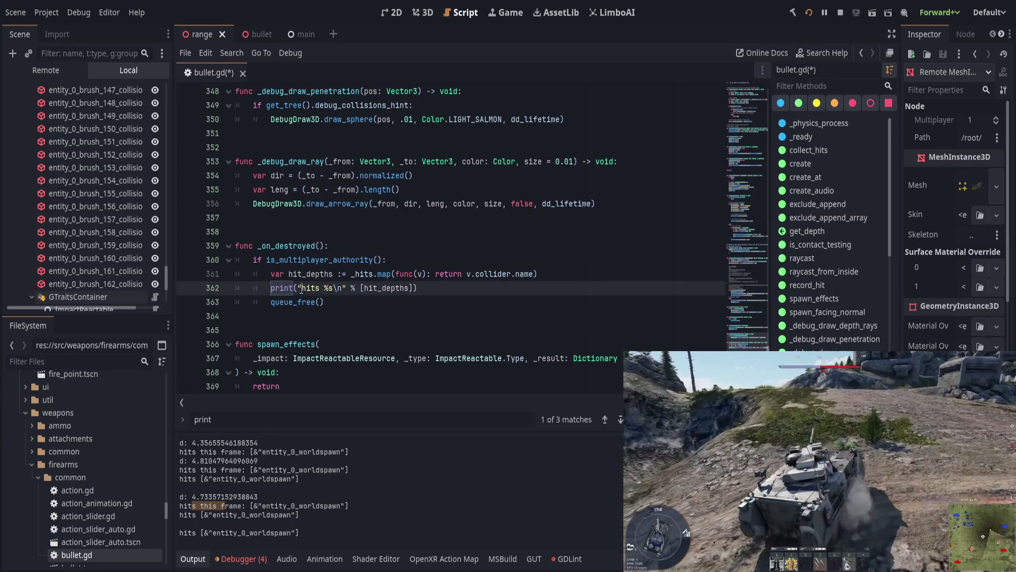
pyautogui.write('%s: ')
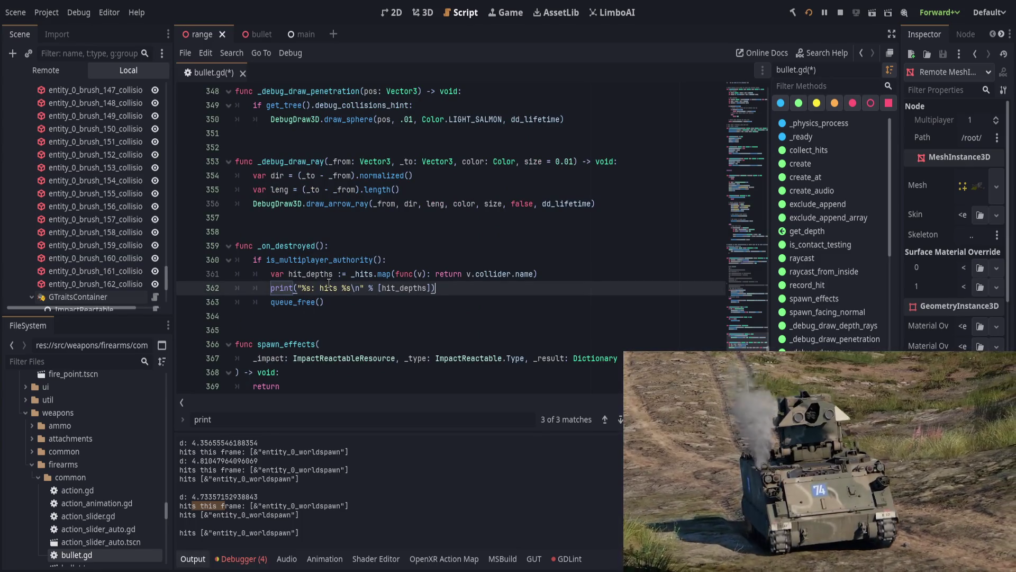
pyautogui.write('nam')
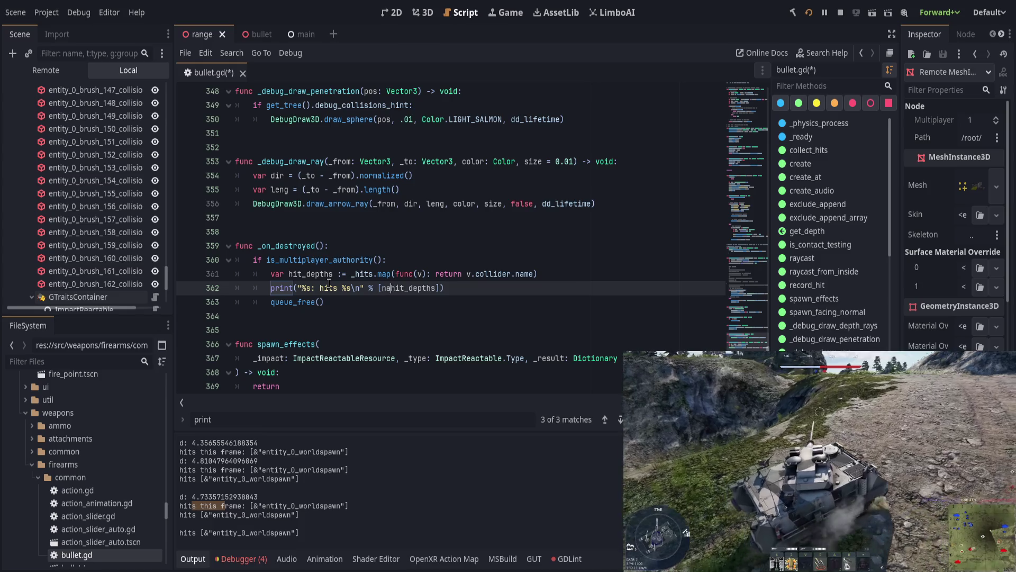
pyautogui.write('e,')
pyautogui.hotkey('ctrl', 's')
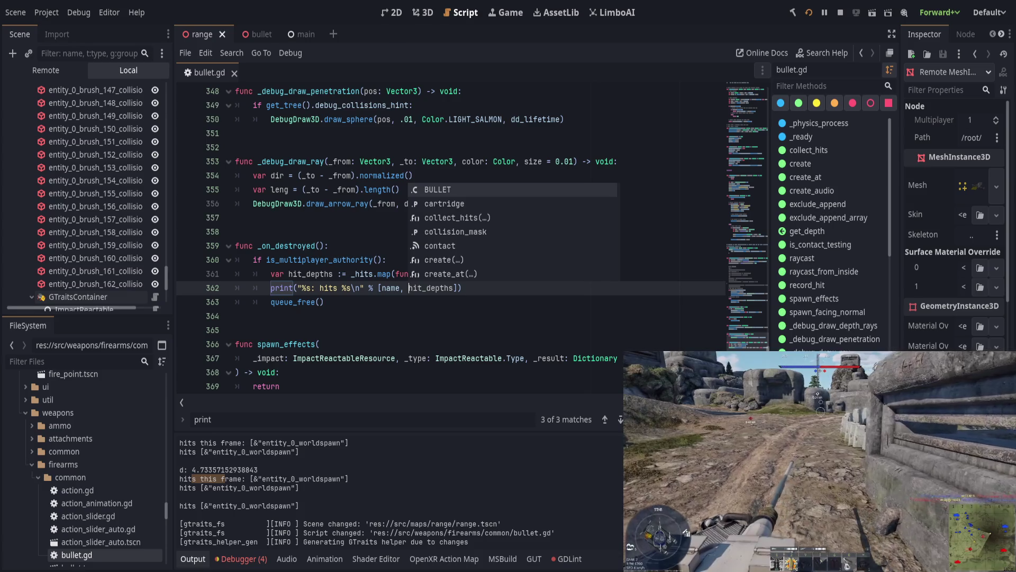
# - Clear the output, save bullet.gd, and fire shots so hits show Bullet2 and Bullet3 labels
pyautogui.press('F5')
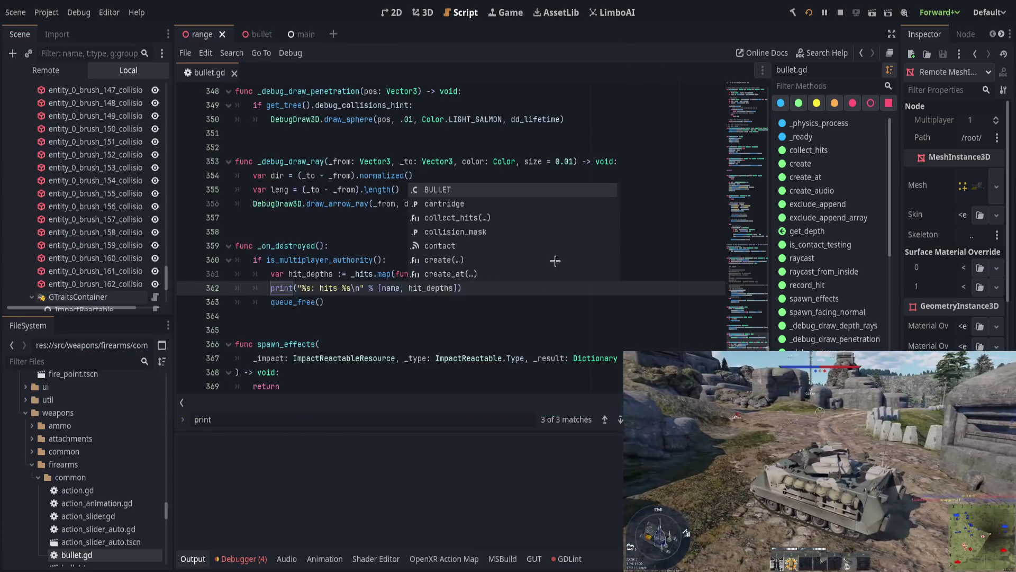
pyautogui.click(522, 306)
pyautogui.hotkey('ctrl', 's')
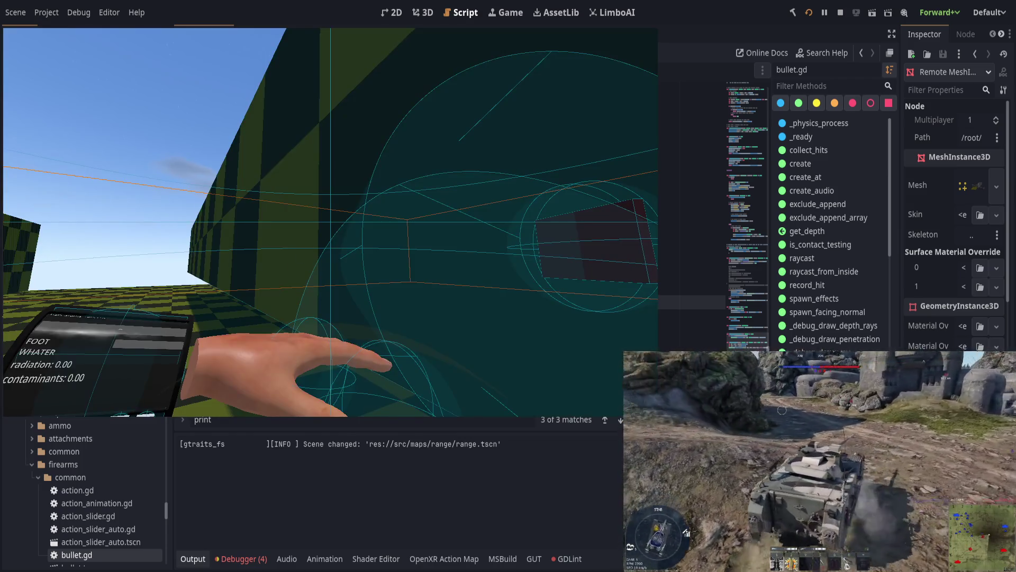
pyautogui.click(330, 223)
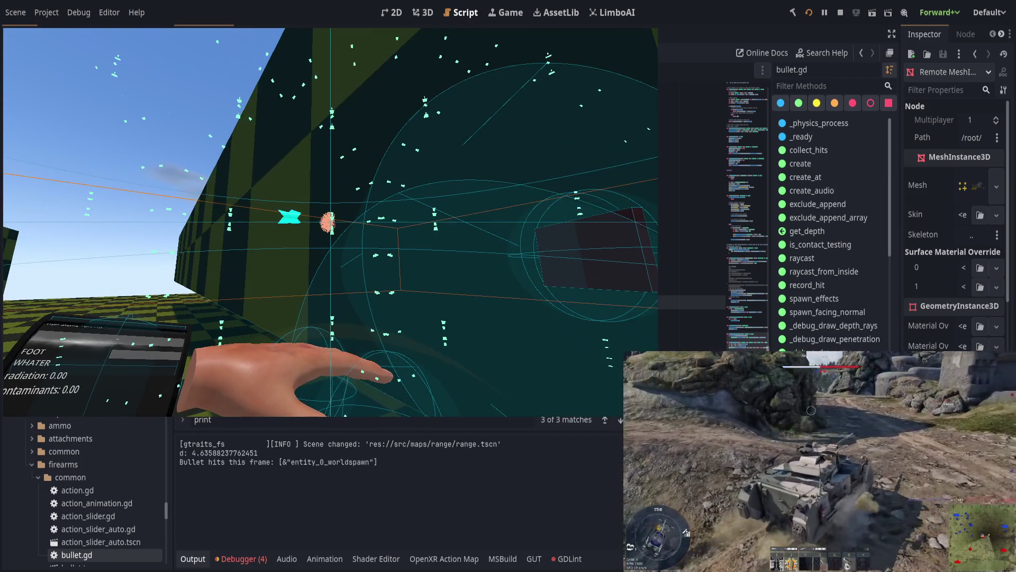
pyautogui.press('F8')
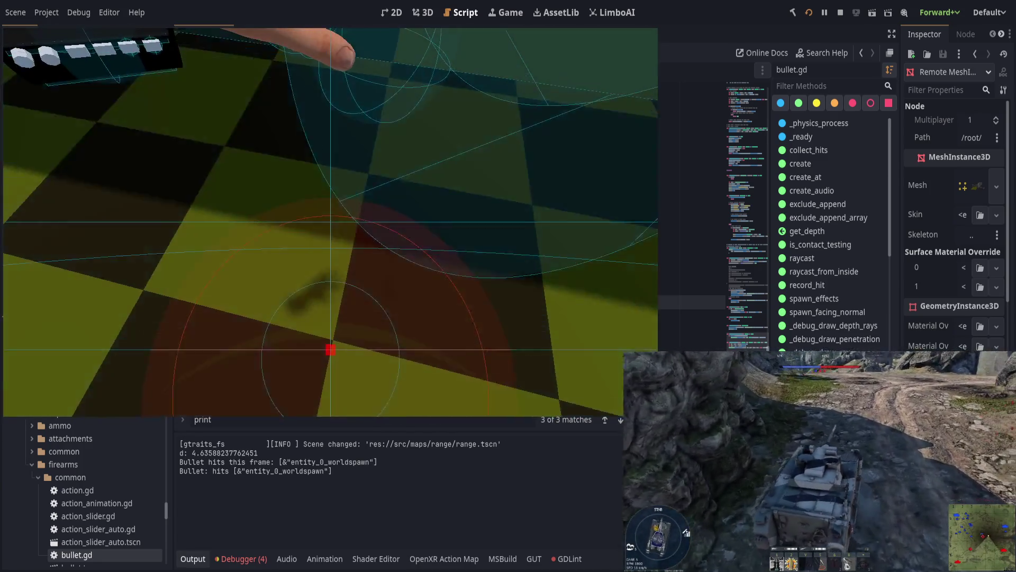
pyautogui.click(330, 222)
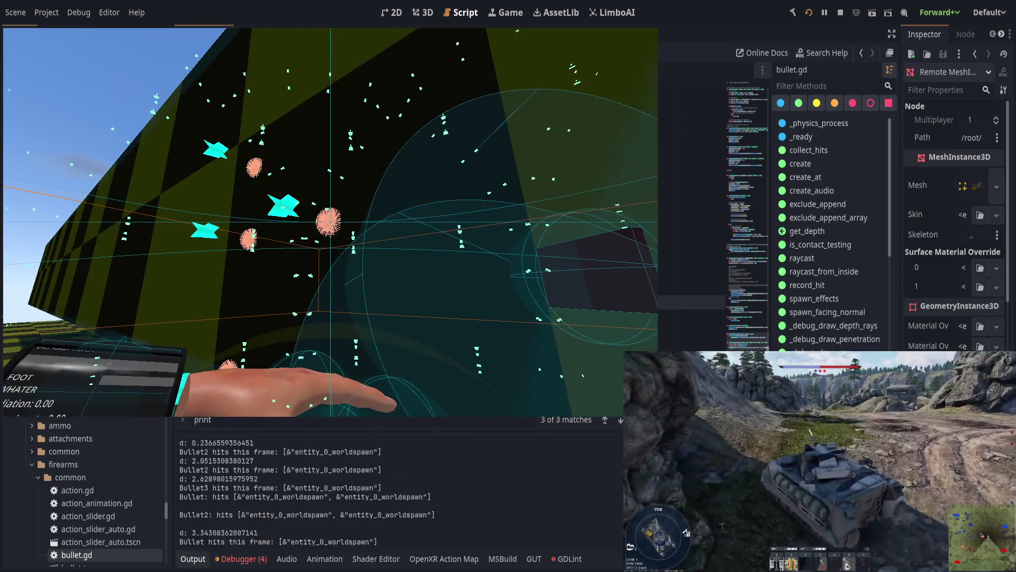
pyautogui.click(330, 222)
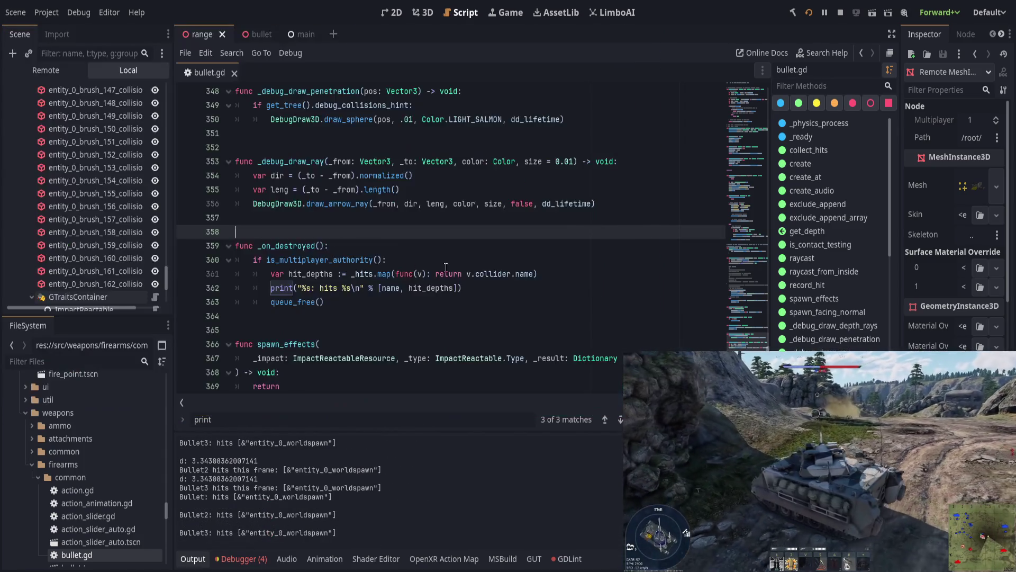
# - Delete the TODO CRITICAL comment block and its leftover blank line in bullet.gd
pyautogui.click(443, 274)
pyautogui.scroll(15, 435, 297)
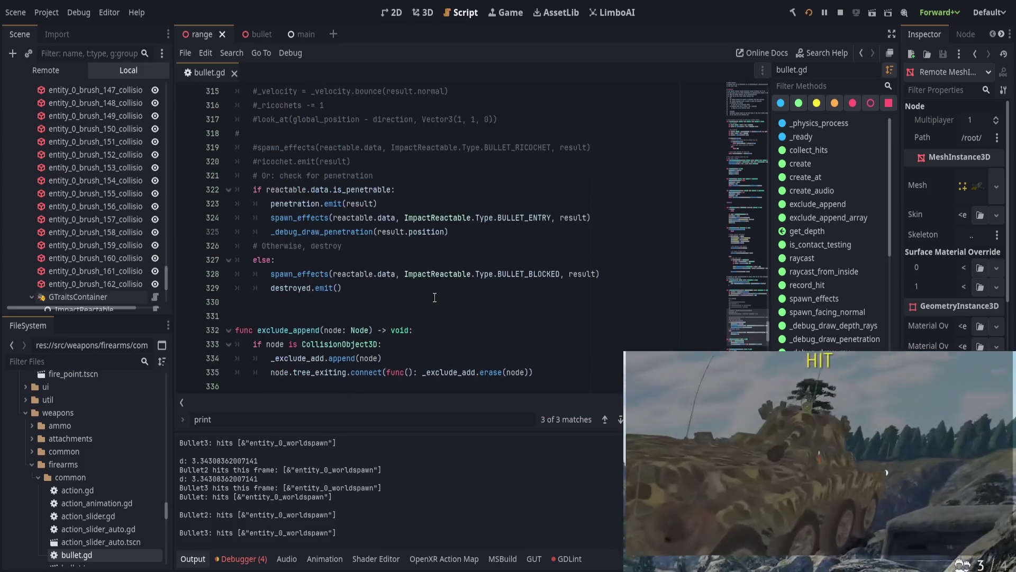
pyautogui.scroll(12, 435, 297)
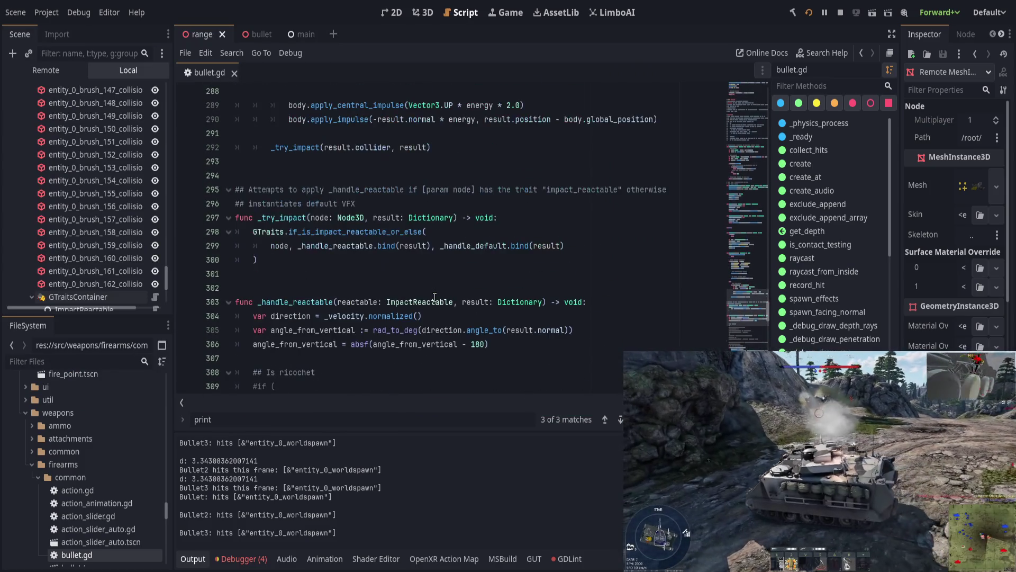
pyautogui.scroll(-1, 433, 297)
pyautogui.scroll(1, 429, 301)
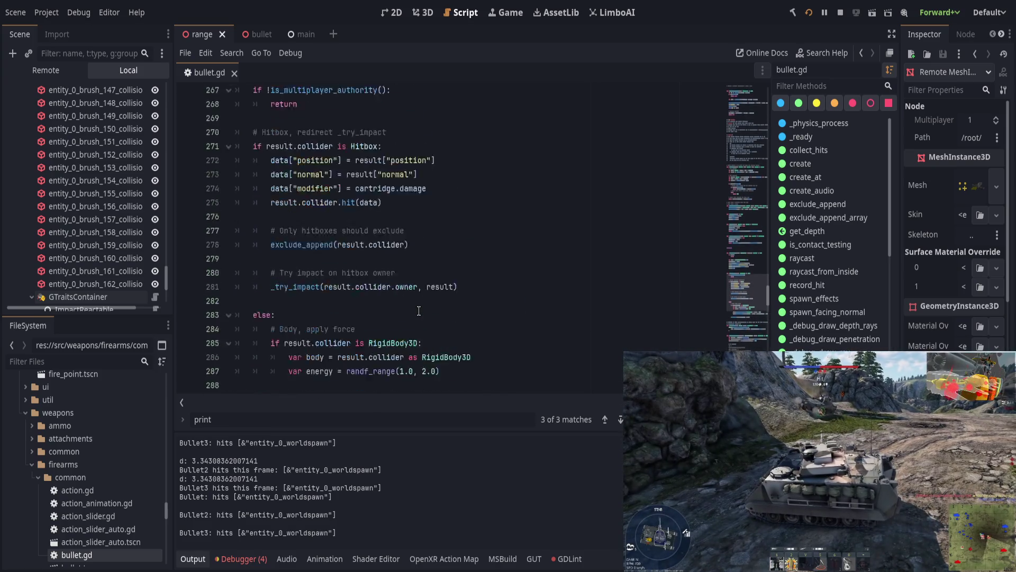
pyautogui.scroll(-3, 418, 311)
pyautogui.moveTo(746, 281)
pyautogui.mouseDown()
pyautogui.moveTo(747, 206)
pyautogui.moveTo(747, 224)
pyautogui.mouseUp()
pyautogui.scroll(14, 473, 317)
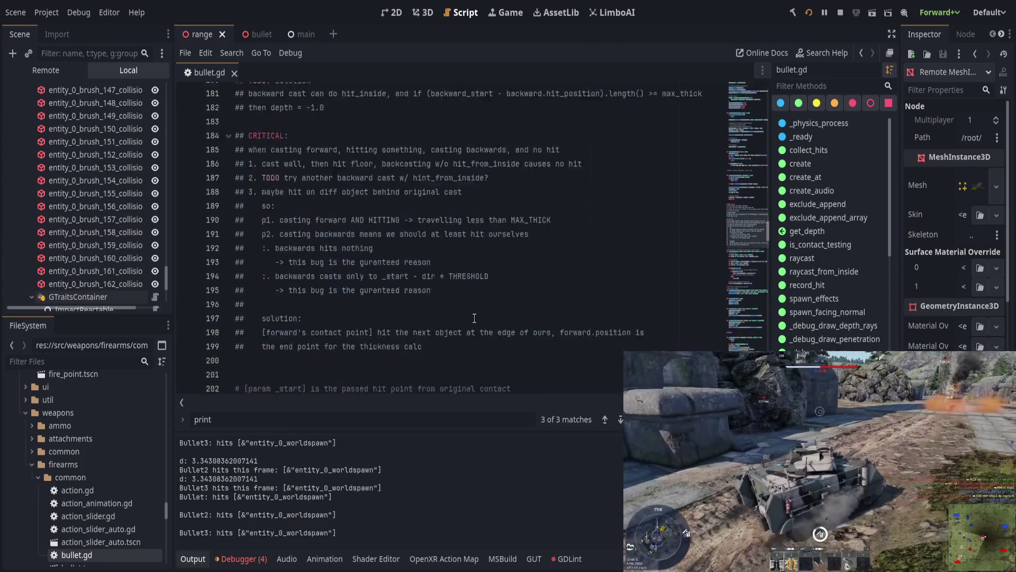
pyautogui.scroll(-1, 370, 313)
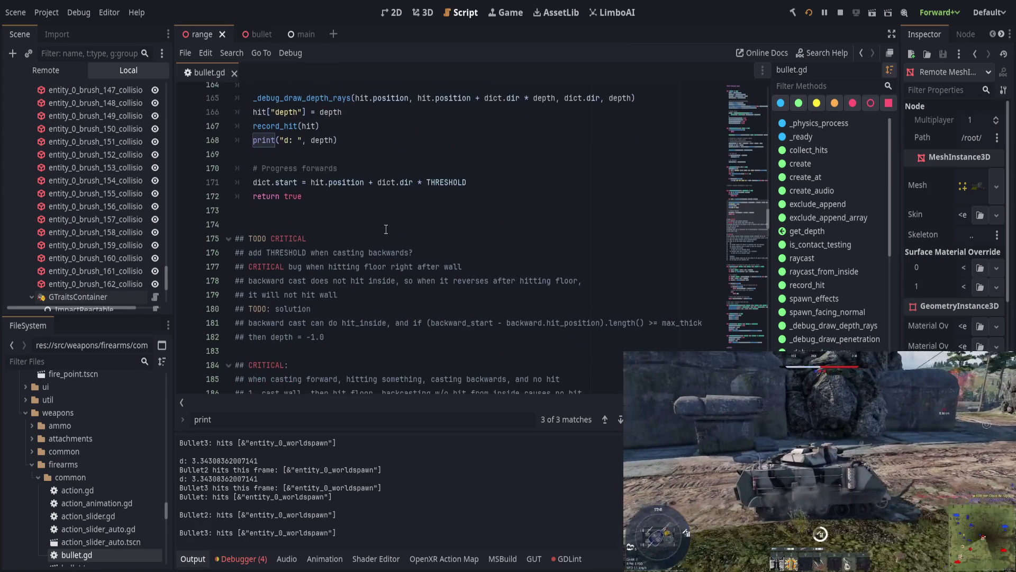
pyautogui.moveTo(349, 345); pyautogui.dragTo(353, 229)
pyautogui.press('Delete')
pyautogui.press('BackSpace')
# - Rewrite line 168 as print("(%s) d: %s" % [name, depth]) and save
pyautogui.scroll(4, 323, 314)
pyautogui.click(357, 312)
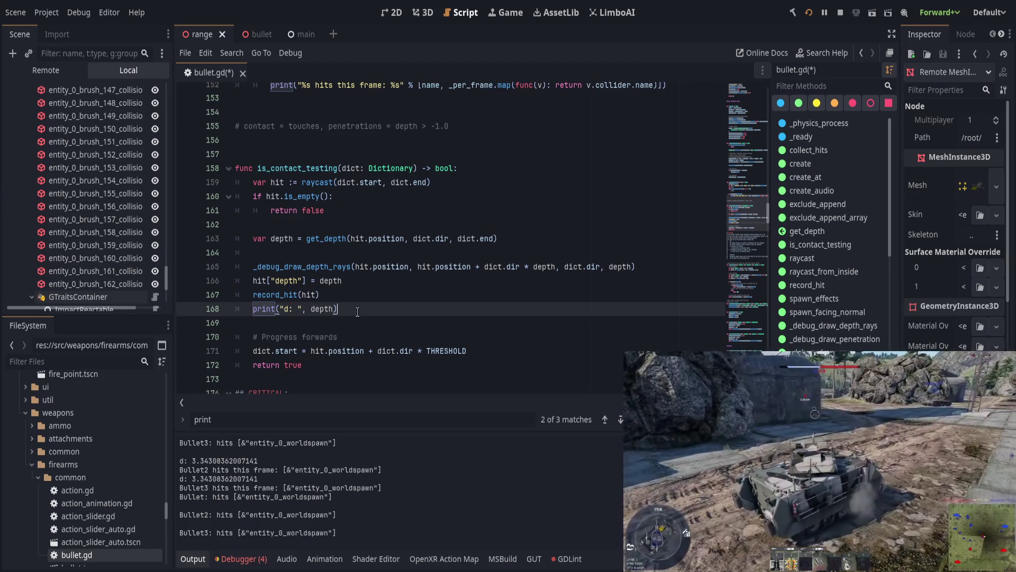
pyautogui.click(285, 314)
pyautogui.write('%s')
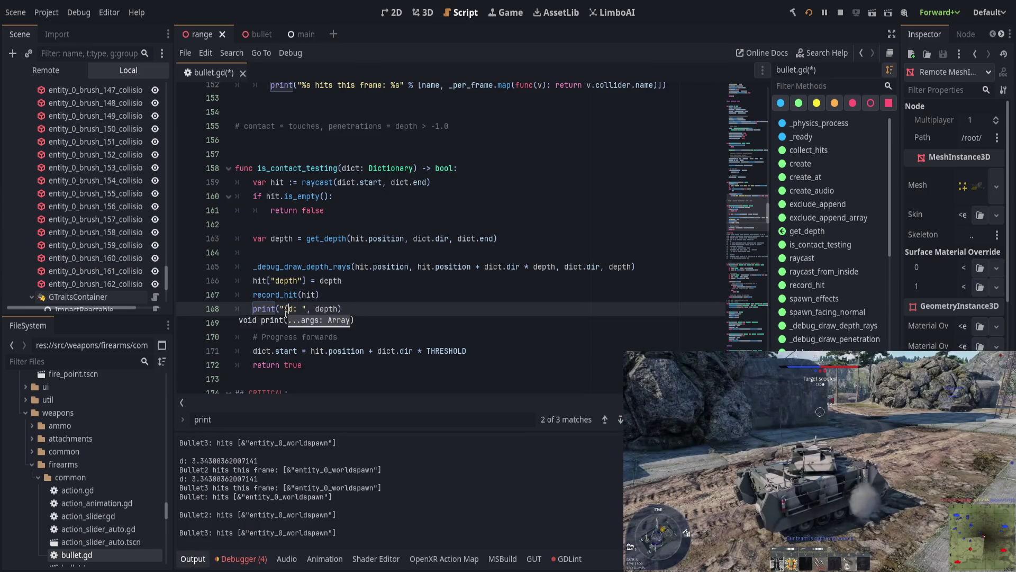
pyautogui.write(')')
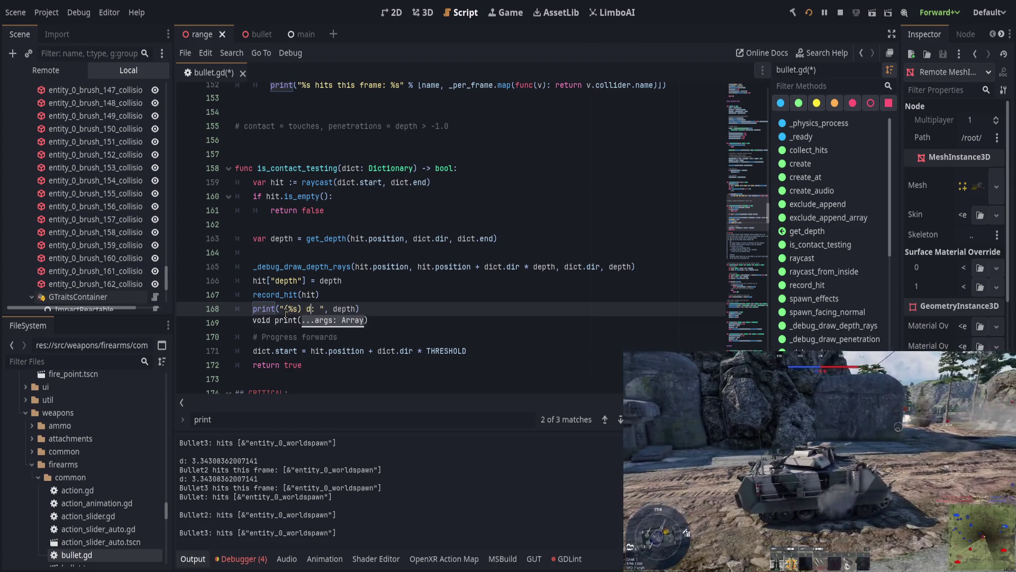
pyautogui.press('Down')
pyautogui.press('Down')
pyautogui.click(322, 312)
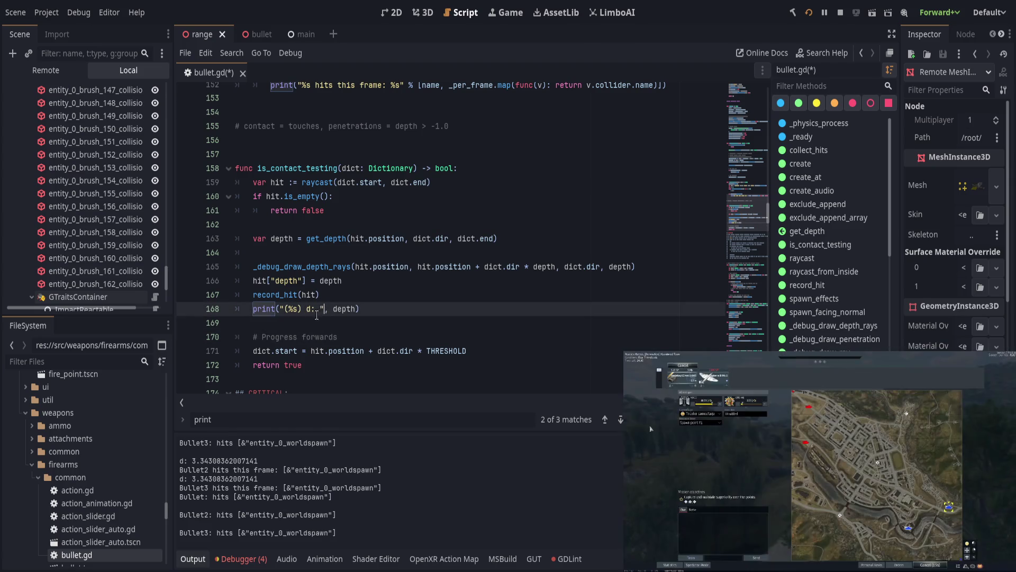
pyautogui.write('%s')
pyautogui.press('Right')
pyautogui.press('Delete')
pyautogui.press('Delete')
pyautogui.press('Delete')
pyautogui.write('% [name, depth')
pyautogui.press('End')
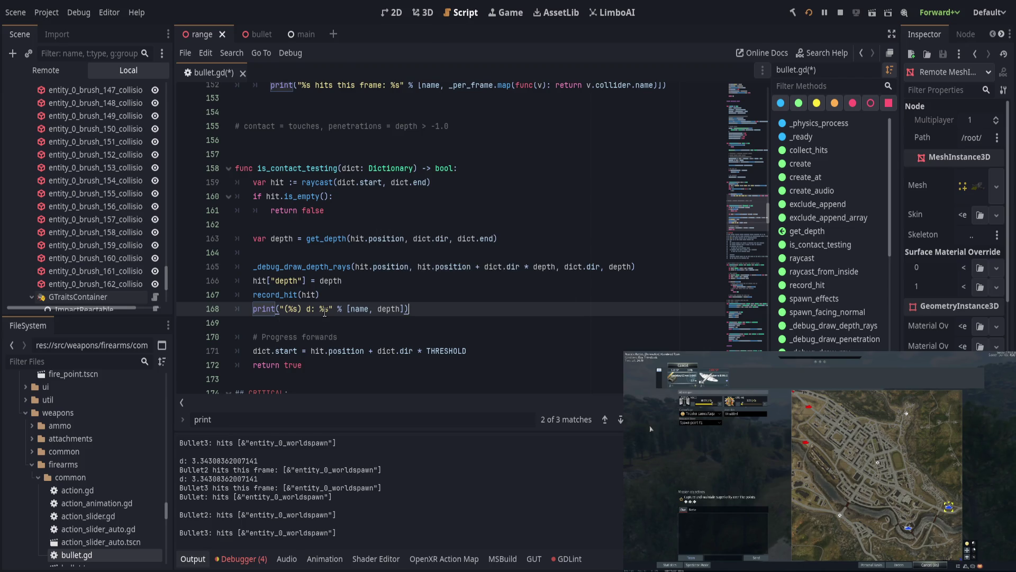
pyautogui.hotkey('ctrl', 's')
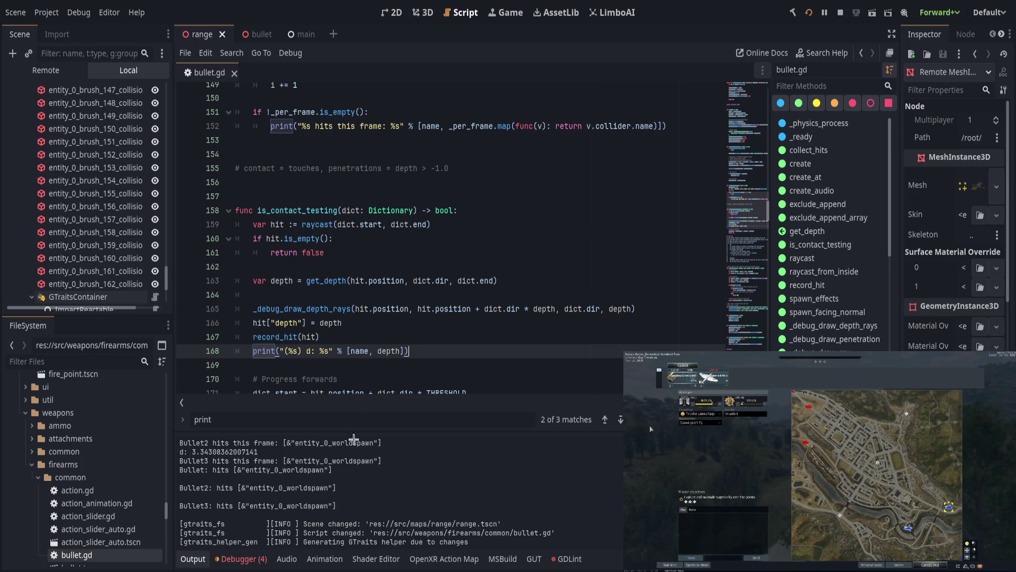
# - Wrap the name in line 152's hits print in parentheses, save, and fire a test shot
pyautogui.click(310, 126)
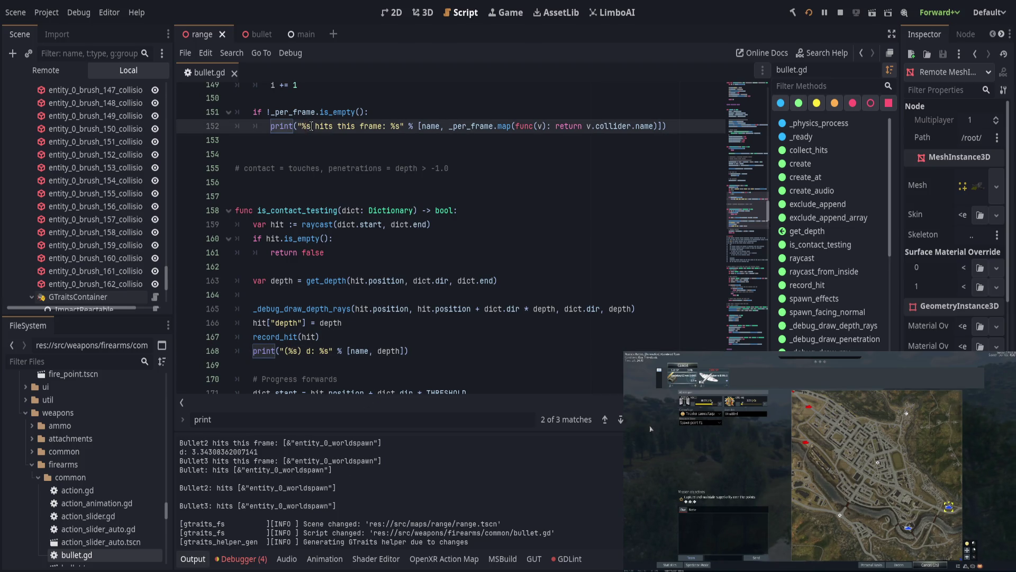
pyautogui.hotkey('shift', 'Left')
pyautogui.hotkey('shift', 'Left')
pyautogui.write('(')
pyautogui.hotkey('ctrl', 's')
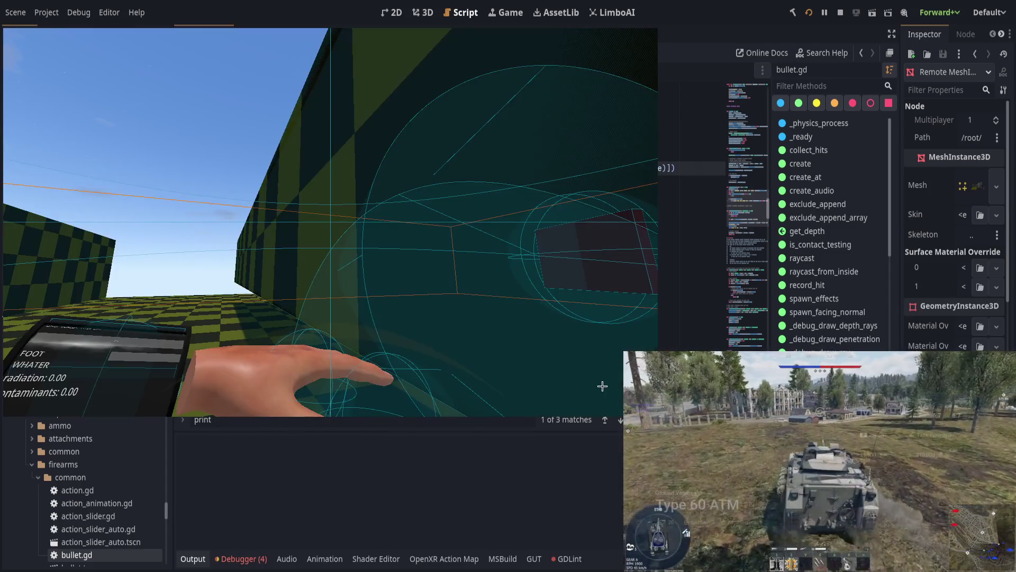
pyautogui.click(330, 222)
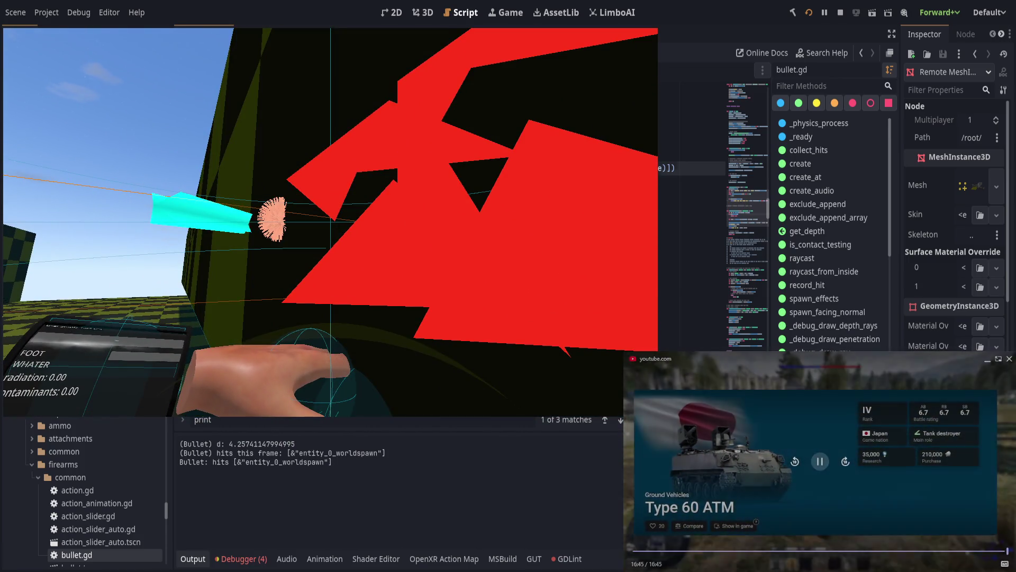
# - Put the name placeholder on line 352 in parentheses, remove its colon, and save bullet.gd
pyautogui.hotkey('alt', 'Tab')
pyautogui.scroll(15, 395, 304)
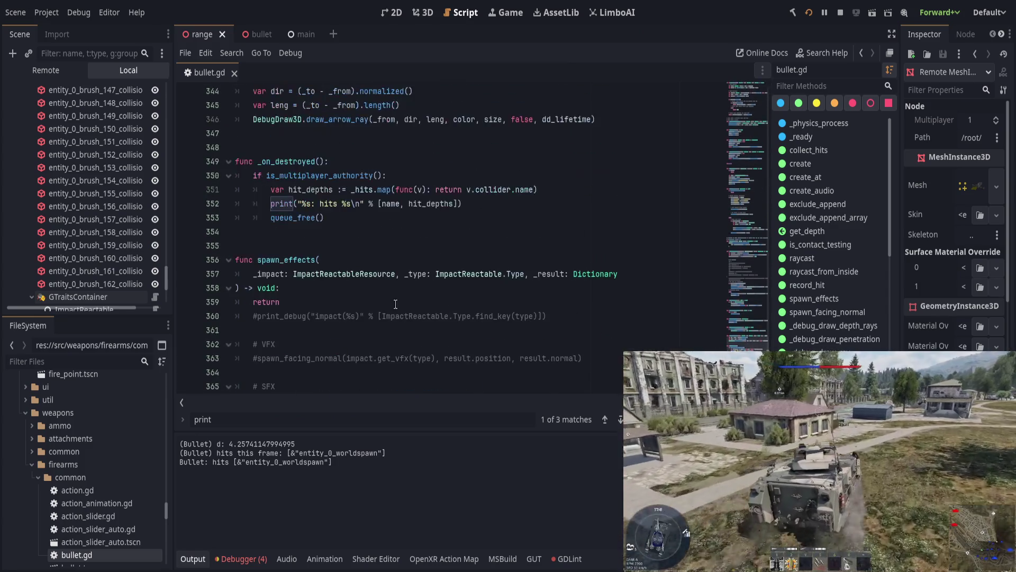
pyautogui.click(311, 204)
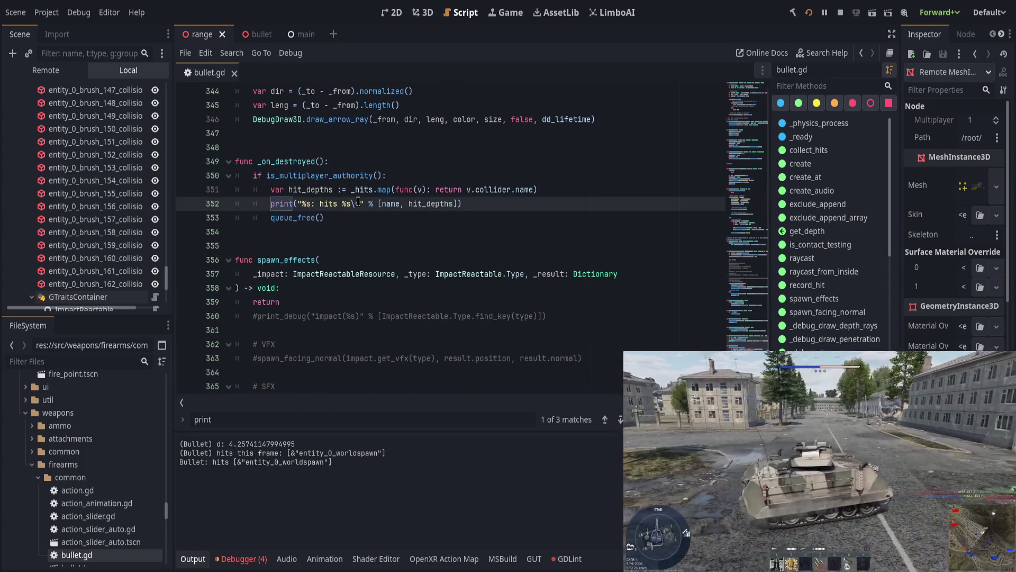
pyautogui.hotkey('shift', 'Left')
pyautogui.hotkey('shift', 'Left')
pyautogui.write('(')
pyautogui.hotkey('ctrl', 's')
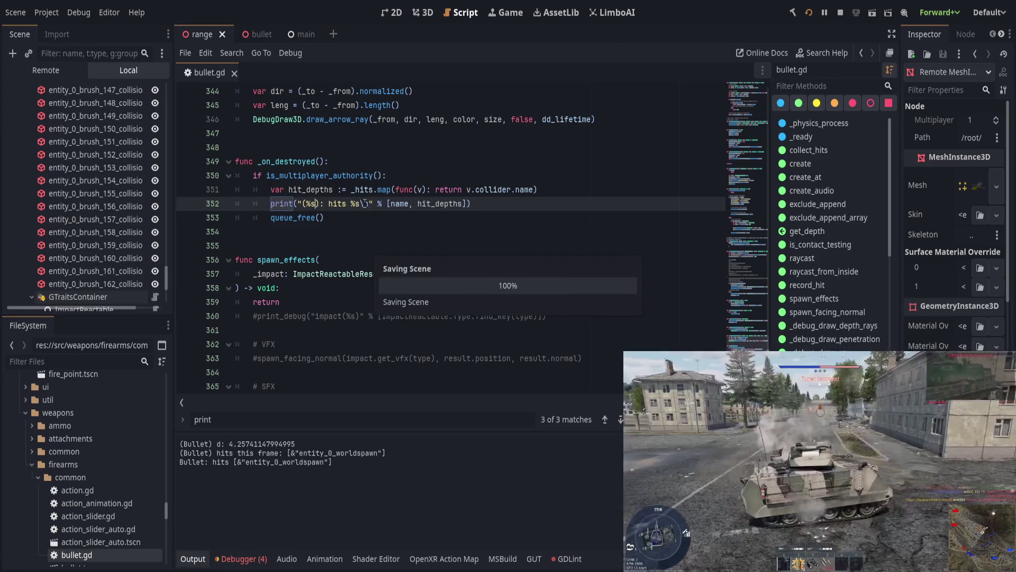
pyautogui.press('Right')
pyautogui.press('Delete')
pyautogui.hotkey('ctrl', 's')
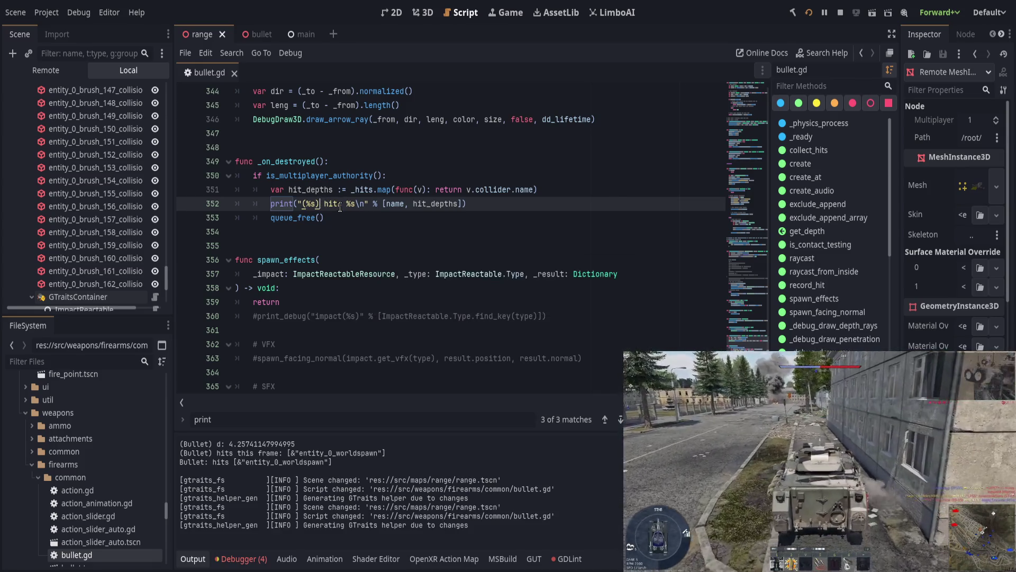
pyautogui.hotkey('alt', 'Tab')
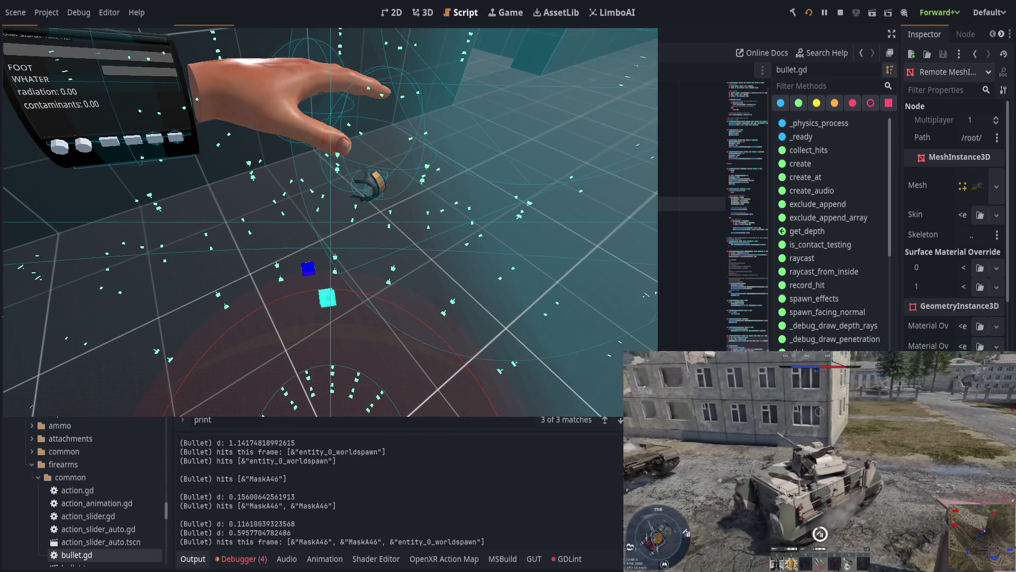
# - Fire at targets and select the final hits line listing MaskA46 twice plus entity_0_worldspawn
pyautogui.moveTo(291, 542); pyautogui.dragTo(484, 541)
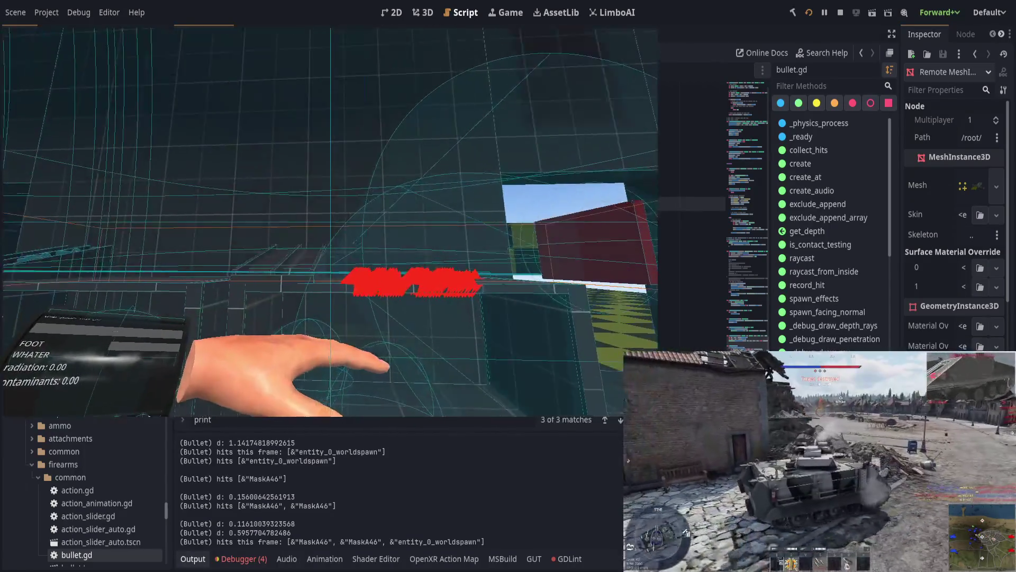
pyautogui.moveTo(970, 361)
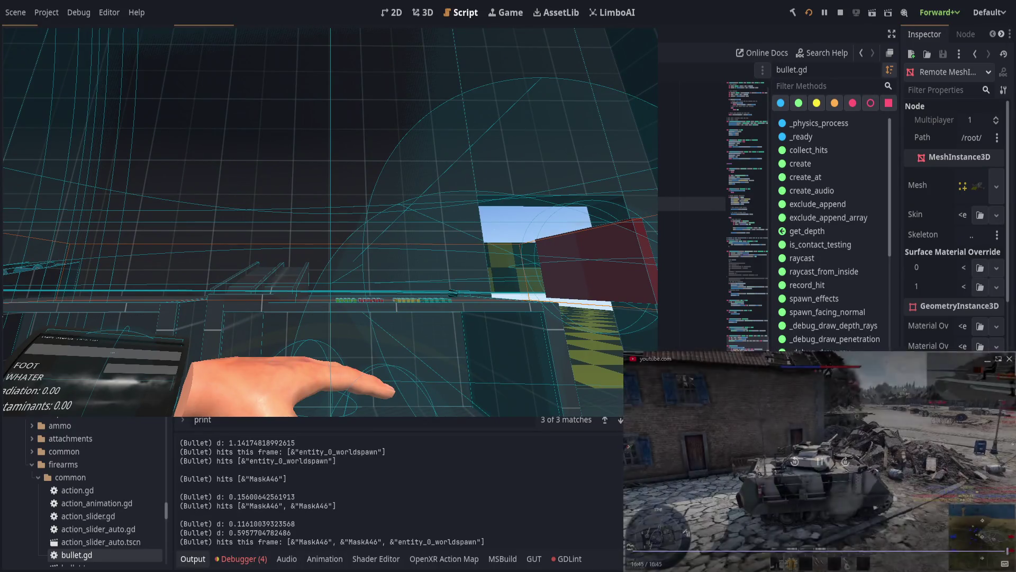